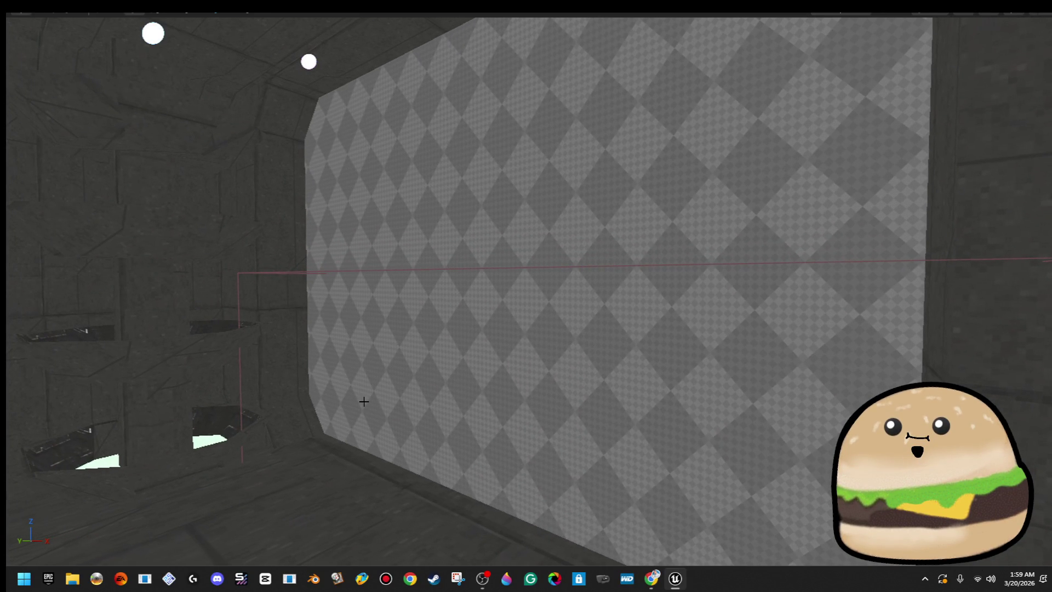
- Select the checkered wall brush and its rectangular side face, viewing the green-arrow door
click(304, 370)
drag(304, 370, 356, 370)
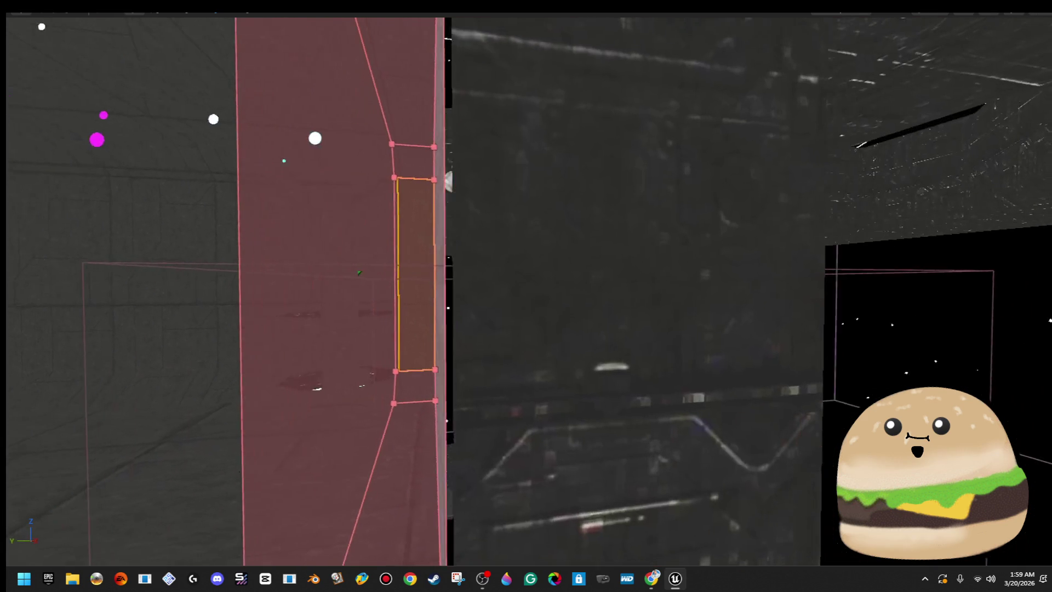
drag(357, 318, 329, 324)
click(529, 244)
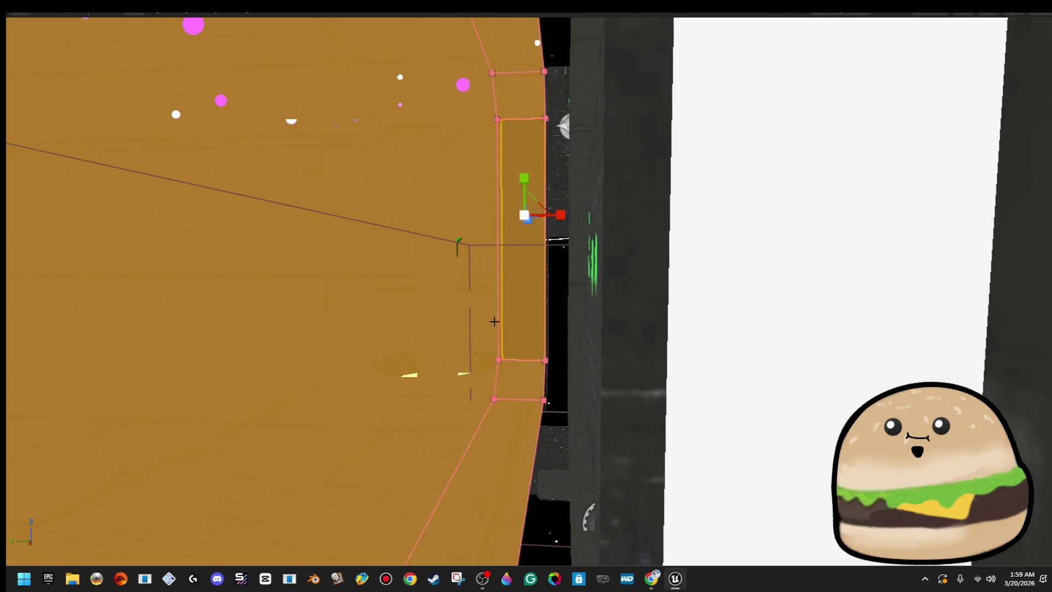
drag(529, 244, 494, 244)
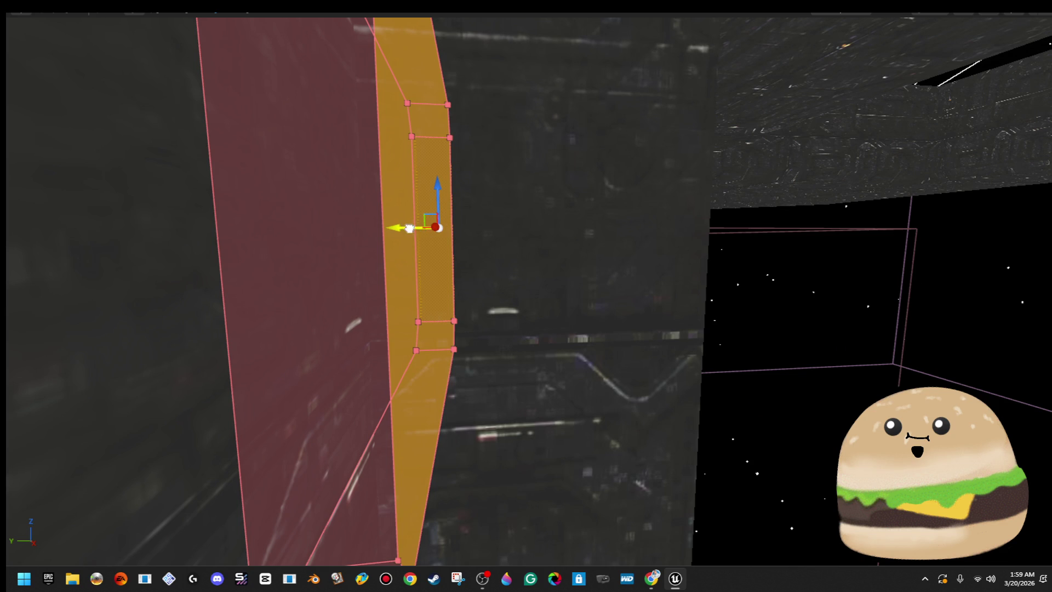
mouse_move(740, 324)
mouse_down()
mouse_move(685, 329)
mouse_move(671, 315)
mouse_move(580, 310)
mouse_move(548, 296)
mouse_move(537, 307)
mouse_move(581, 300)
mouse_move(729, 389)
mouse_up()
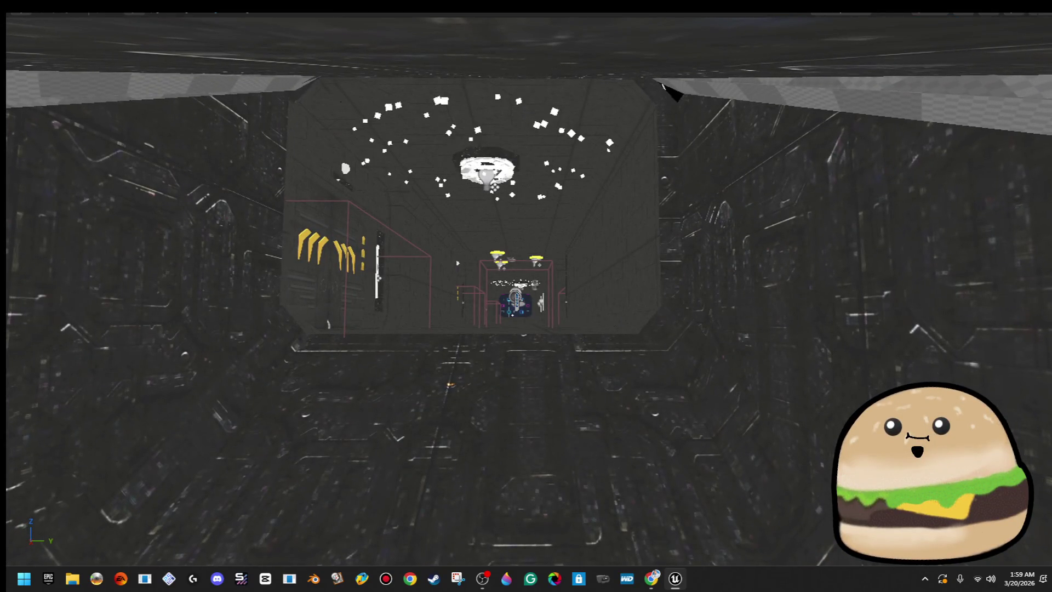
- Rotate the purple brush upright to 90°
drag(664, 85, 675, 408)
drag(539, 363, 490, 364)
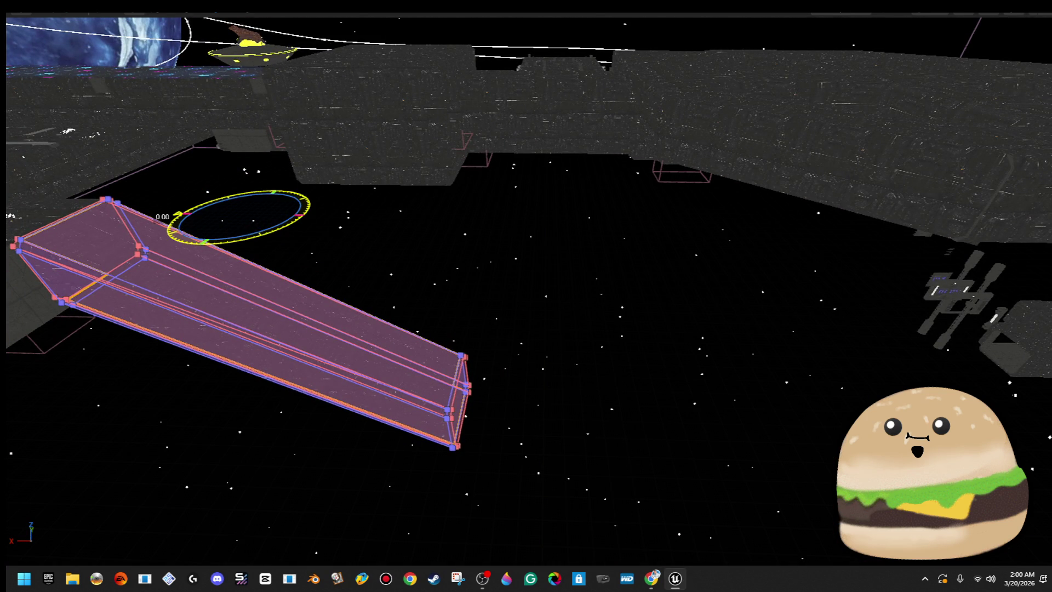
drag(208, 199, 284, 187)
mouse_move(490, 364)
mouse_down()
mouse_move(465, 317)
mouse_move(337, 267)
mouse_up()
- Move the upright purple brush toward centre-right, beside the station hull
key(w)
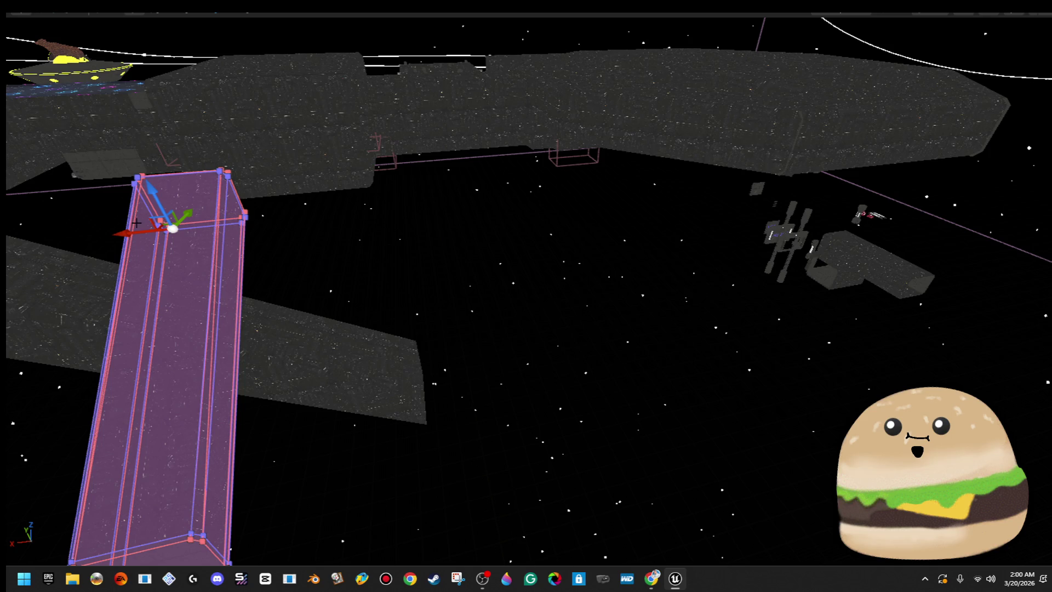
mouse_move(126, 233)
mouse_down()
mouse_move(640, 187)
mouse_move(591, 198)
mouse_up()
mouse_move(813, 188)
mouse_down()
mouse_move(583, 198)
mouse_move(537, 210)
mouse_up()
- Slide the purple subtractive brush left, then right along X against the hull
drag(529, 267, 528, 268)
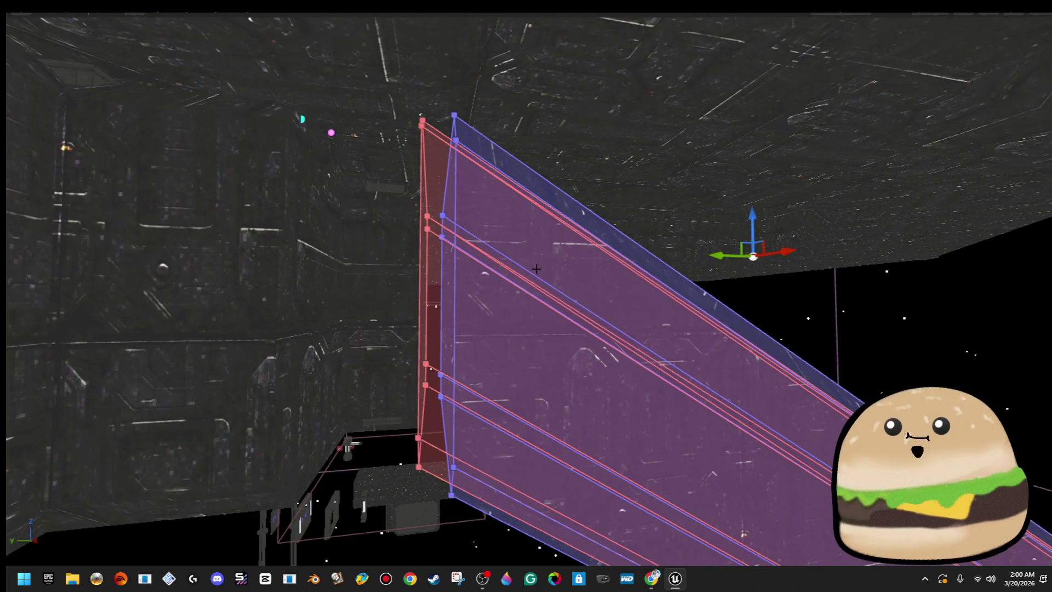
drag(724, 259, 708, 265)
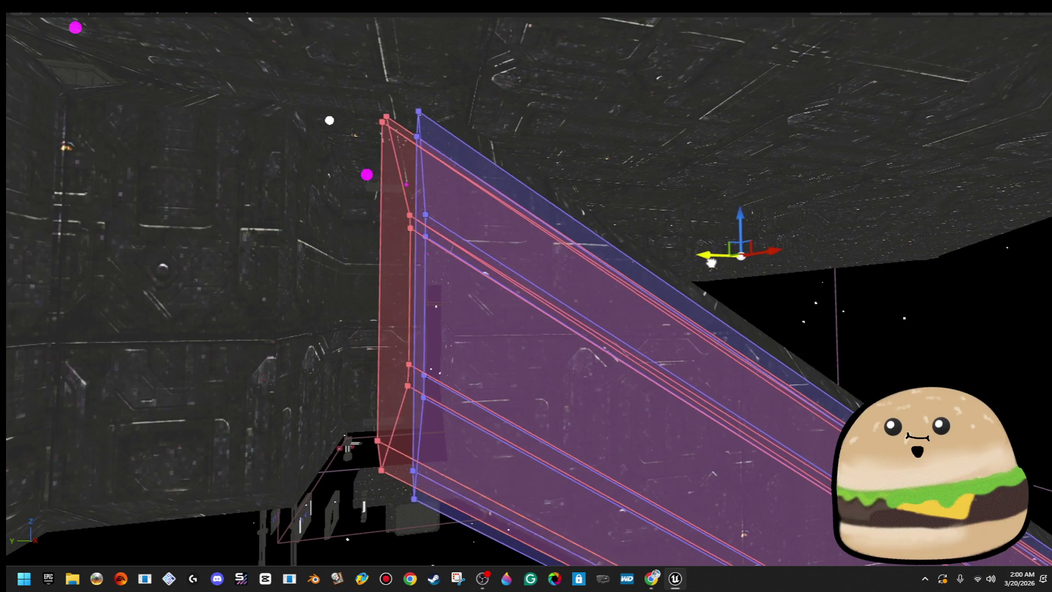
drag(668, 274, 667, 274)
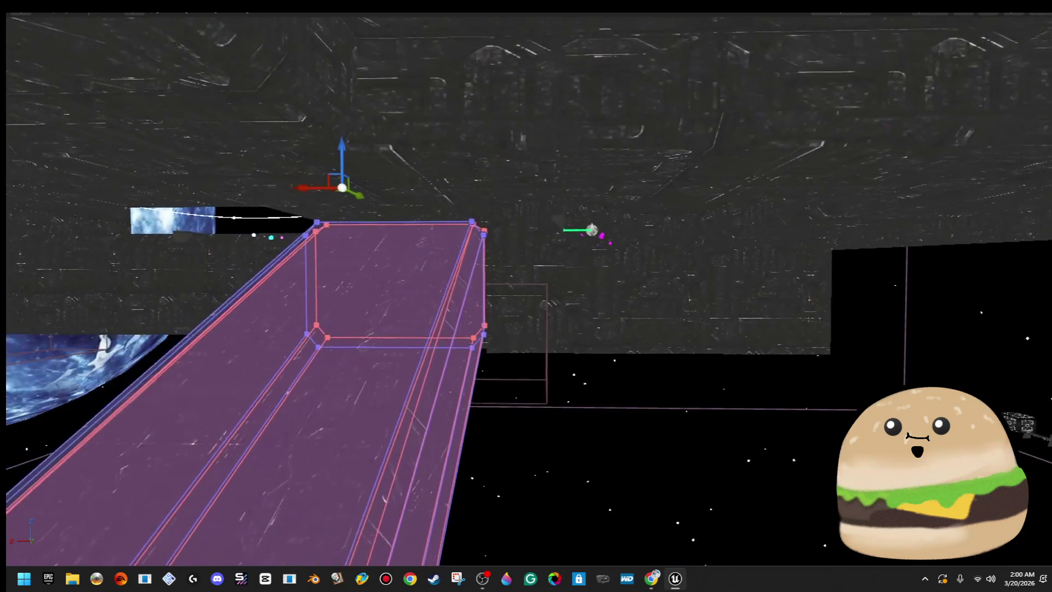
drag(586, 266, 586, 266)
drag(342, 214, 470, 214)
- Fly the camera around the brush, lights and station to check the walkway alignment
drag(604, 107, 604, 107)
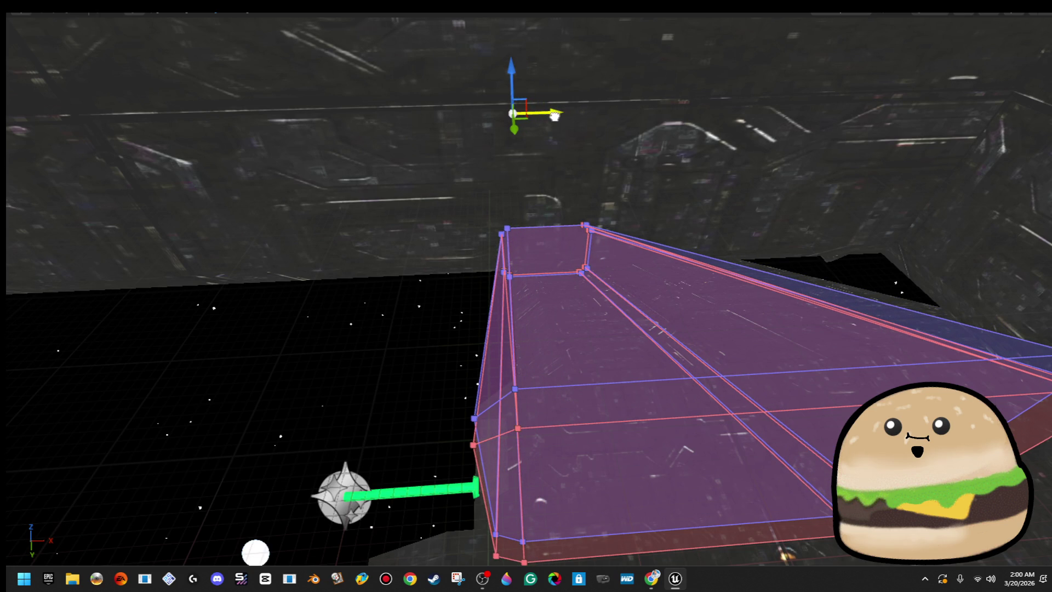
drag(552, 133, 552, 132)
drag(378, 228, 377, 228)
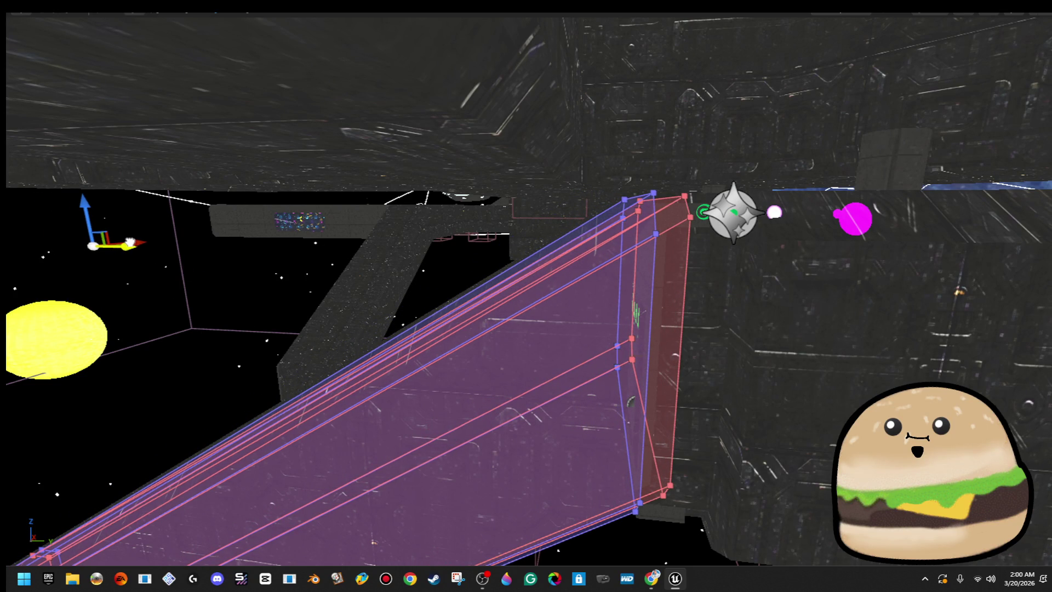
drag(378, 228, 378, 228)
- Stretch the wall volume's vertices outward along X, undoing an accidental delete
drag(279, 300, 279, 299)
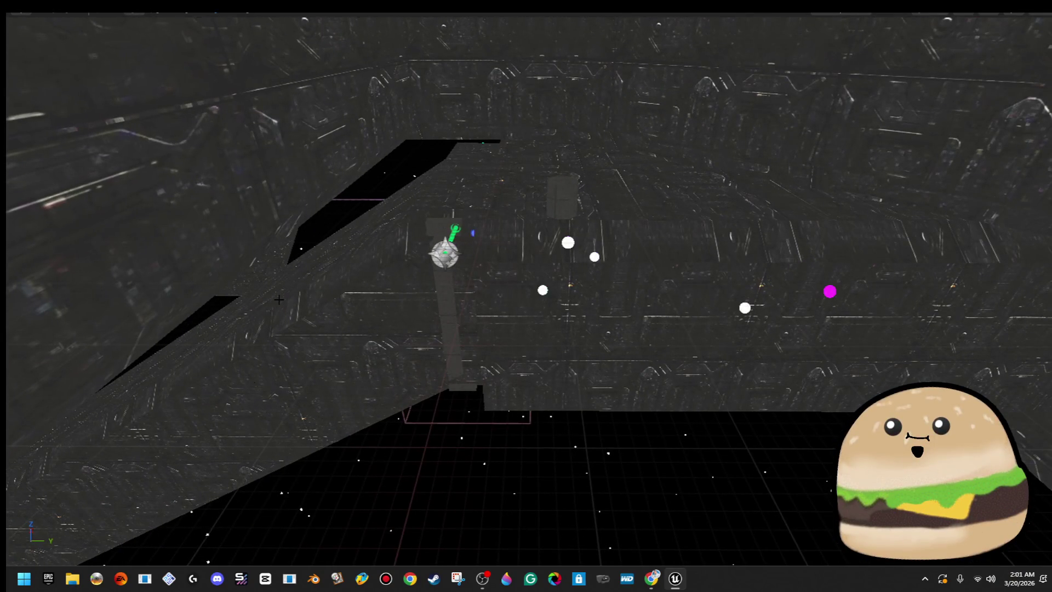
click(279, 299)
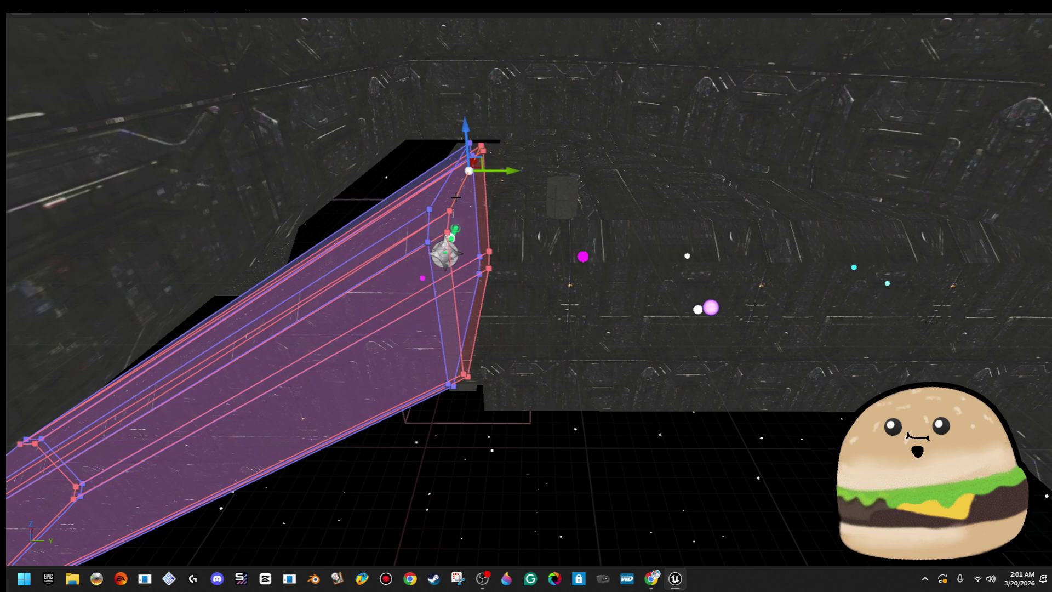
mouse_move(500, 173)
mouse_down()
mouse_move(696, 219)
mouse_move(668, 274)
mouse_move(616, 330)
mouse_up()
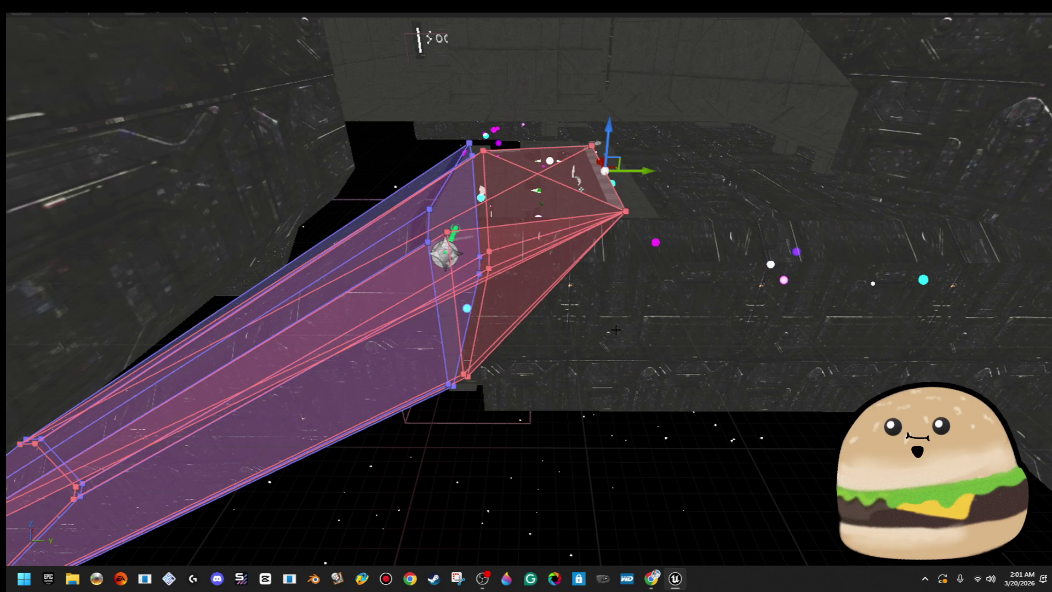
key(Delete)
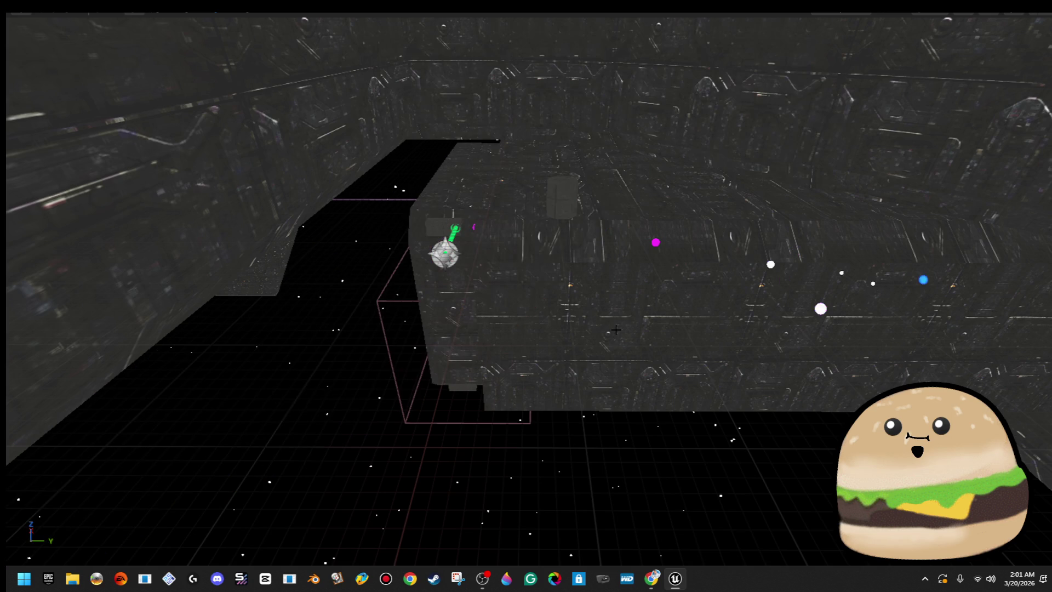
key(ctrl+z)
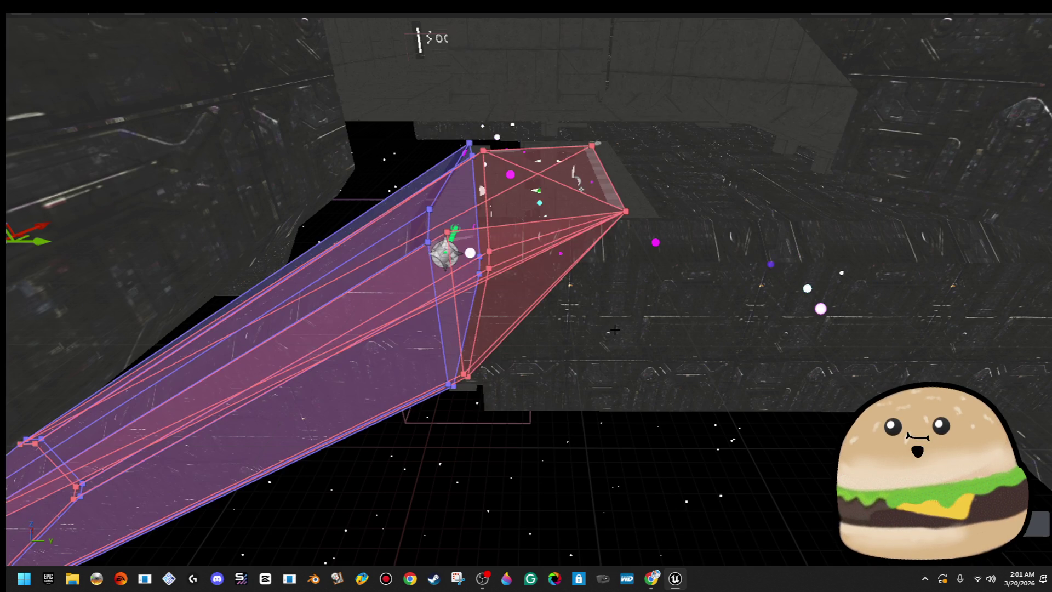
- Fly along the walkway and toggle Game View with G to preview the level
drag(508, 445, 508, 446)
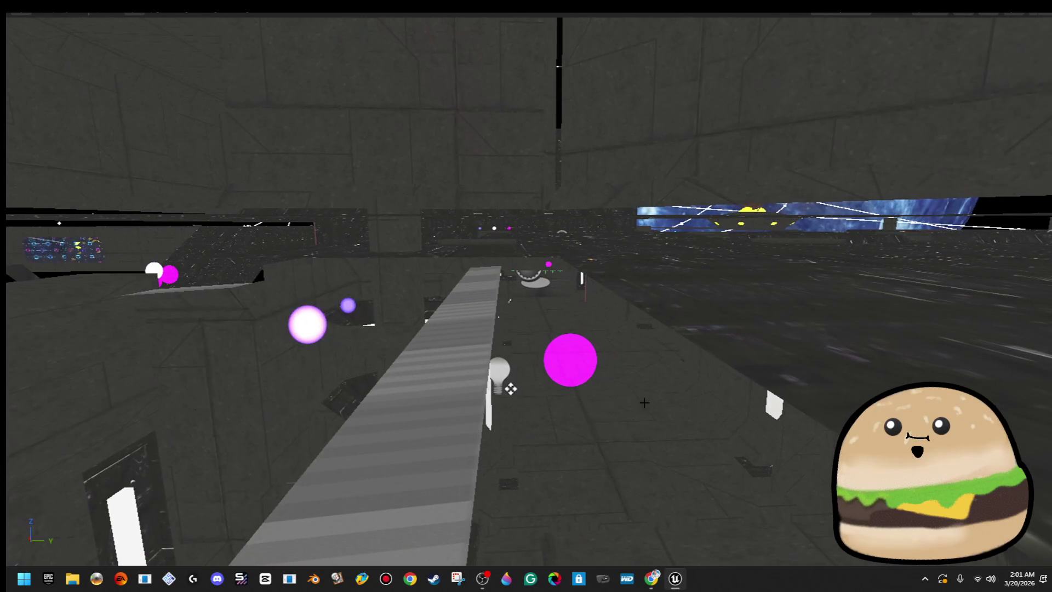
drag(464, 341, 446, 358)
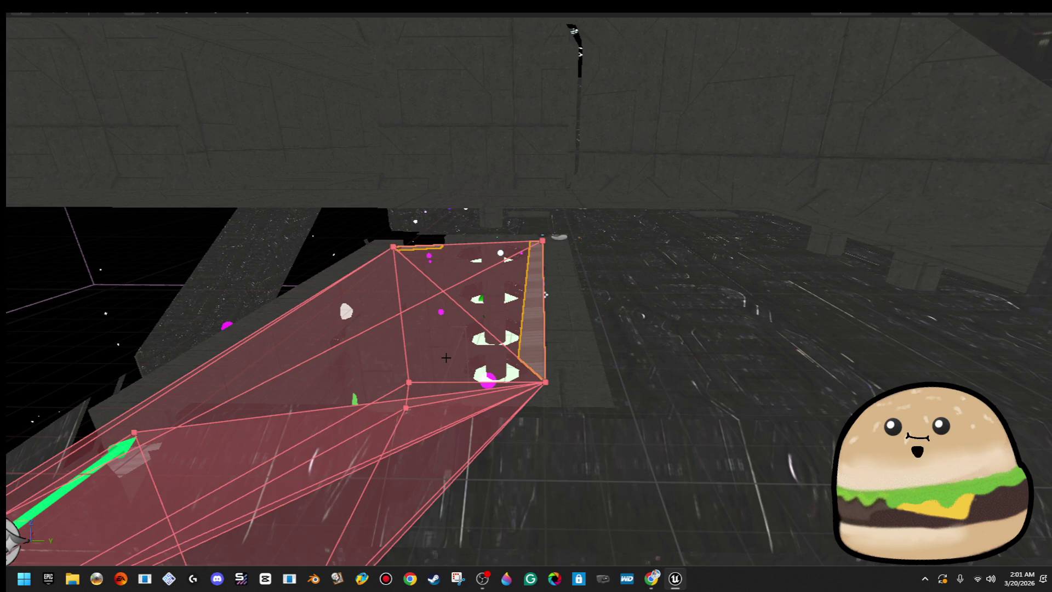
key(g)
key(g)
drag(485, 334, 485, 335)
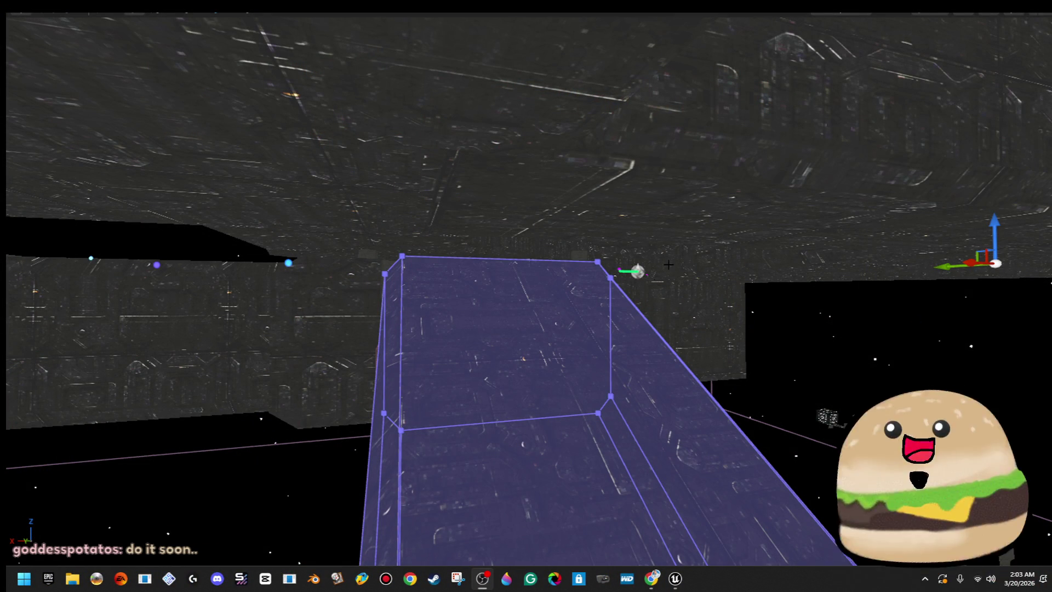
drag(669, 284, 695, 276)
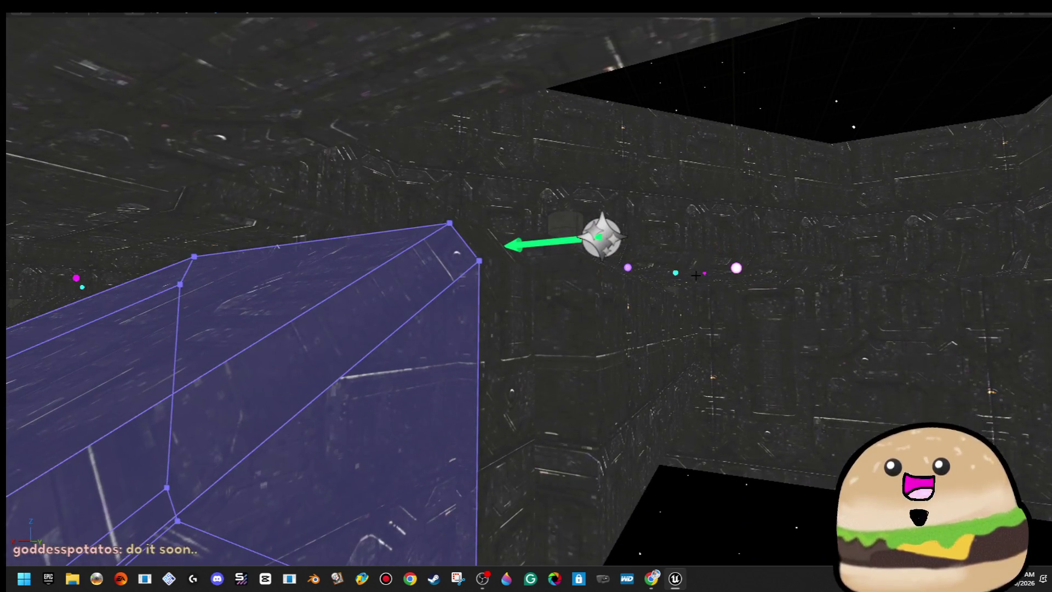
click(617, 243)
mouse_move(618, 247)
mouse_down()
mouse_move(575, 290)
mouse_move(526, 285)
mouse_move(526, 252)
mouse_up()
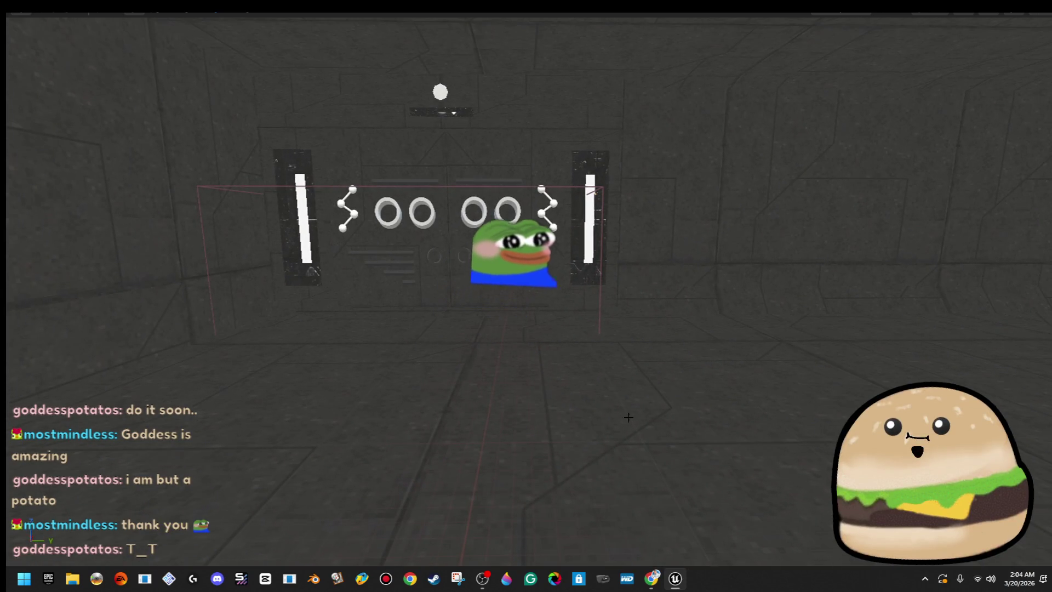
- Keep the floor selected and switch the viewport view mode to Lit
right_click(582, 52)
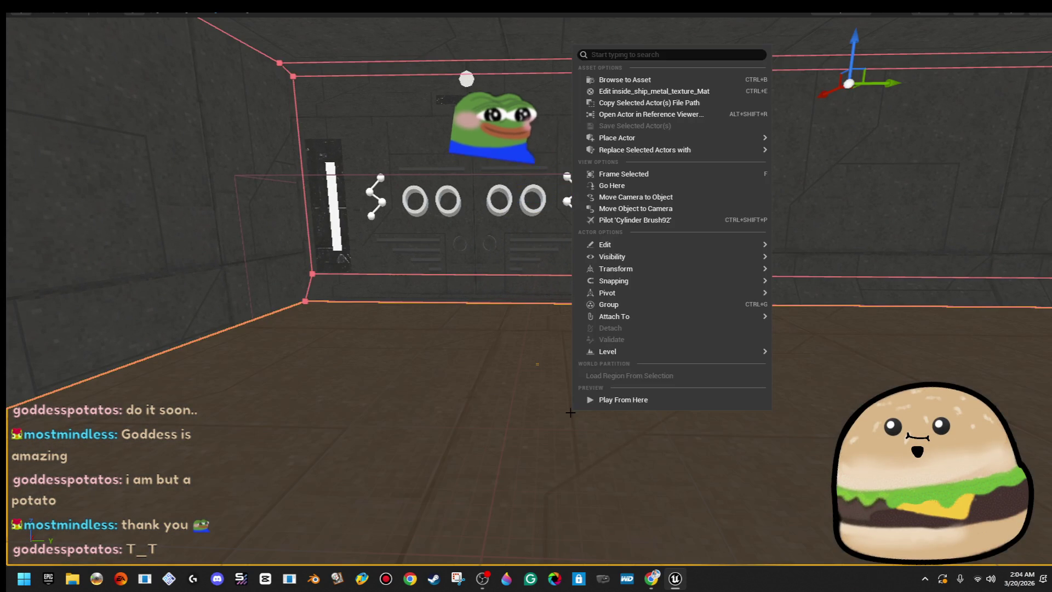
click(495, 388)
click(945, 15)
click(954, 50)
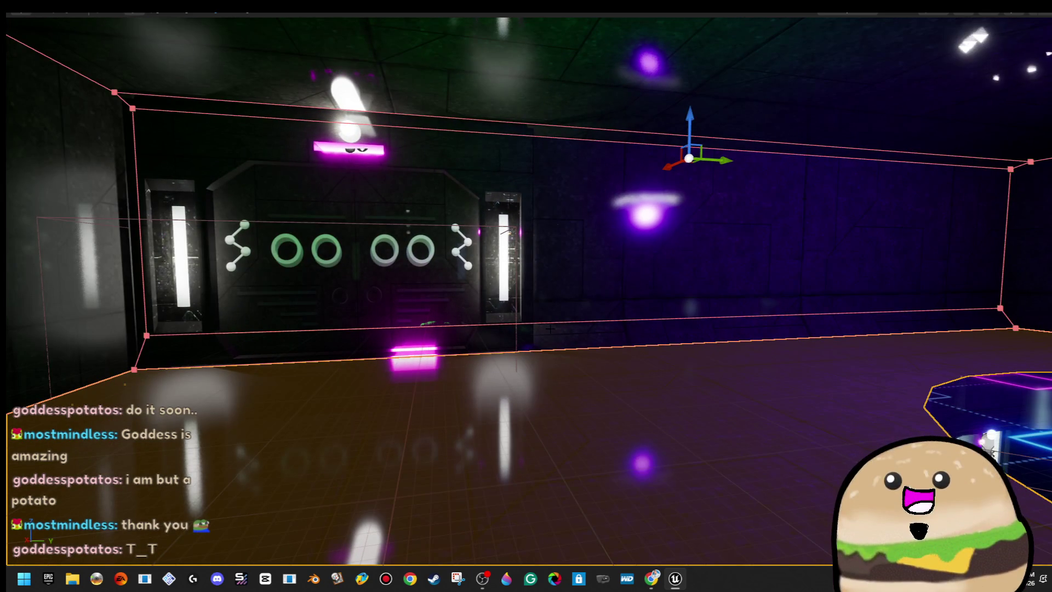
- Play the level from the floor spot in fullscreen with F11
right_click(453, 24)
click(559, 380)
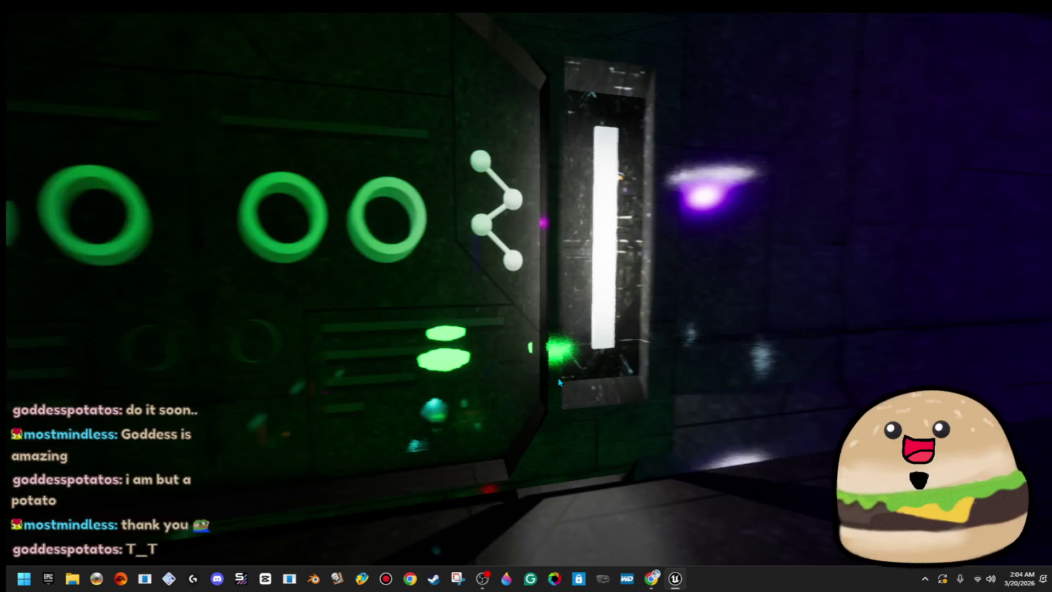
key(F11)
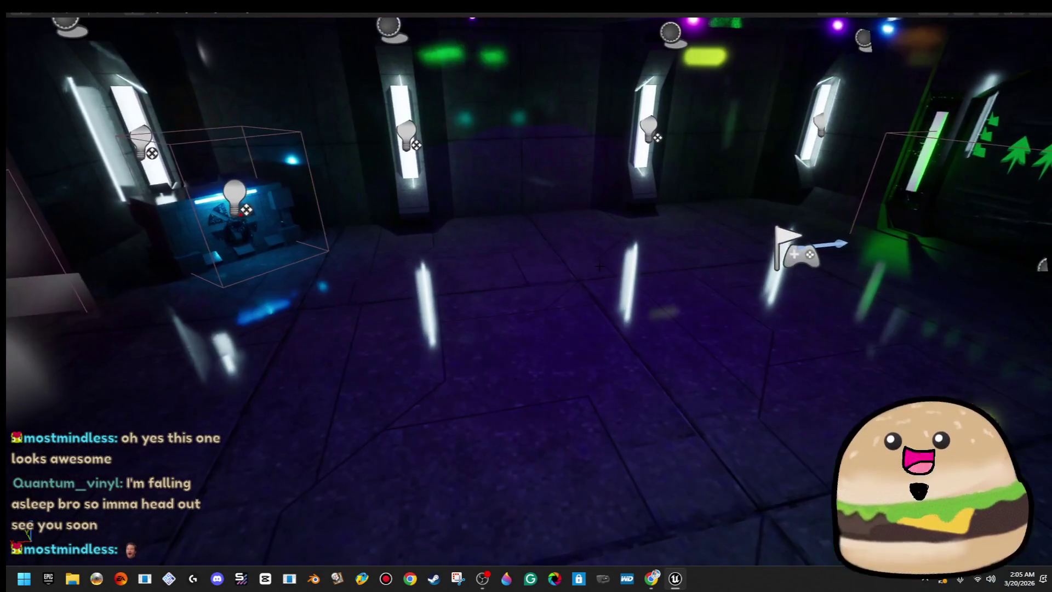
- Restart the play session from this spot and return it to fullscreen
right_click(600, 534)
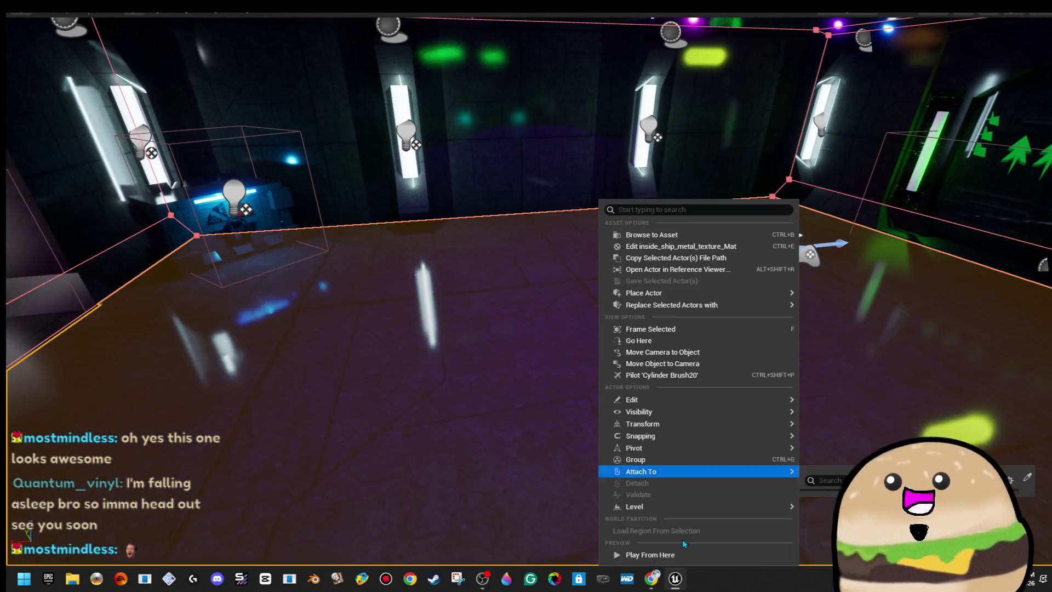
click(686, 550)
key(F11)
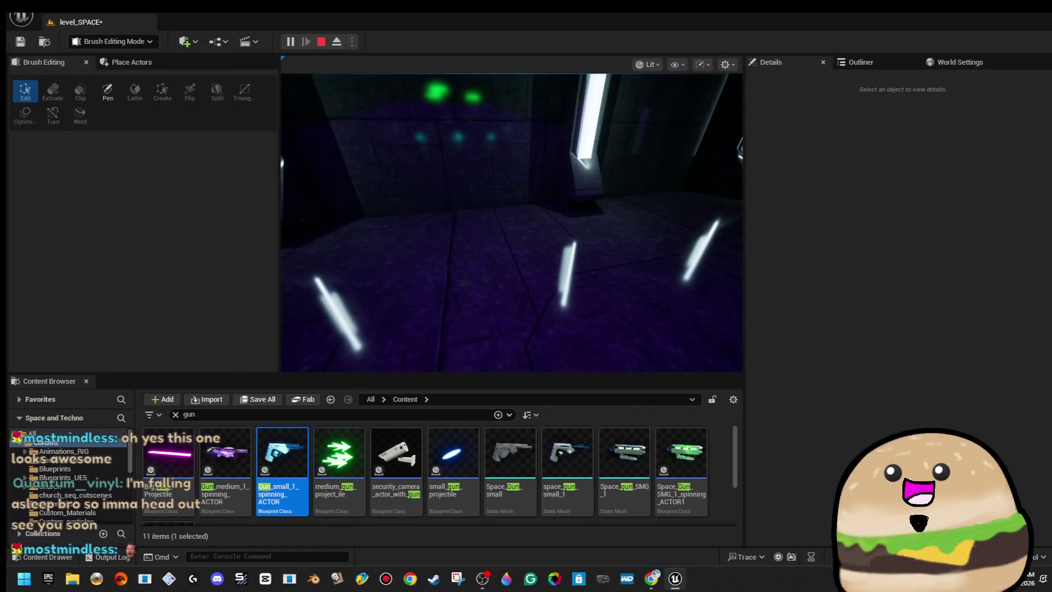
key(F11)
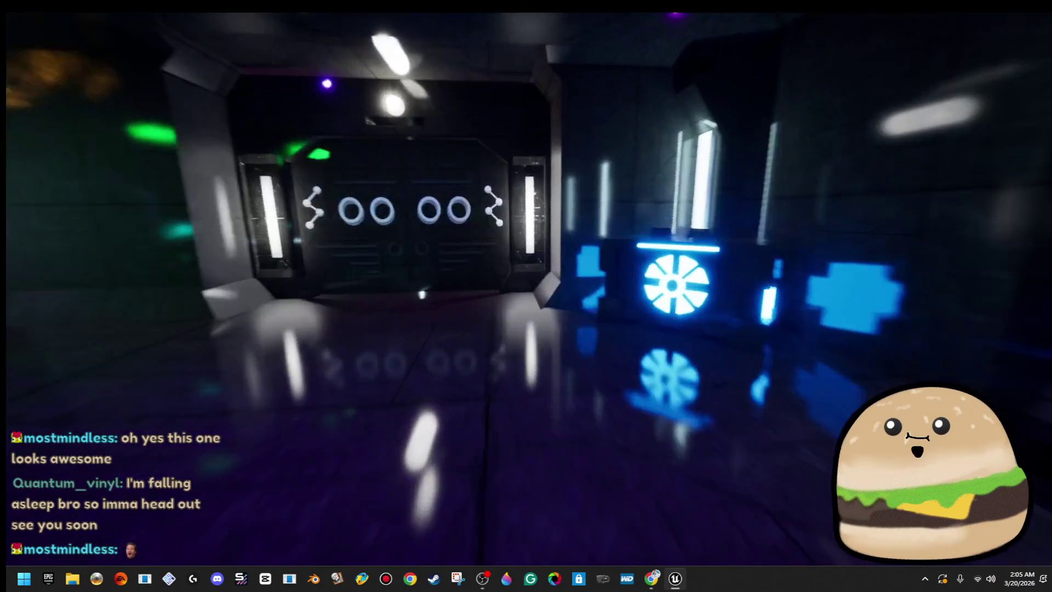
- Walk through the blue door past the medkit crates to the blue crystal pedestal
key(w)
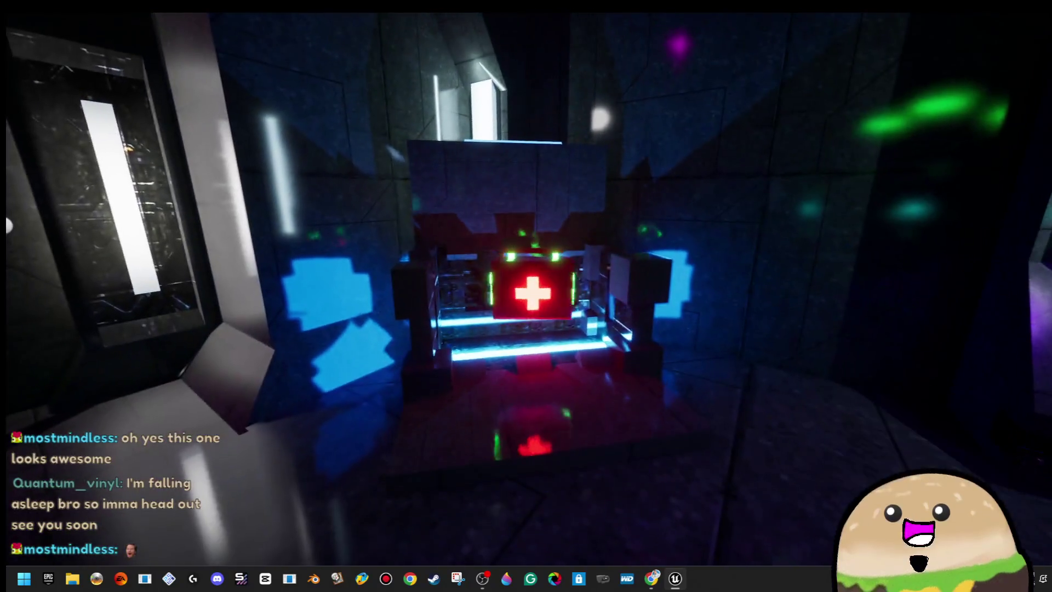
key(w)
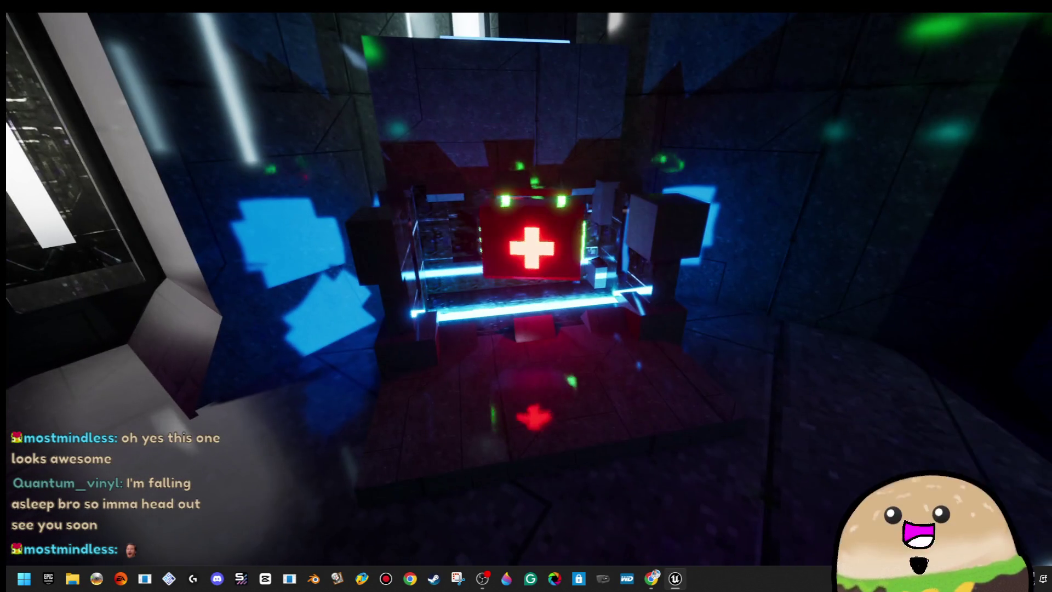
key(w)
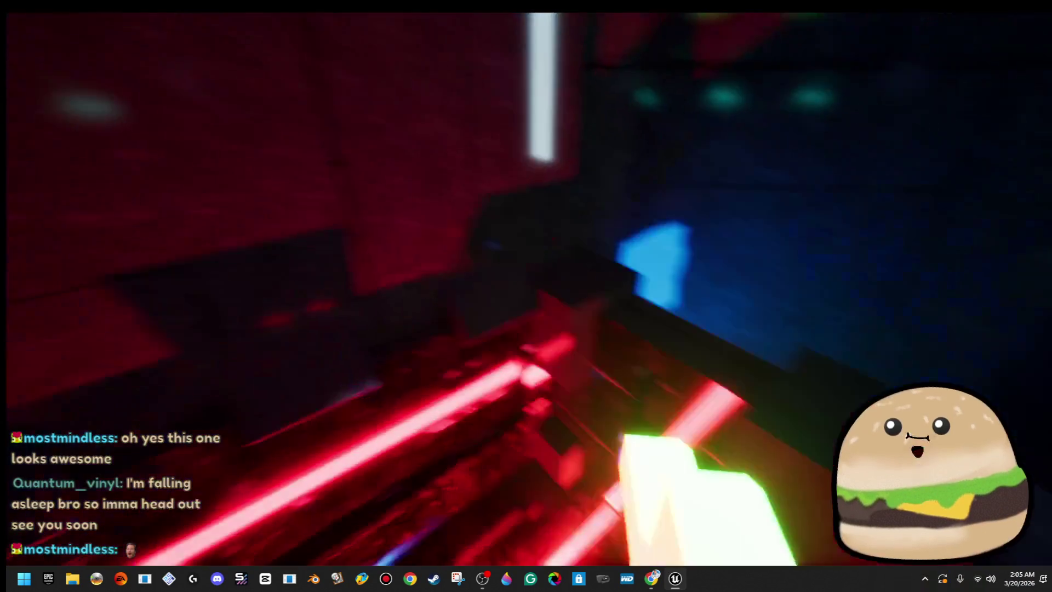
key(w)
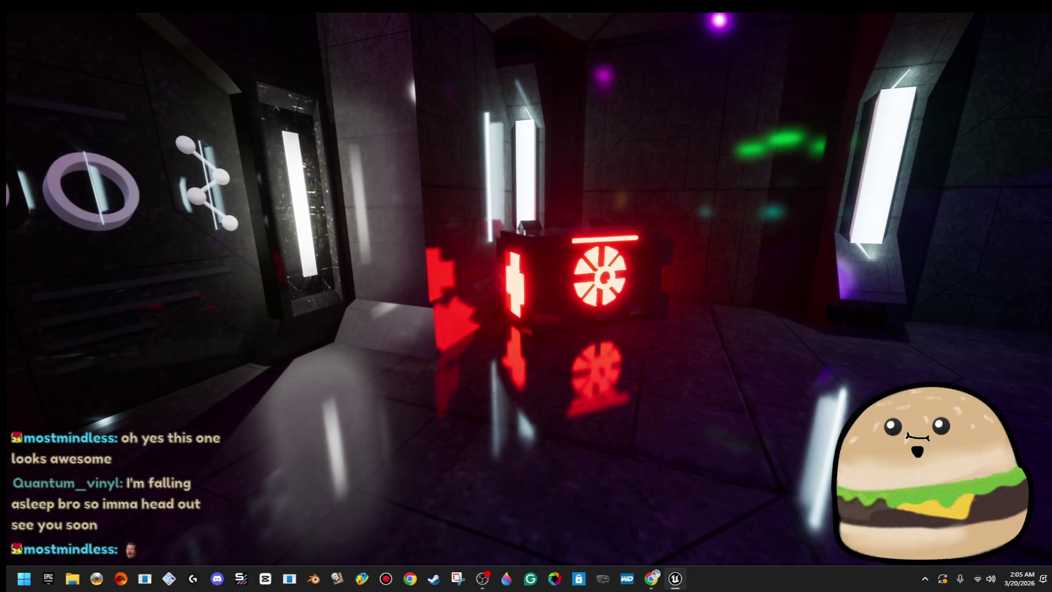
key(w)
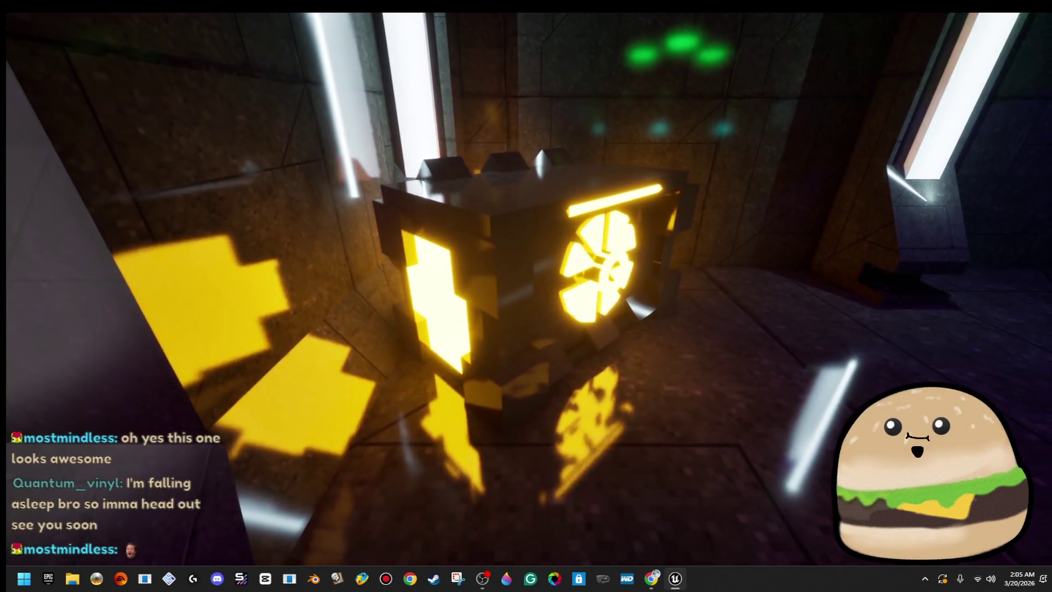
key(w)
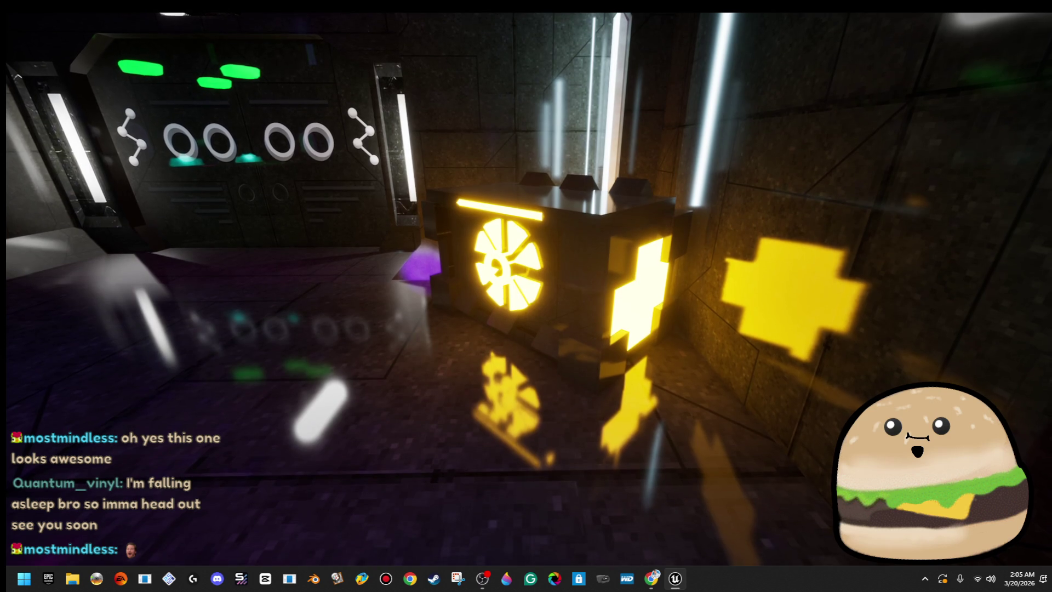
key(w)
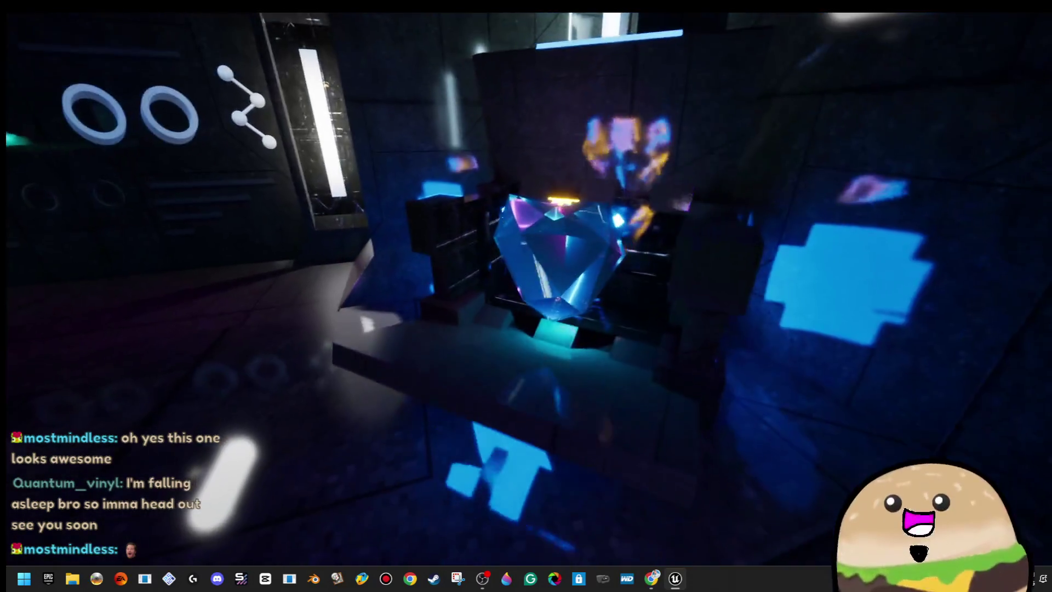
key(w)
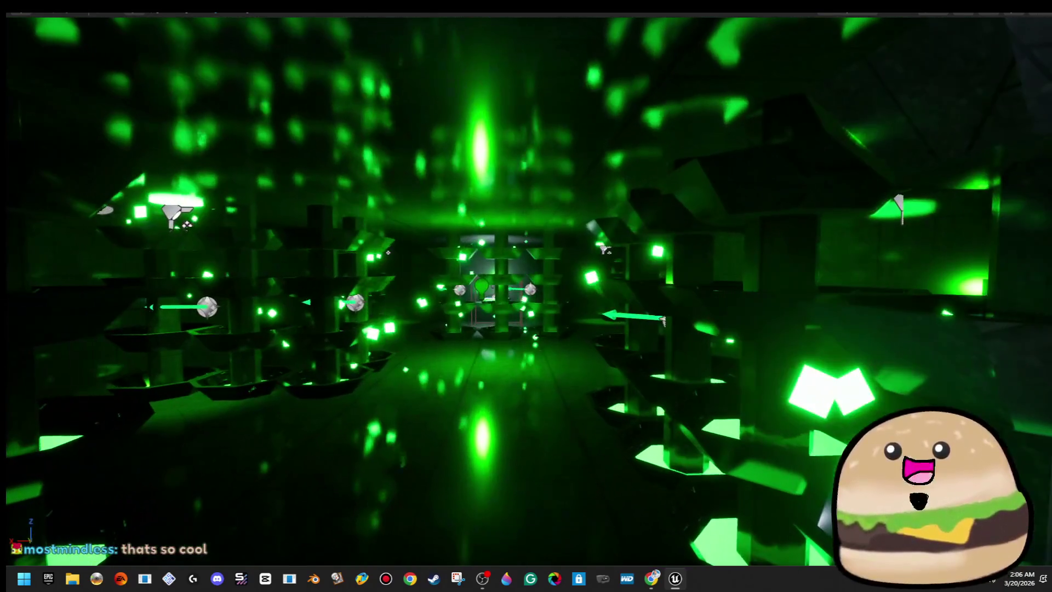
- Open the context menu on the cylinder wall brush
right_click(481, 396)
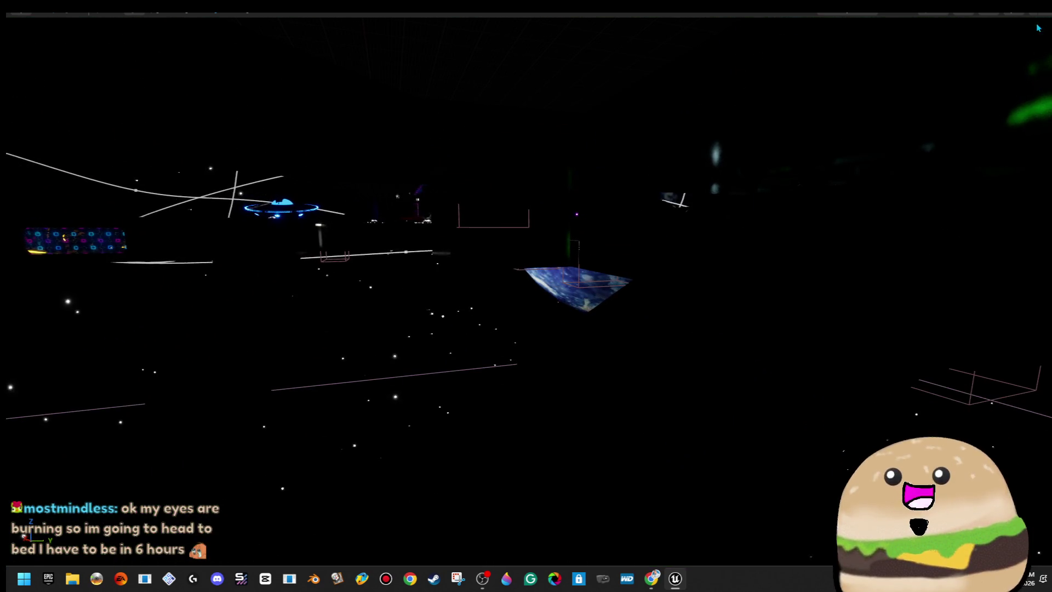
- Switch to Unlit view, select Cylinder Brush48 and exit immersive fullscreen
click(968, 62)
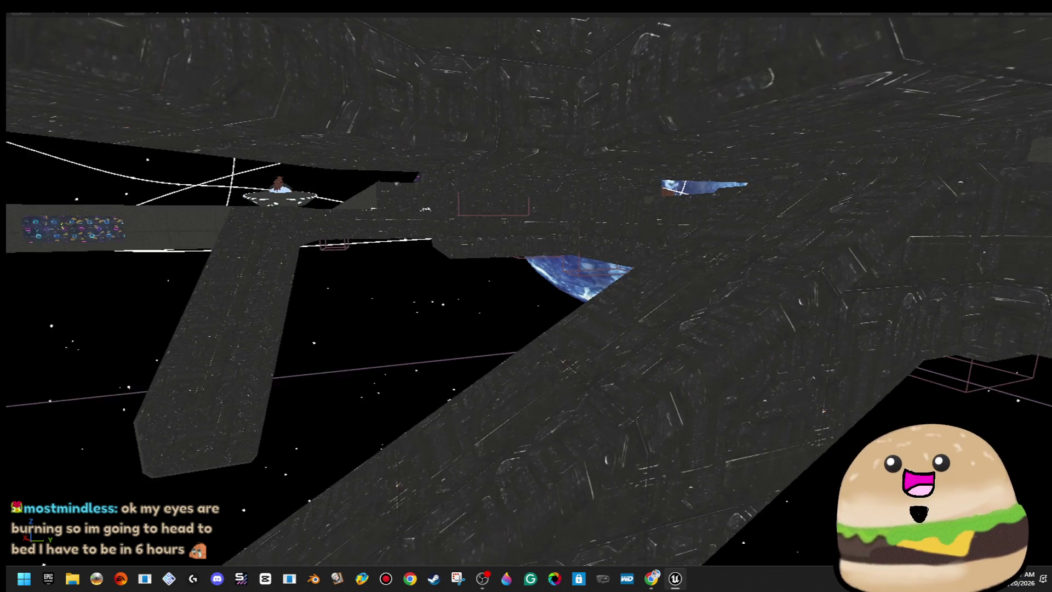
click(548, 356)
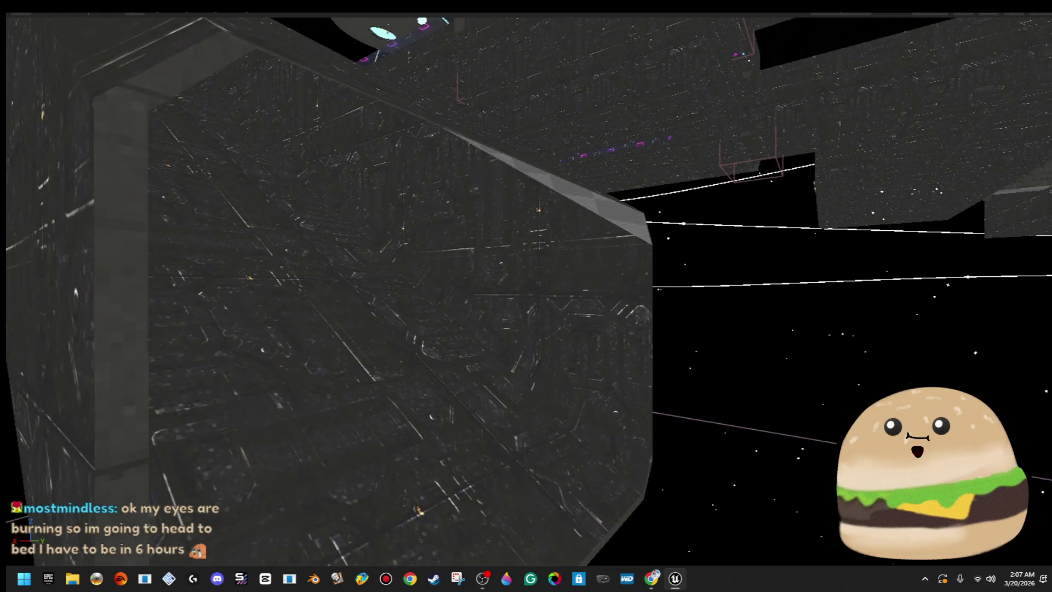
click(316, 549)
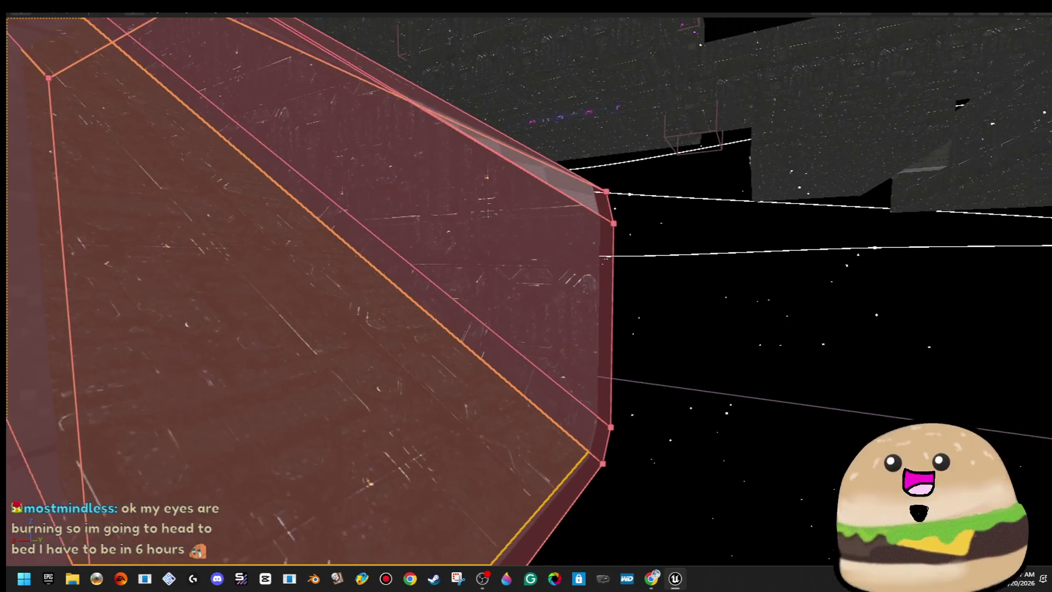
key(F11)
- Select all faces of Cylinder Brush48 and reset the hull material to None
click(778, 354)
click(794, 385)
click(893, 278)
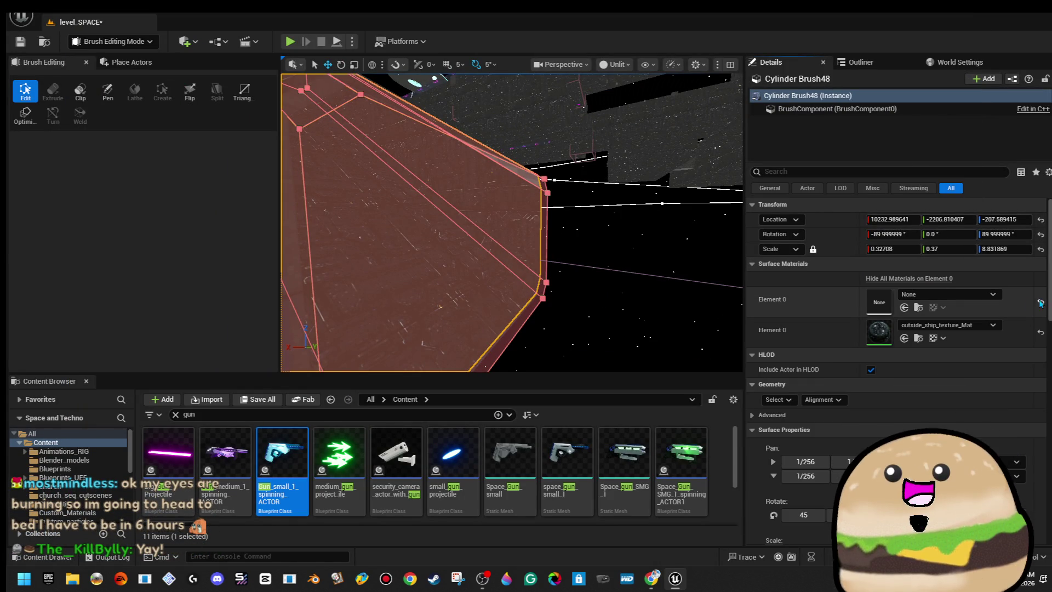
click(1040, 332)
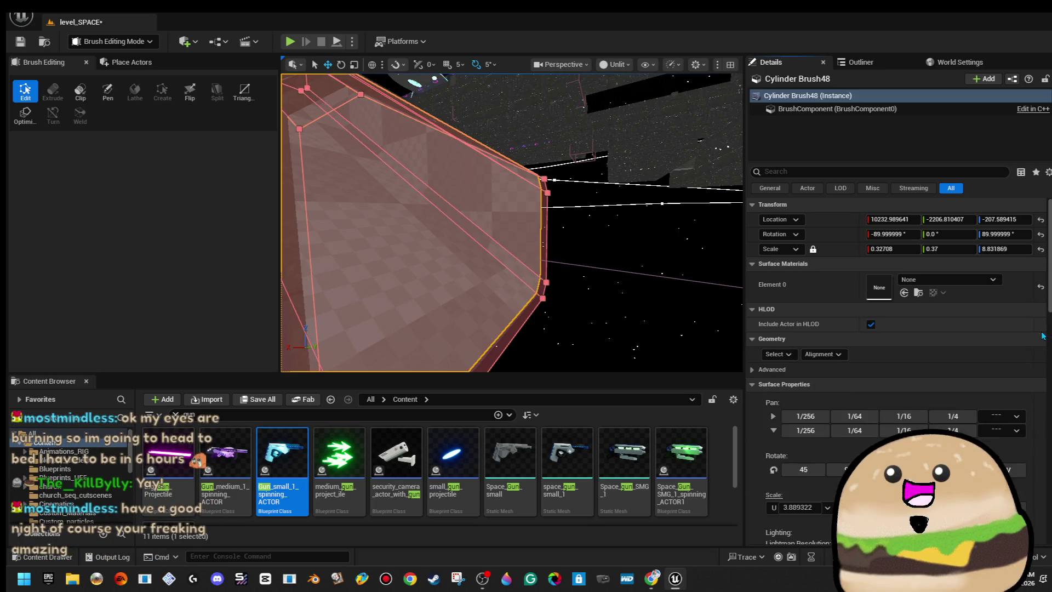
- Assign inside_ship_metal_texture_Mat to Cylinder Brush48's Element 0
click(981, 281)
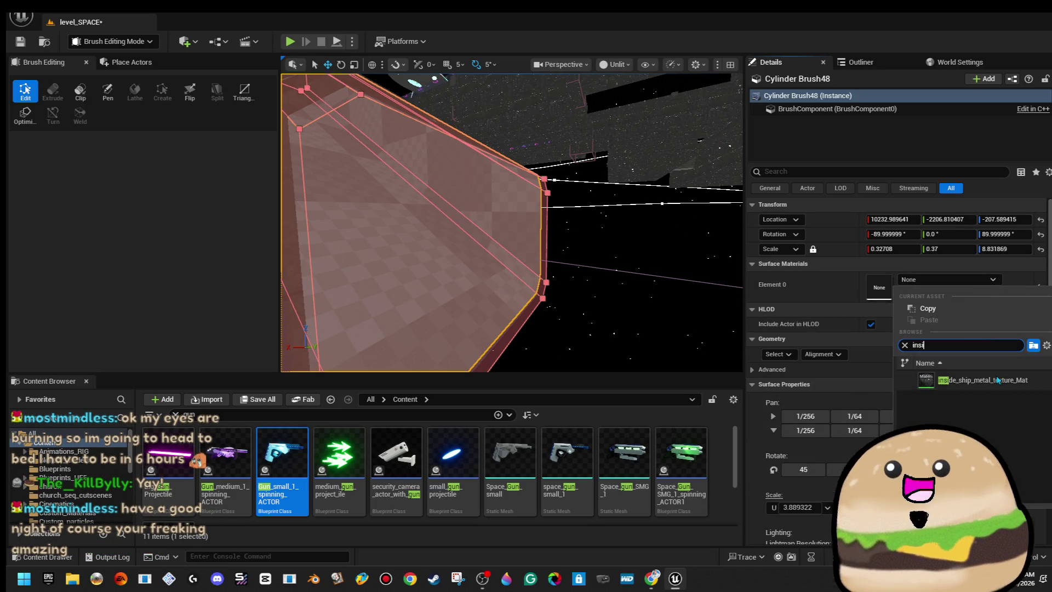
click(997, 380)
drag(485, 276, 485, 276)
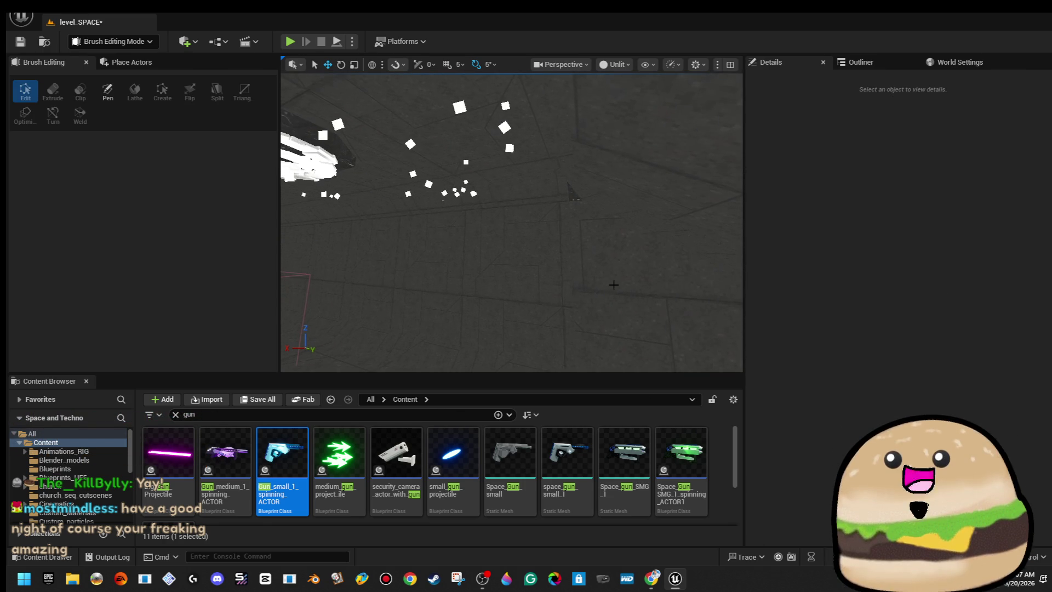
click(614, 284)
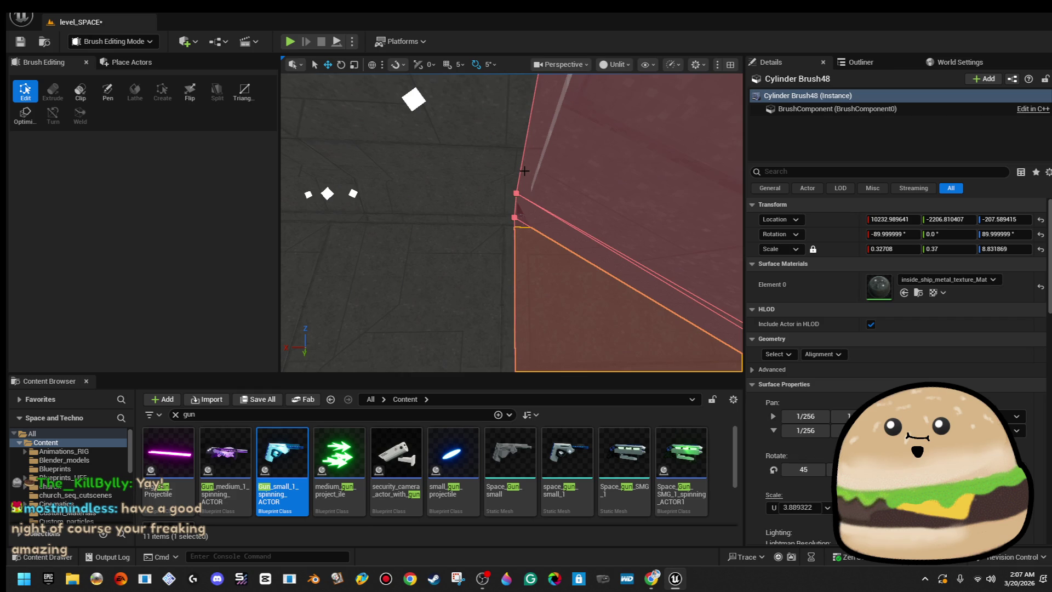
- Select the brush's top face and lower it slightly along Z
click(520, 169)
mouse_move(521, 168)
mouse_down()
mouse_move(531, 212)
mouse_move(521, 176)
mouse_up()
drag(533, 133, 535, 137)
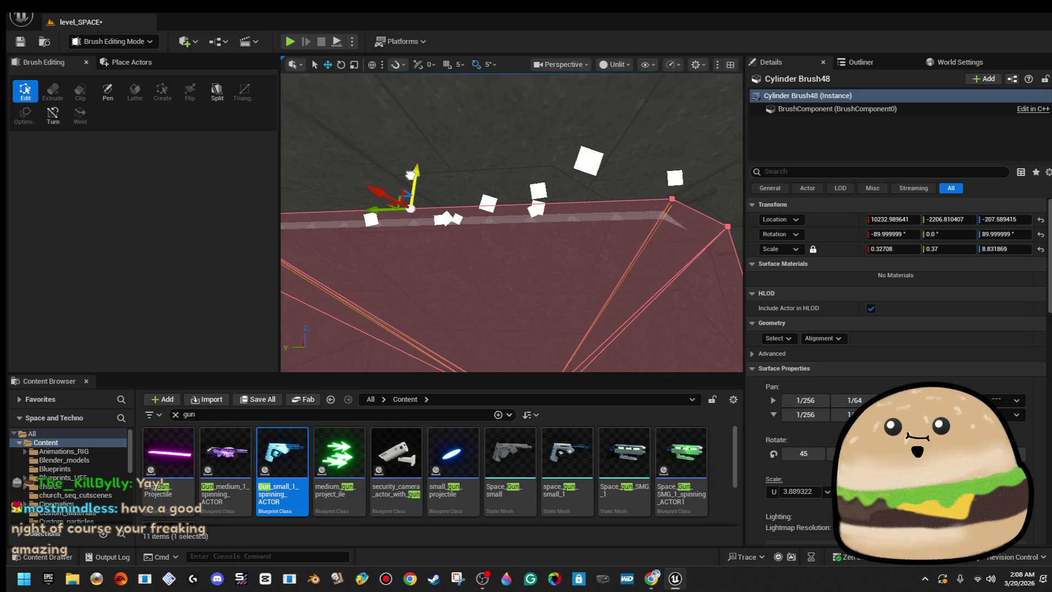
drag(501, 204, 517, 196)
- Inspect Cylinder Brush48 from new angles, reselecting it after picking Cylinder Brush72
click(496, 149)
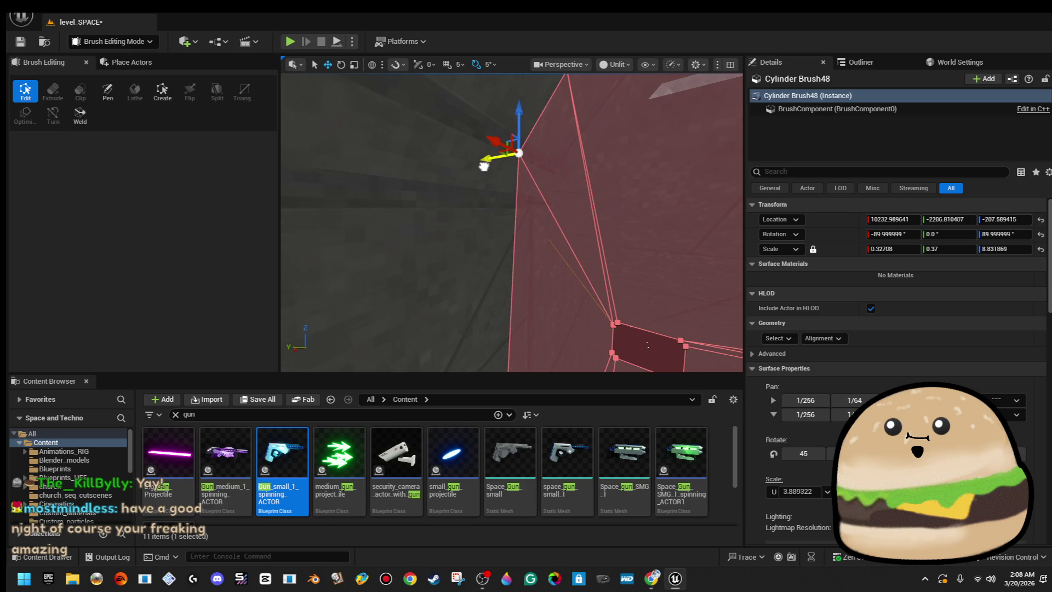
mouse_move(617, 171)
mouse_down()
mouse_move(608, 189)
mouse_move(587, 179)
mouse_up()
click(608, 188)
click(587, 179)
click(587, 178)
drag(642, 254, 642, 254)
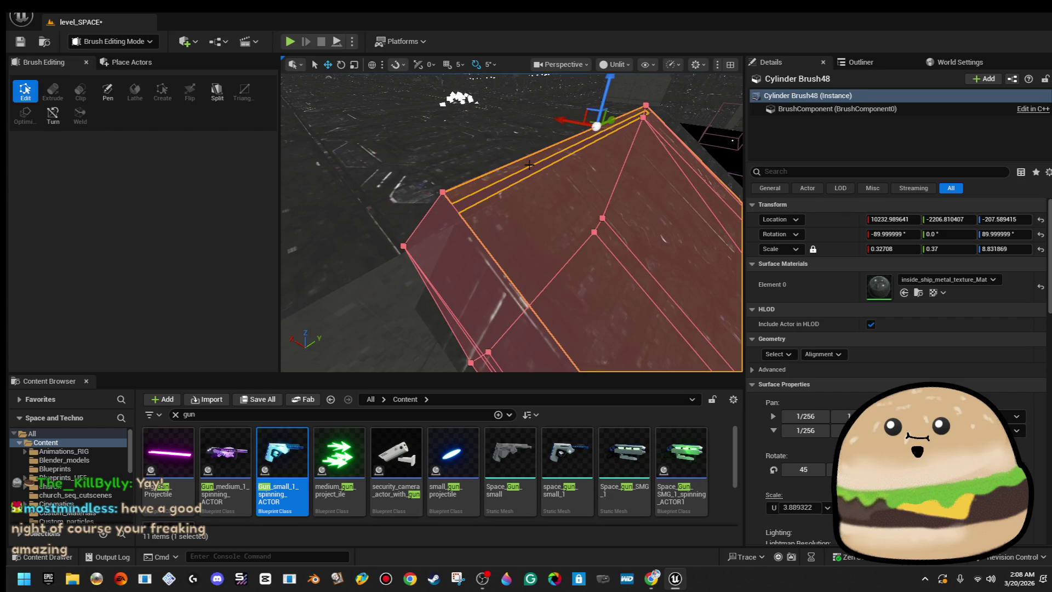
drag(512, 223, 512, 222)
key(Escape)
- Select all faces of Cylinder Brush48, realign the texture and set Surface Scale to 8.0
click(512, 223)
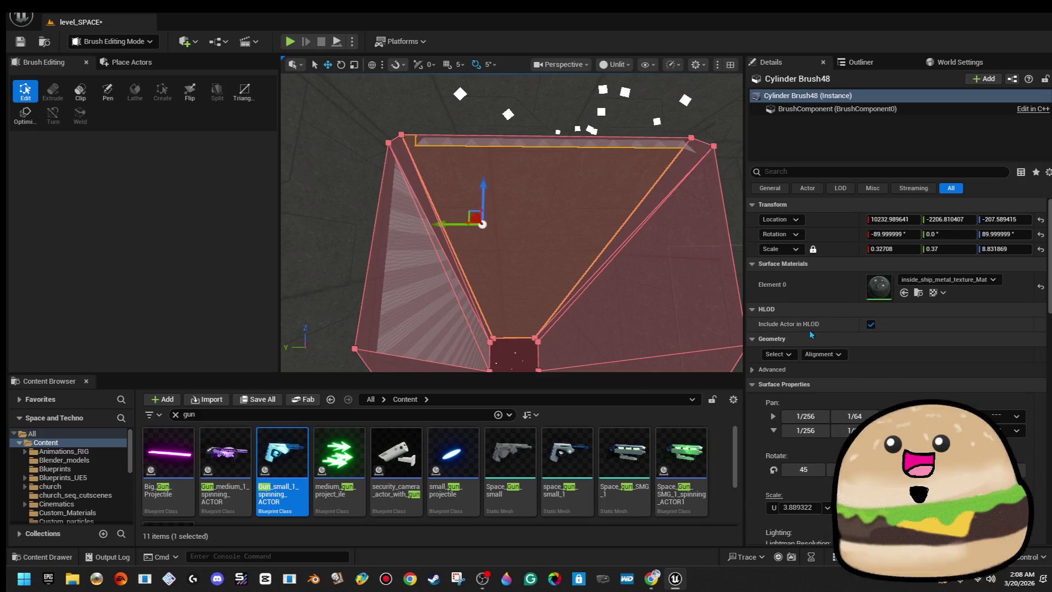
click(778, 354)
click(821, 367)
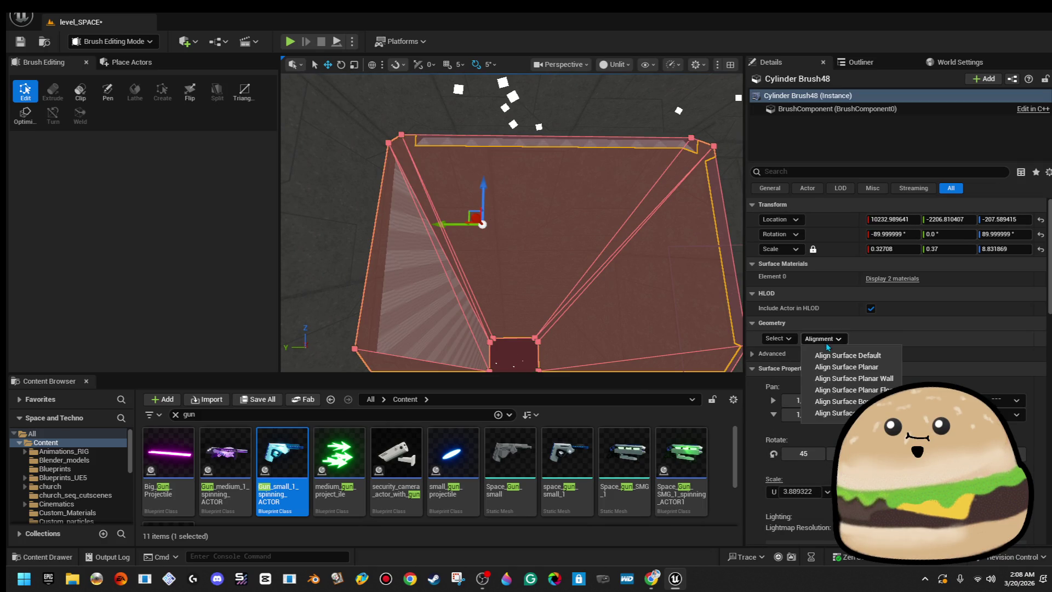
click(849, 402)
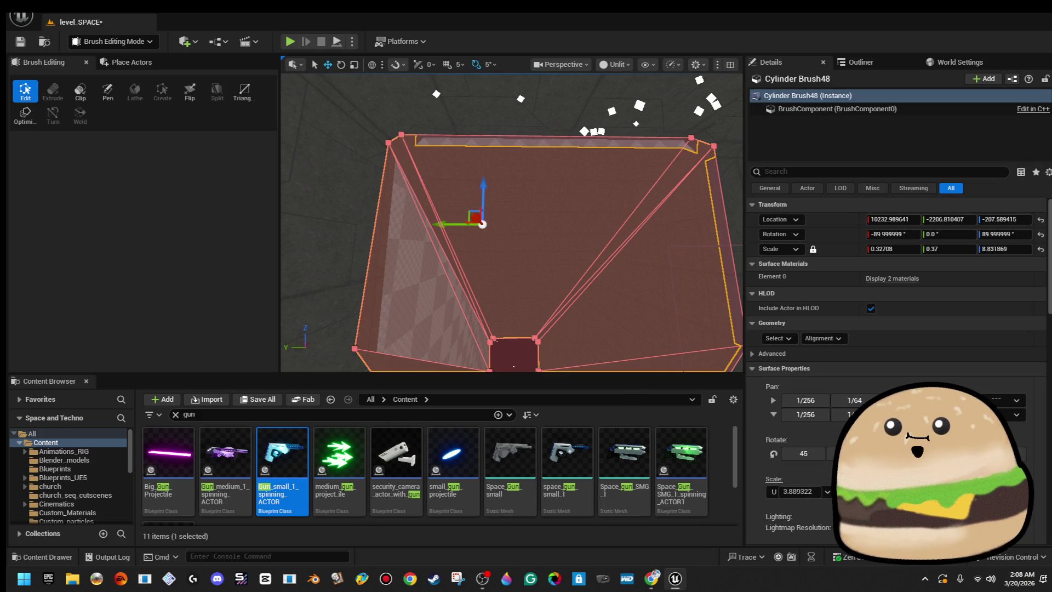
click(827, 491)
click(800, 542)
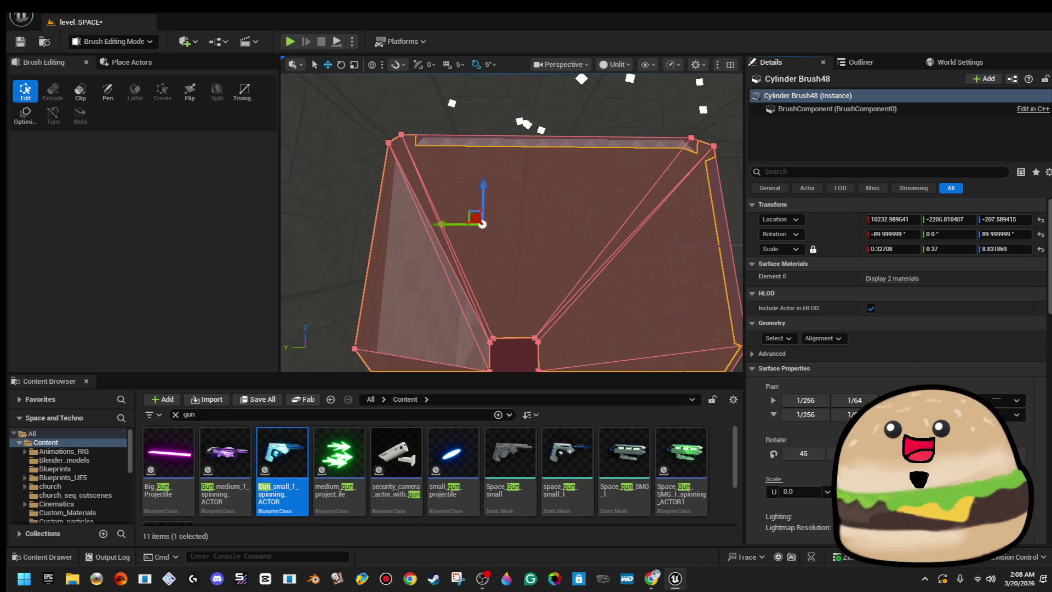
- Fill the empty material slot with inside_ship_metal_texture_Mat, then deselect the brush
click(911, 286)
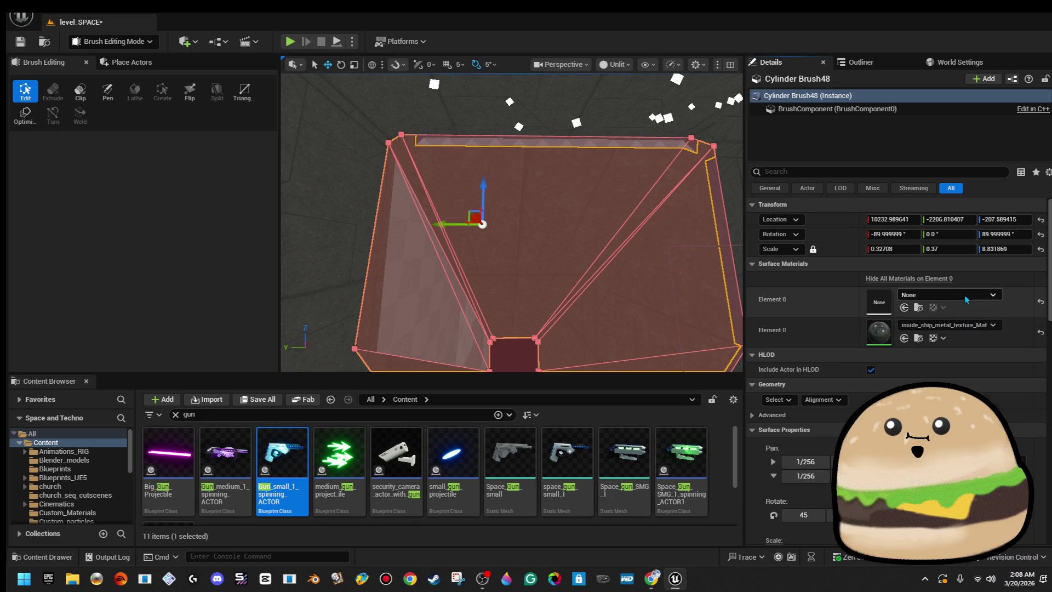
click(965, 296)
text(insi)
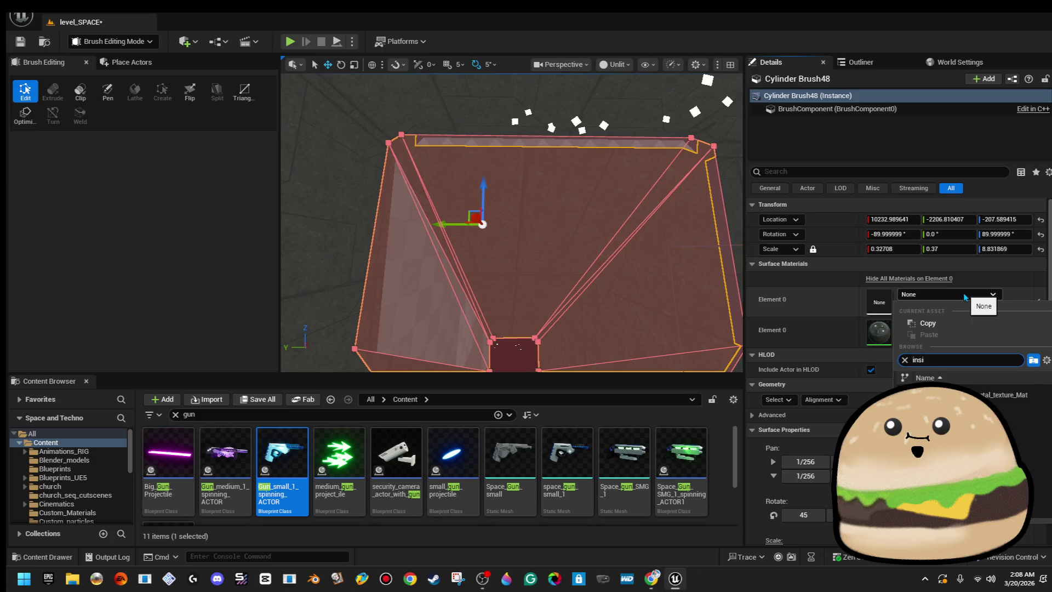
key(Return)
scroll(552, 297, up, 10)
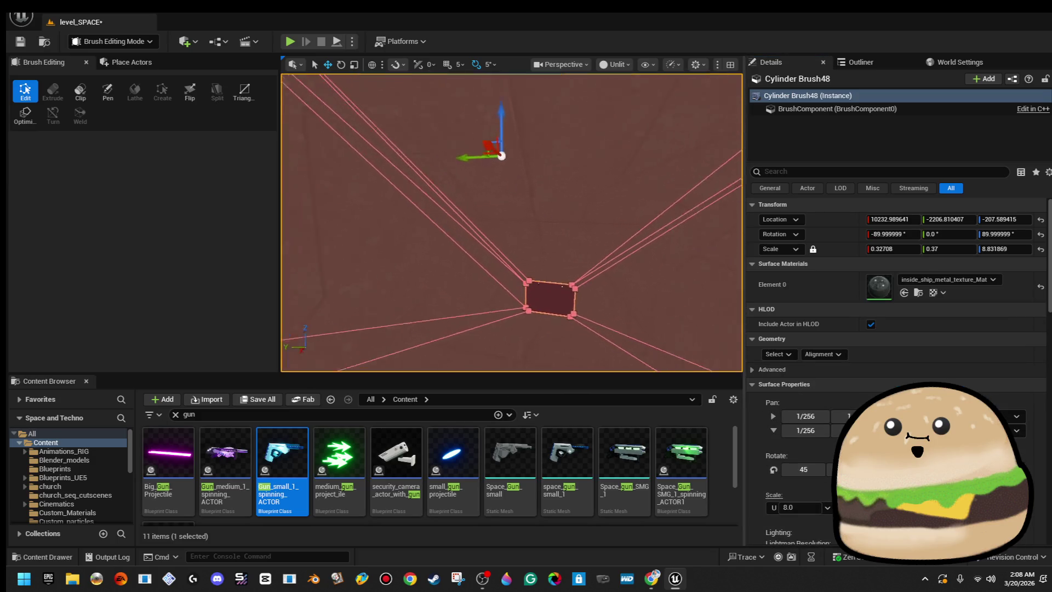
click(552, 296)
scroll(565, 251, down, 2)
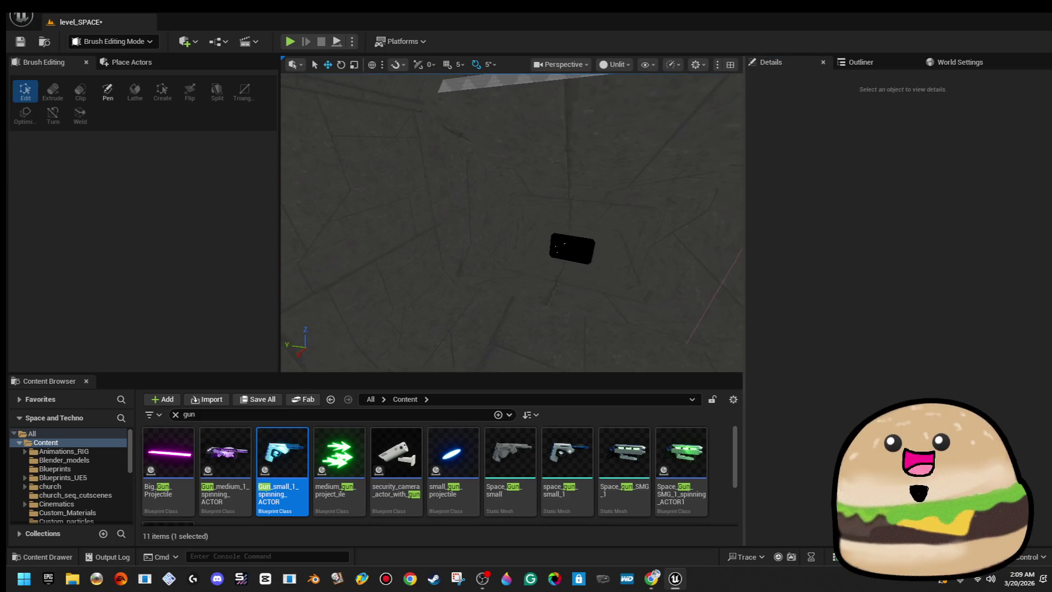
- Save level_SPACE and select the diagonal cylinder beam from below the station
click(21, 41)
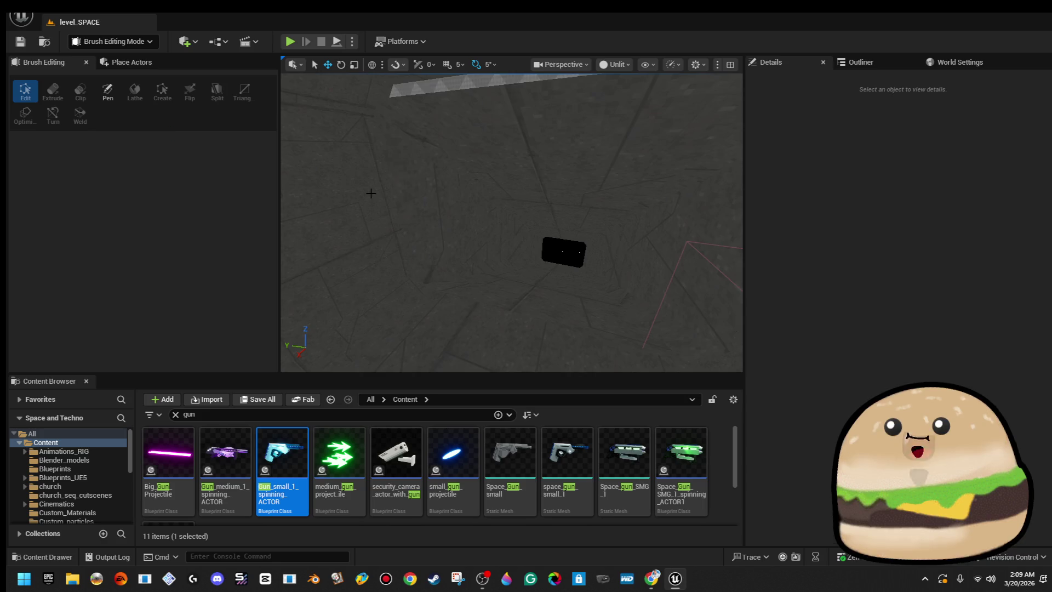
drag(482, 219, 482, 263)
scroll(515, 252, up, 5)
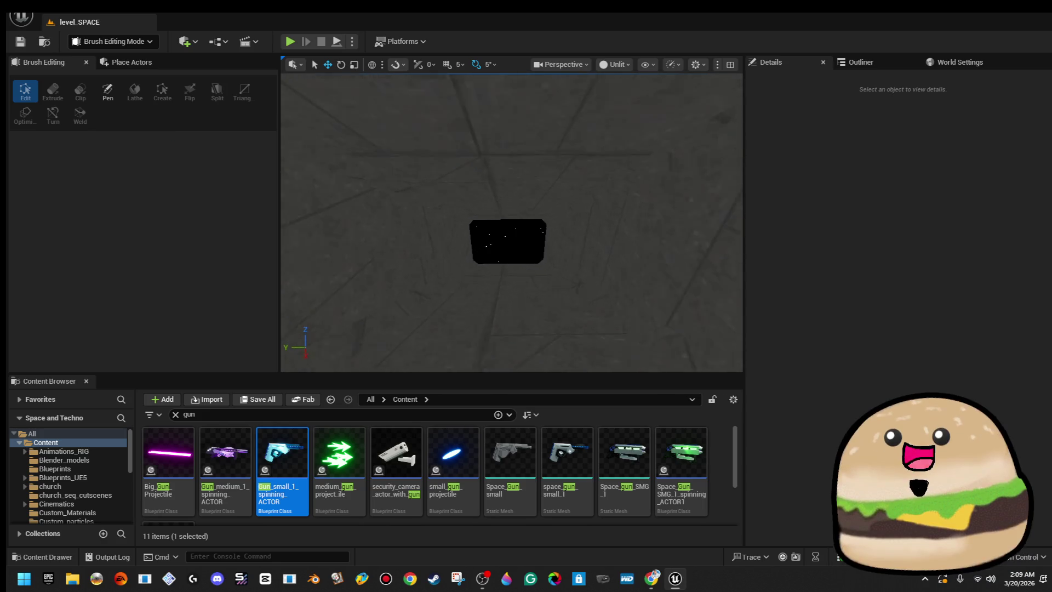
mouse_move(510, 219)
mouse_down()
mouse_move(509, 269)
mouse_move(526, 225)
mouse_up()
click(526, 246)
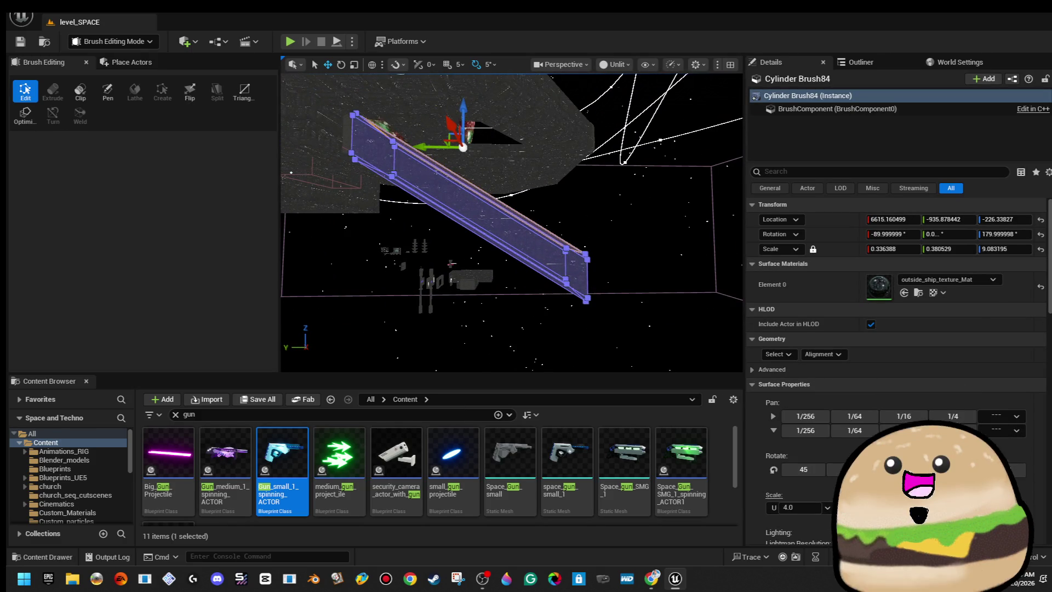
- Set the new cylinder brush's X scale to 0.32
scroll(510, 220, up, 4)
drag(474, 191, 471, 178)
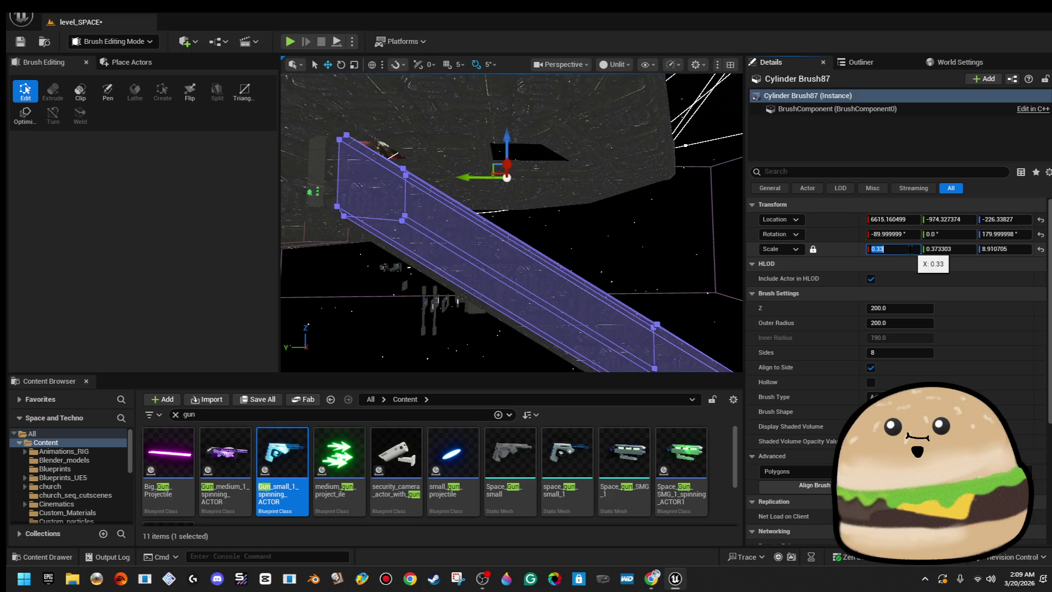
text(0.32)
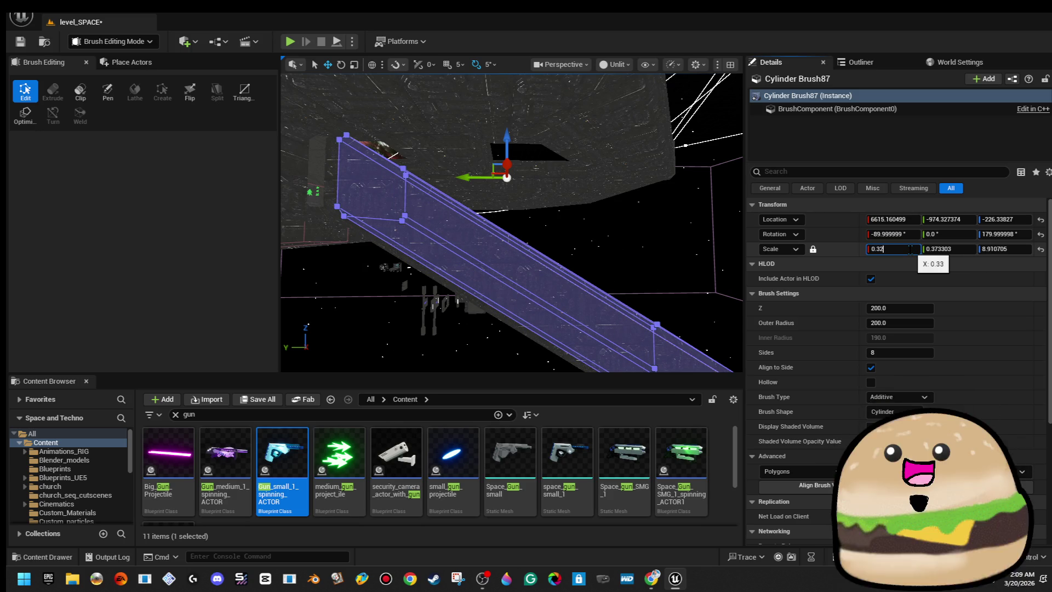
key(Return)
- Change Cylinder Brush87's Brush Type to Subtractive
click(898, 396)
click(893, 417)
click(893, 249)
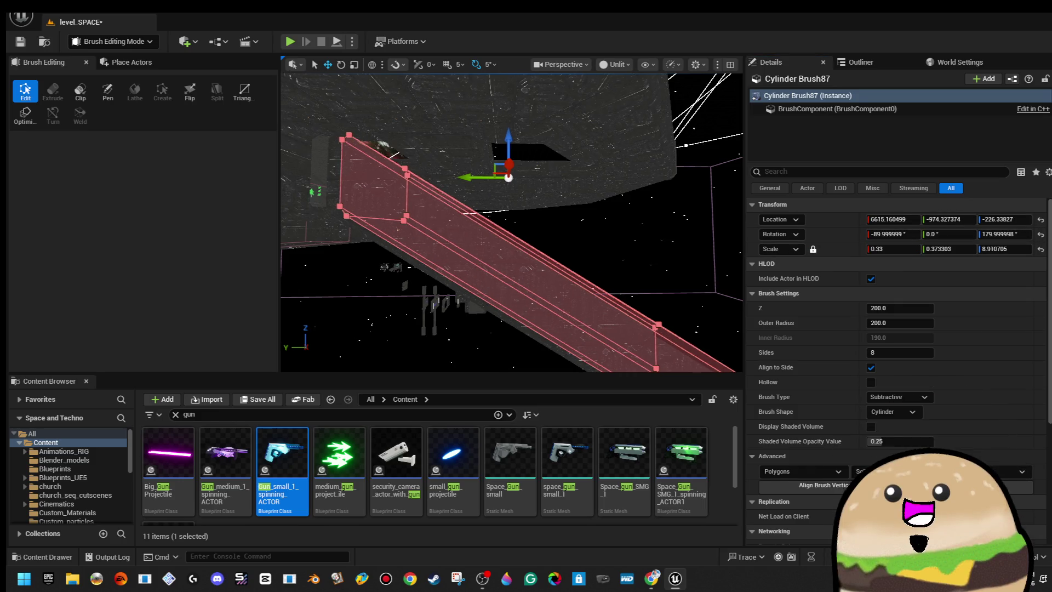
- Fly through the red cylinder brush to check the opening in the hull
key(w)
key(s)
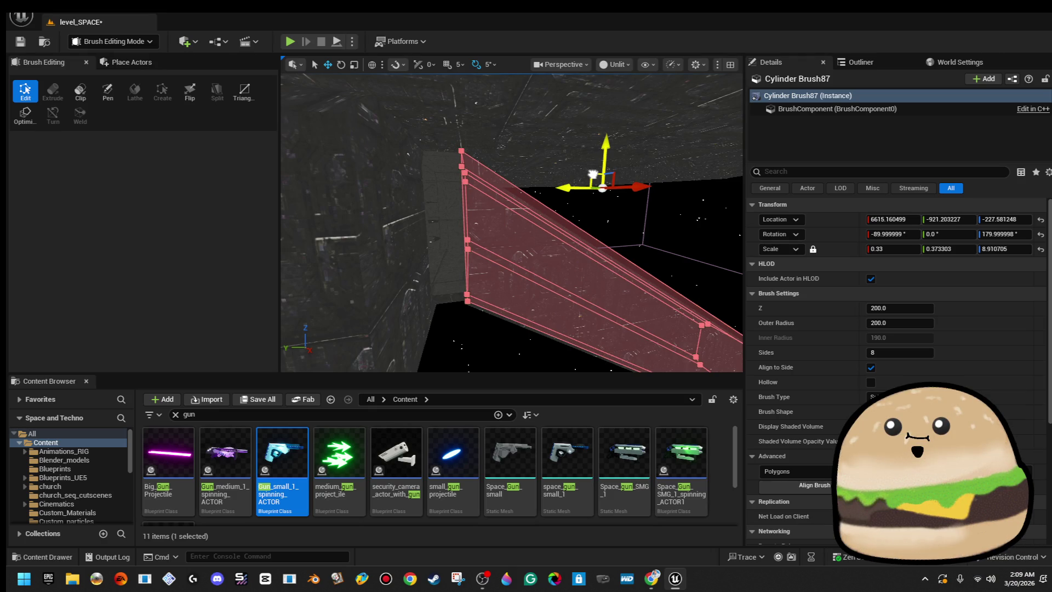
drag(551, 208, 570, 192)
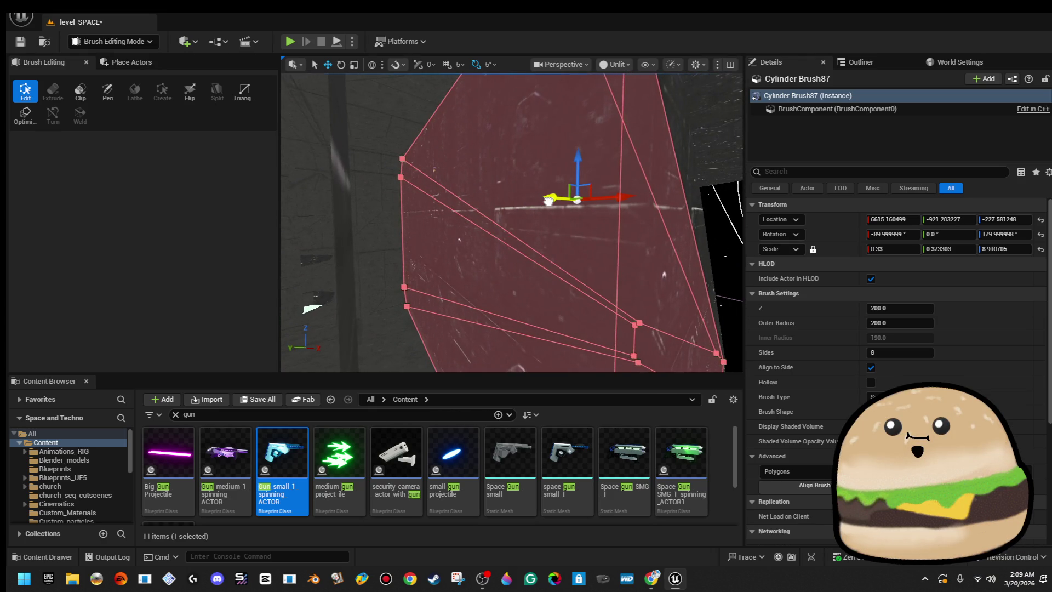
mouse_move(547, 201)
mouse_down()
mouse_move(551, 186)
mouse_move(556, 377)
mouse_up()
- Select several cylinder wall brushes, including Cylinder Brush27 and its large adjoining brush, to inspect them
click(517, 343)
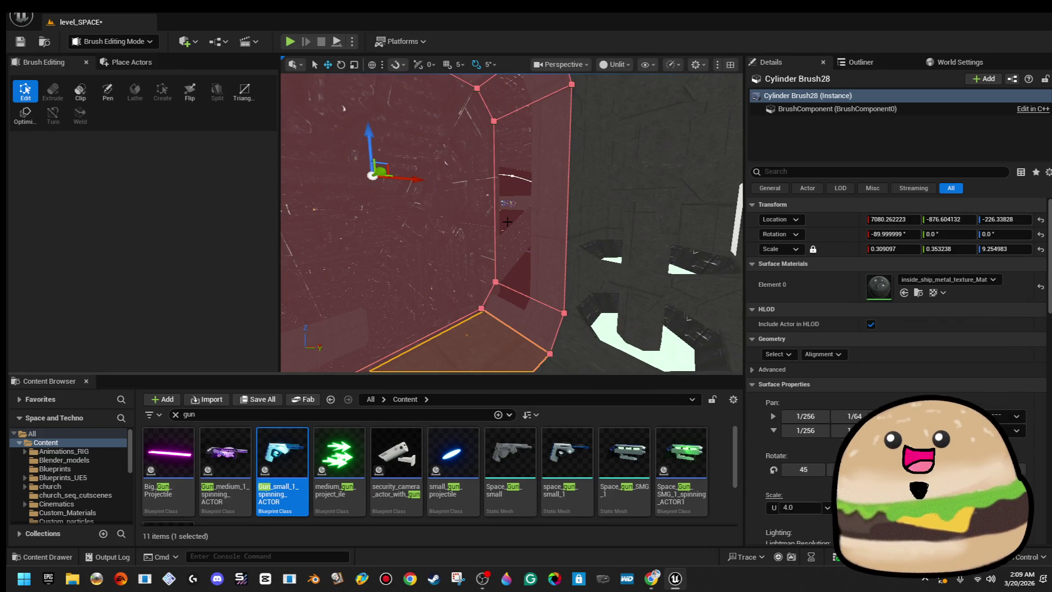
mouse_move(506, 180)
mouse_down()
mouse_move(405, 215)
mouse_move(681, 253)
mouse_move(739, 85)
mouse_move(475, 241)
mouse_move(498, 247)
mouse_move(524, 172)
mouse_up()
click(681, 258)
click(475, 241)
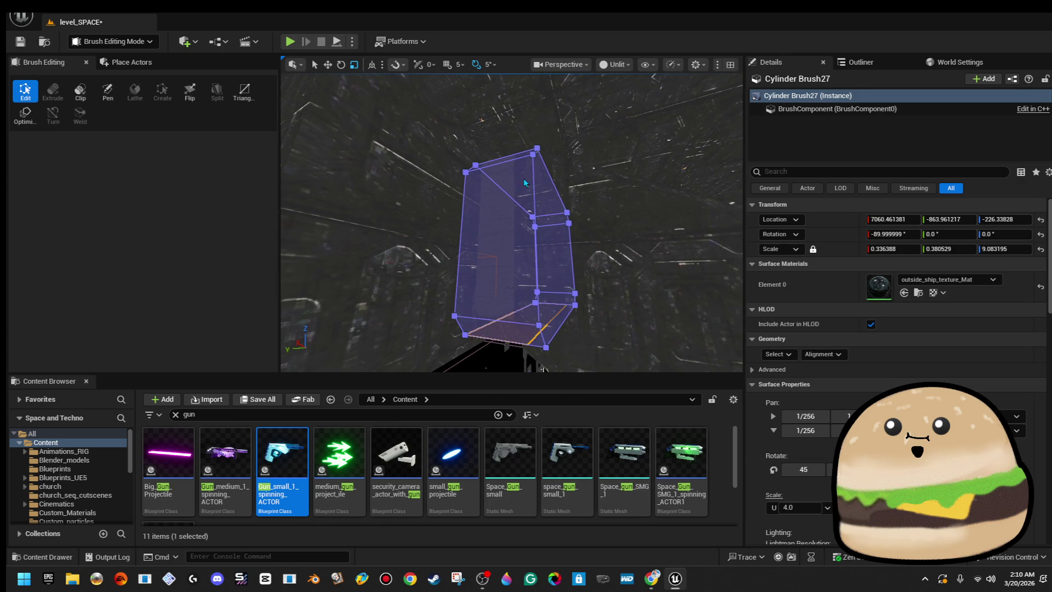
ctrl+click(524, 182)
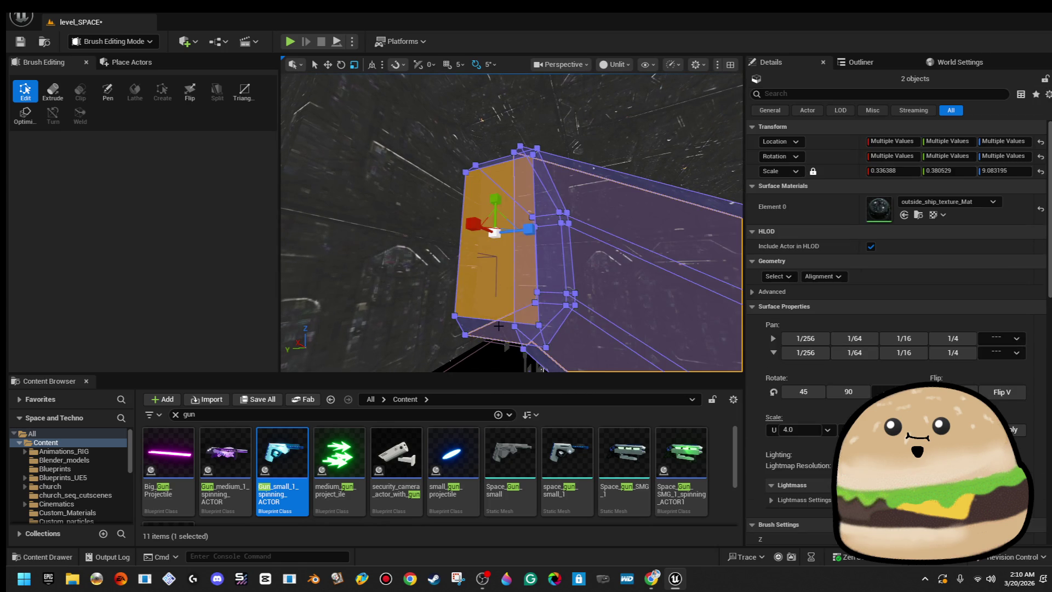
click(513, 314)
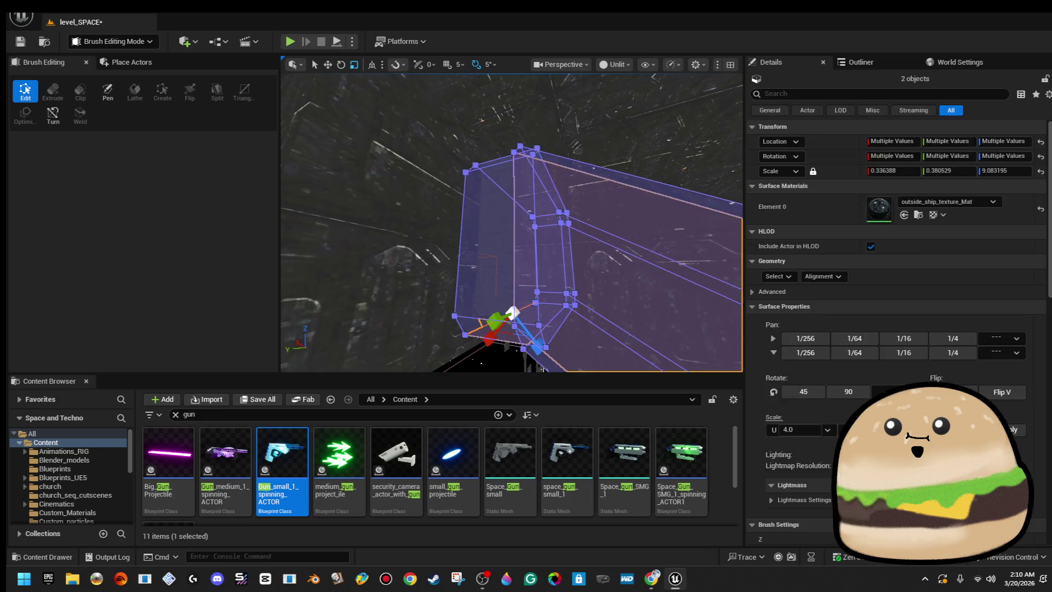
click(467, 325)
key(f)
- Frame Cylinder Brush84, Cylinder Brush25 and Cylinder Brush27 in turn
click(520, 311)
key(f)
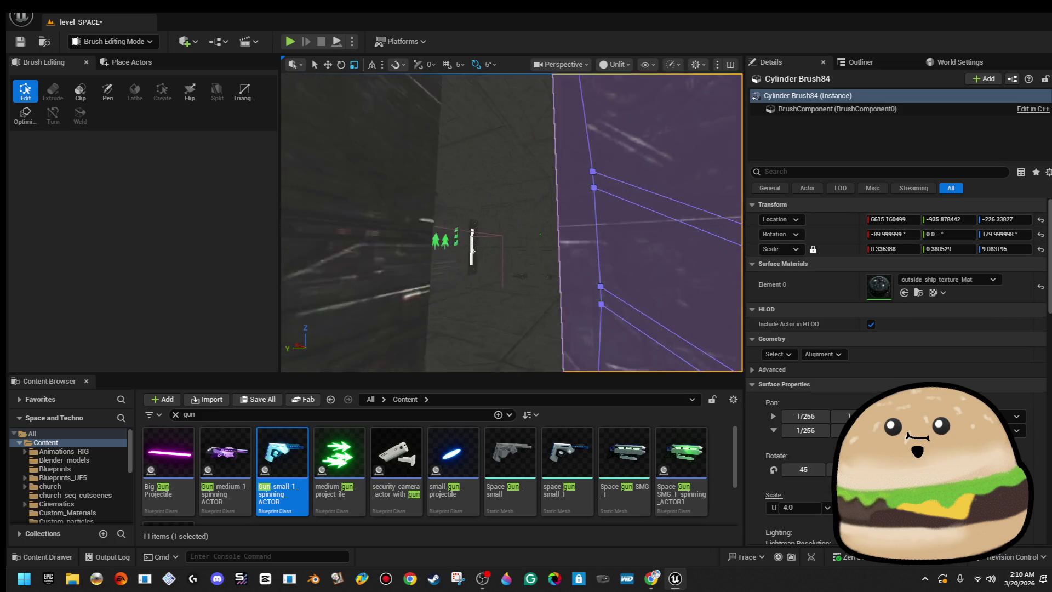
click(558, 291)
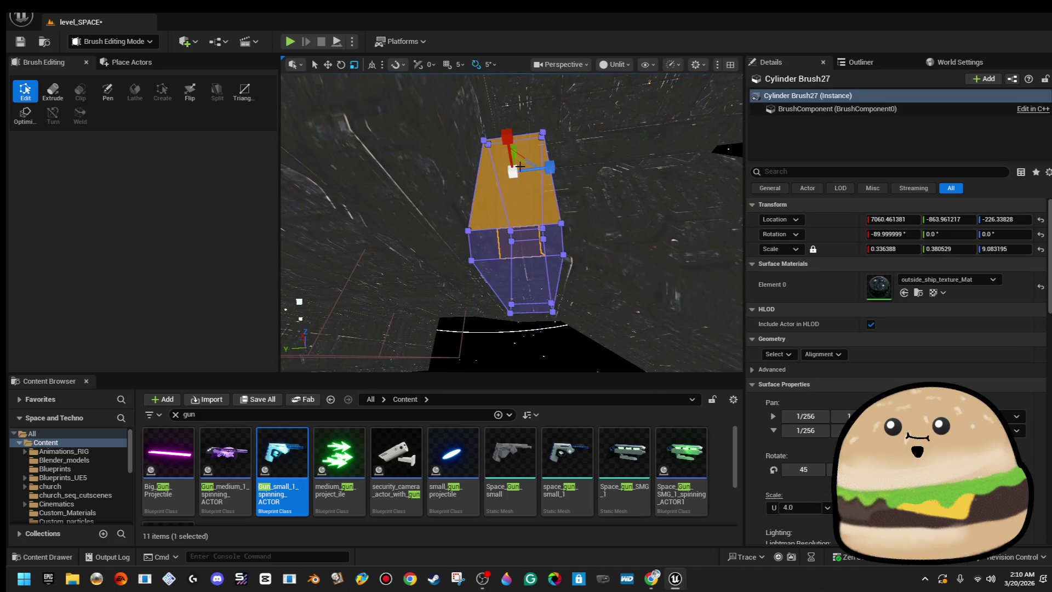
ctrl+click(559, 243)
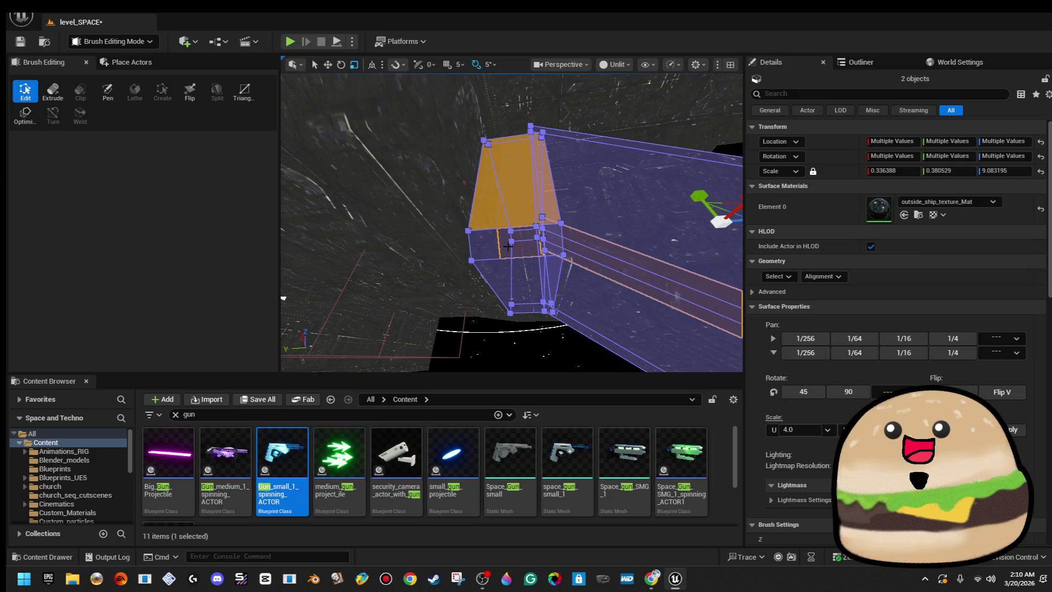
click(511, 245)
key(f)
click(522, 253)
key(f)
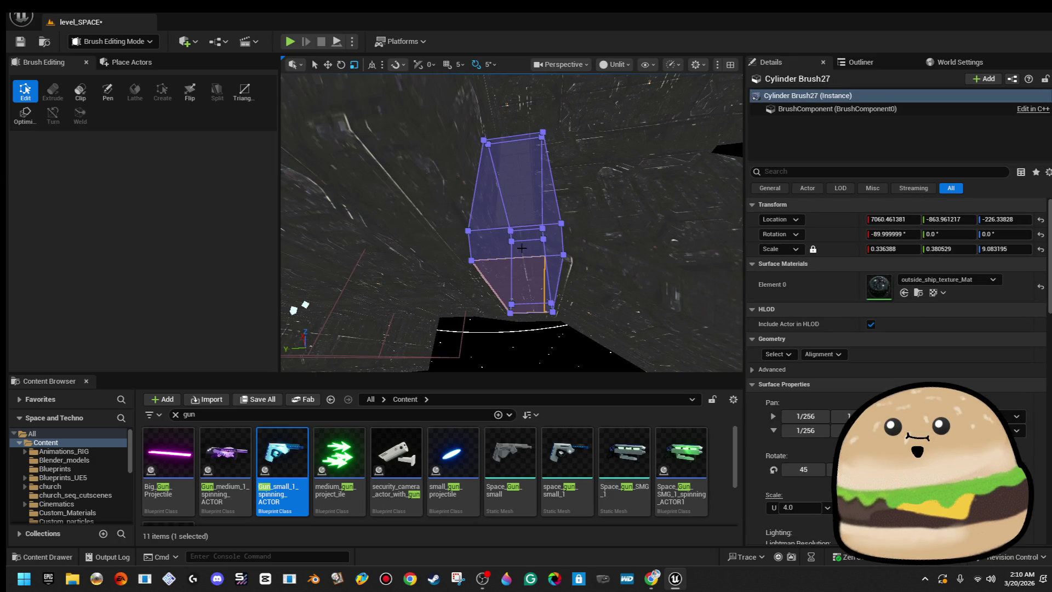
scroll(532, 272, up, 5)
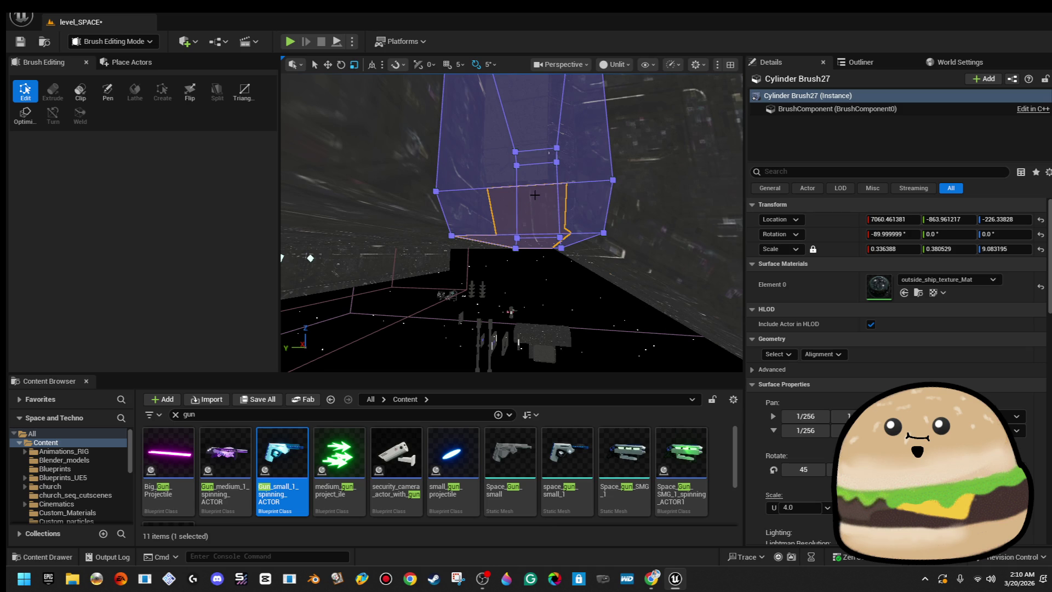
- Inspect Cylinder Brush27's faces and edges up close, viewing it down its length and from the side
click(577, 182)
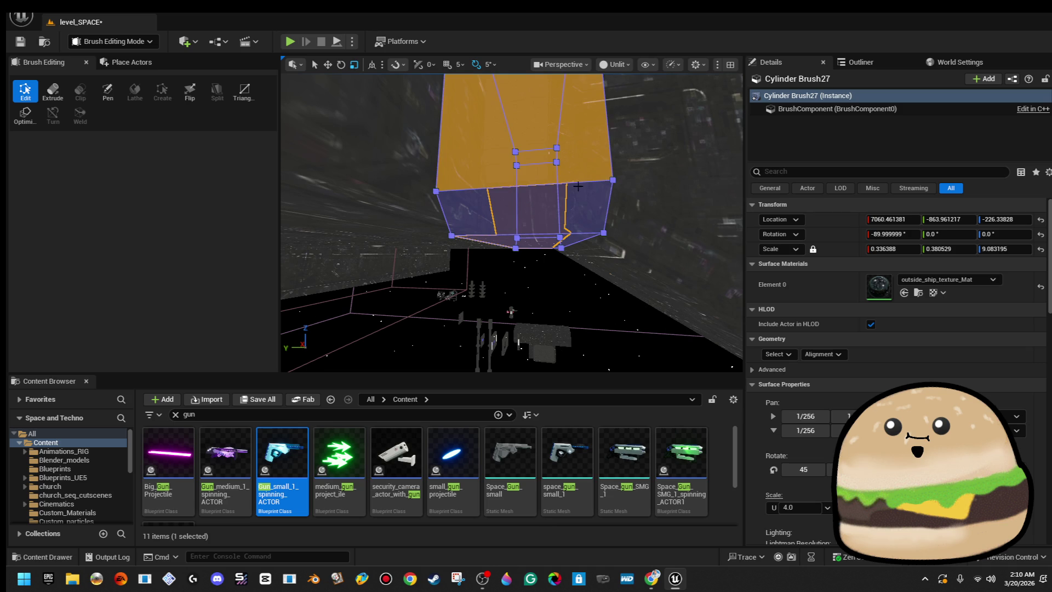
click(572, 234)
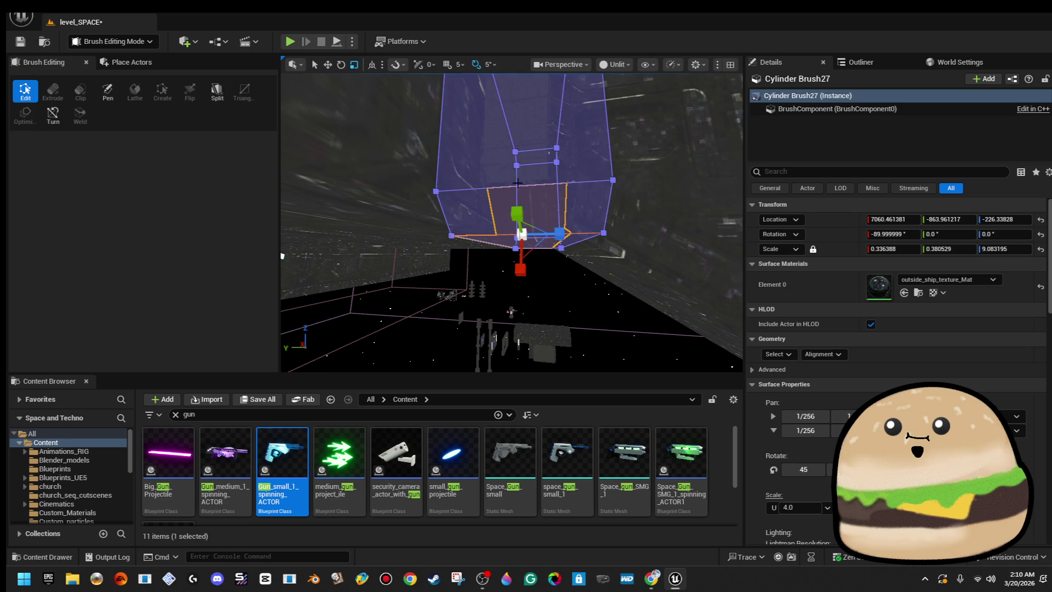
scroll(464, 188, up, 10)
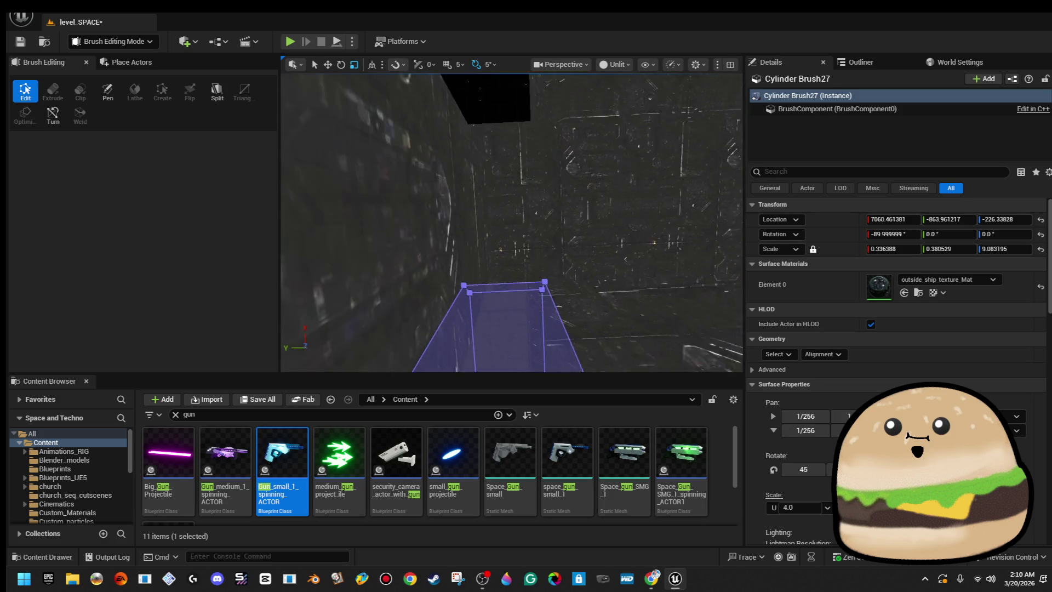
drag(531, 164, 531, 151)
click(516, 139)
drag(529, 180, 482, 186)
key(w)
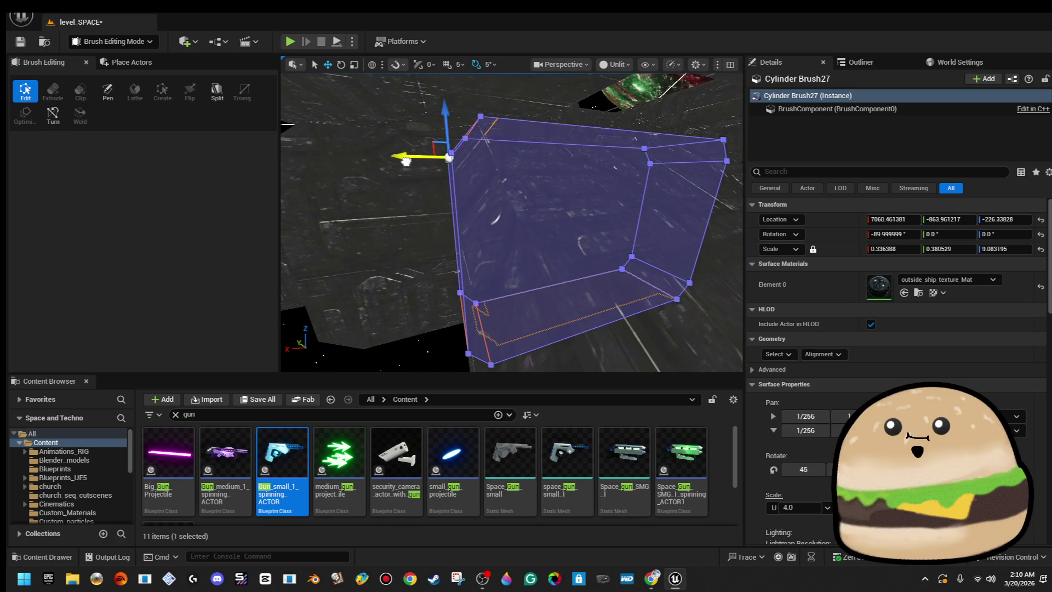
click(409, 170)
mouse_move(427, 196)
mouse_down()
mouse_move(449, 214)
mouse_move(499, 187)
mouse_up()
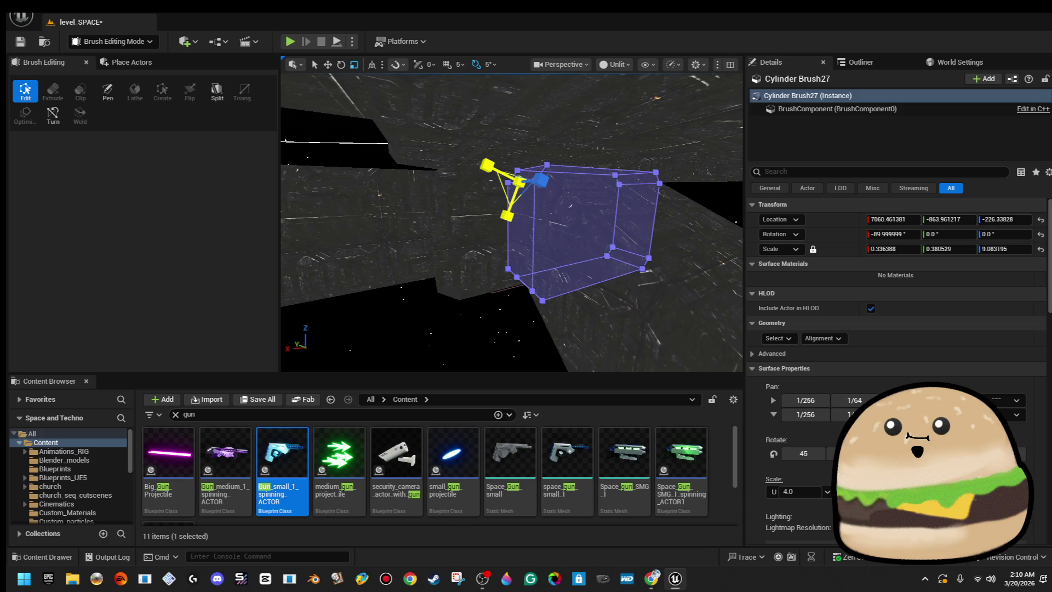
- Slide white_ship_double_doors2 along Y to -40.592045 into the doorway
mouse_move(509, 219)
mouse_down()
mouse_move(510, 176)
mouse_move(521, 219)
mouse_move(531, 220)
mouse_move(499, 214)
mouse_move(526, 216)
mouse_move(510, 219)
mouse_up()
click(510, 219)
key(w)
mouse_move(442, 271)
mouse_down()
mouse_move(427, 271)
mouse_move(455, 271)
mouse_move(442, 270)
mouse_up()
mouse_move(346, 296)
mouse_down()
mouse_move(621, 262)
mouse_move(603, 252)
mouse_move(702, 233)
mouse_move(560, 306)
mouse_move(530, 267)
mouse_up()
- Apply inside_ship_metal_texture_Mat to every surface of Cylinder Brush87
right_click(561, 305)
click(530, 267)
click(777, 354)
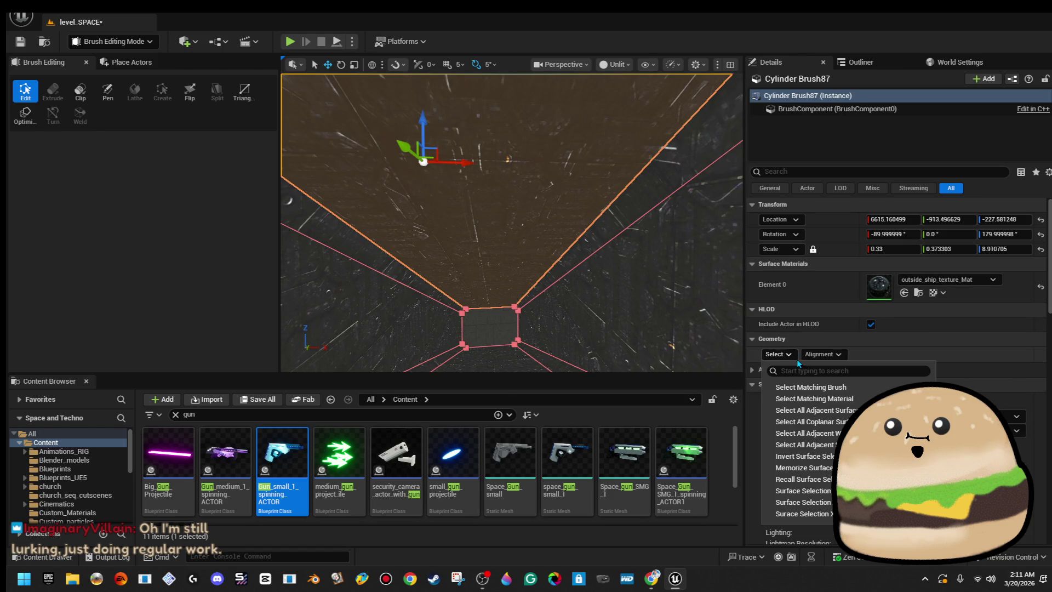
click(832, 389)
click(899, 279)
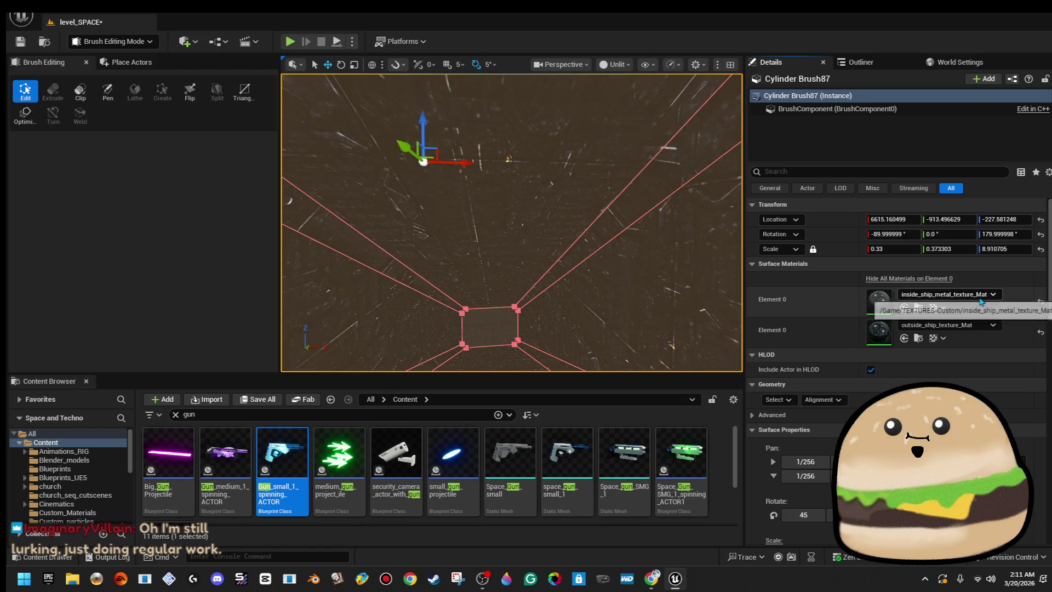
click(973, 325)
text(insid)
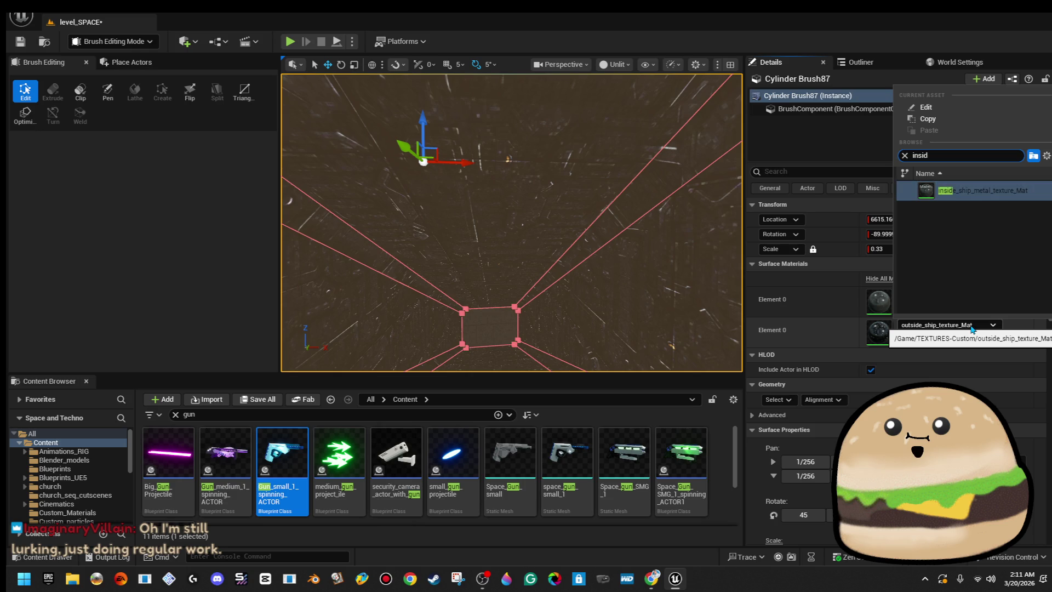
key(Return)
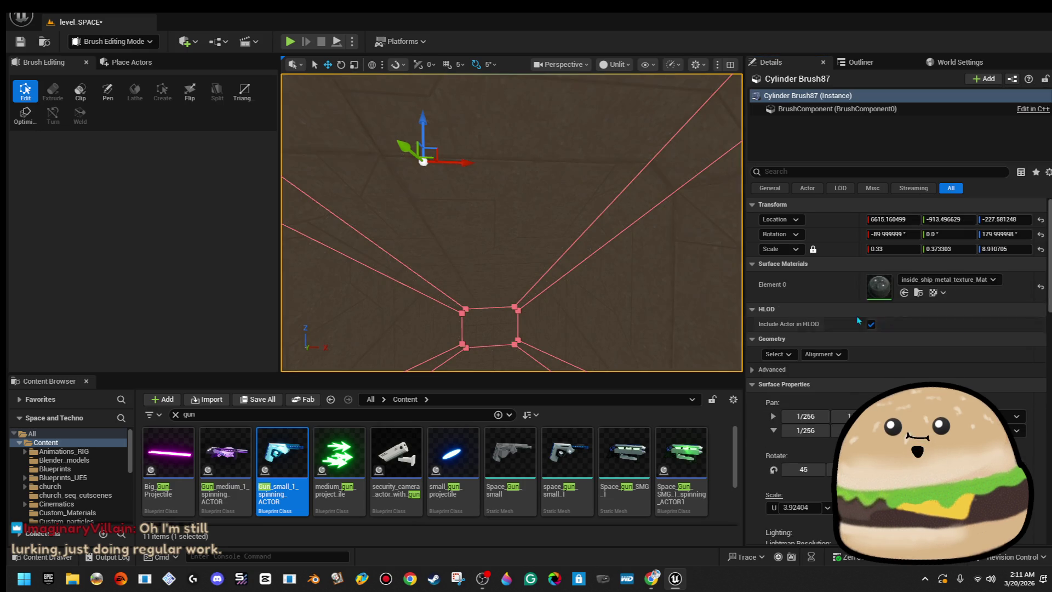
- Save level_SPACE and start a fullscreen play-test
scroll(411, 175, down, 5)
key(ctrl+s)
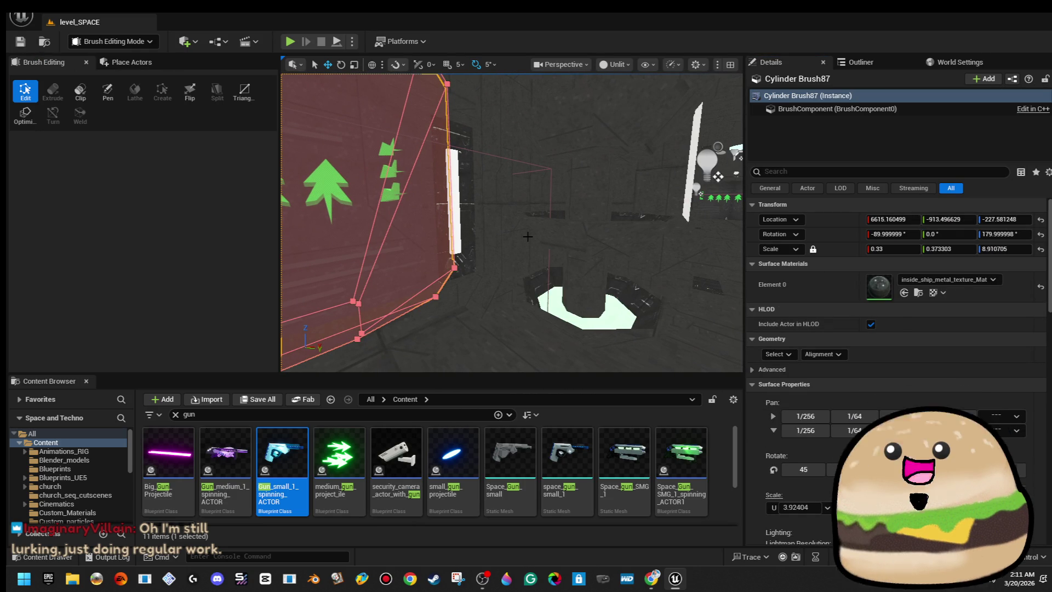
mouse_move(528, 237)
mouse_down()
mouse_move(510, 219)
mouse_move(566, 204)
mouse_up()
right_click(566, 204)
key(Escape)
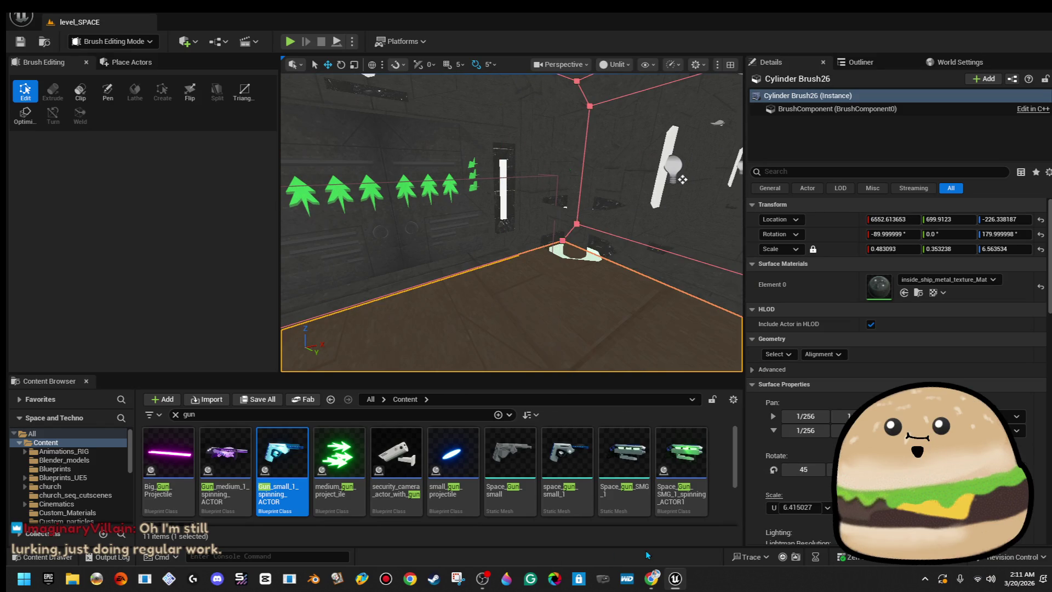
click(290, 41)
key(F11)
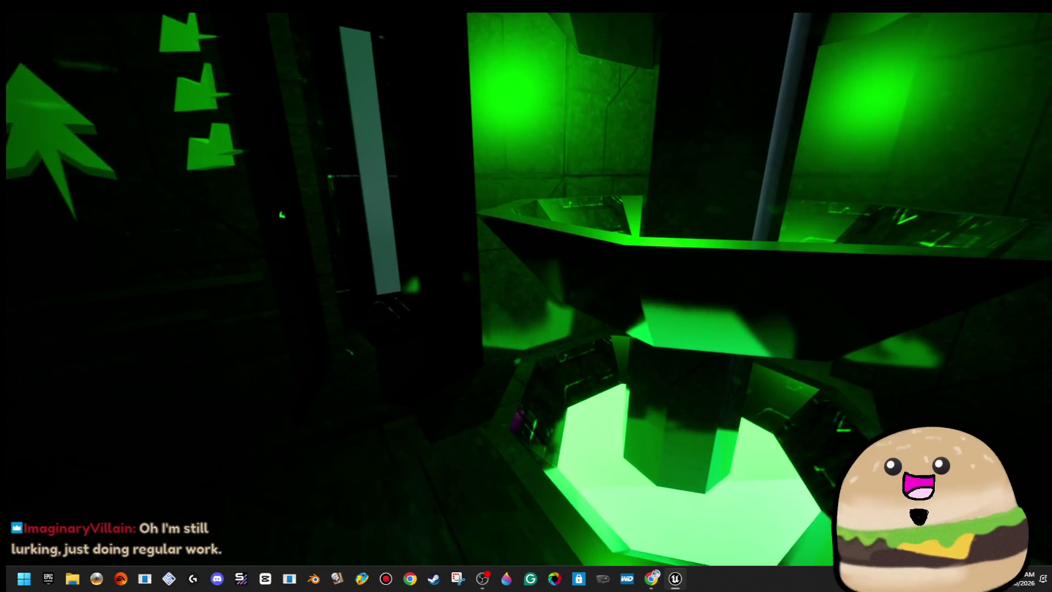
- Walk forward through the green-lit rooms toward the arrow corridor
key(w)
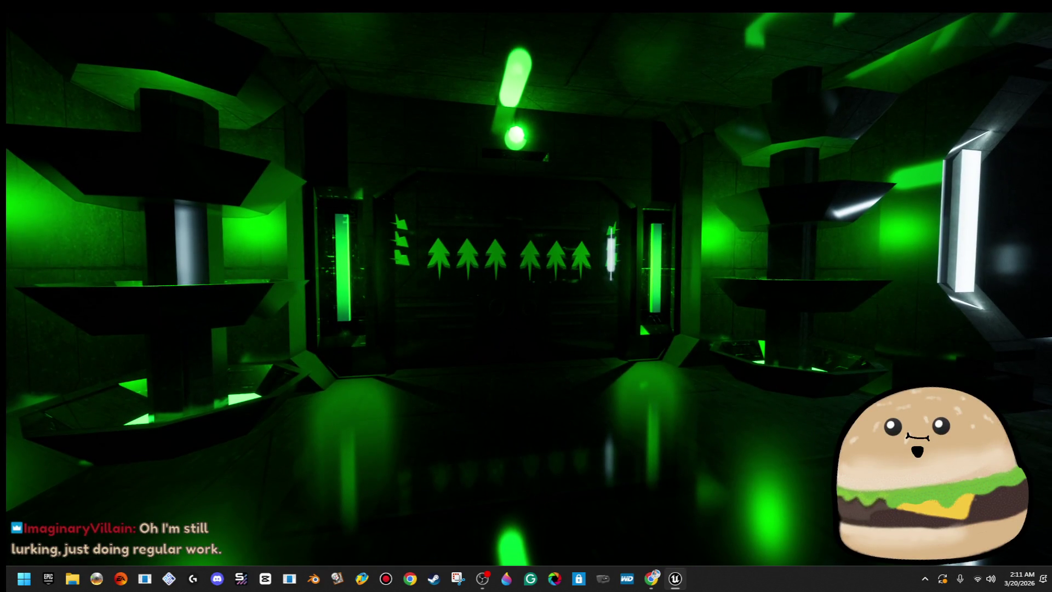
key(w)
key(w)
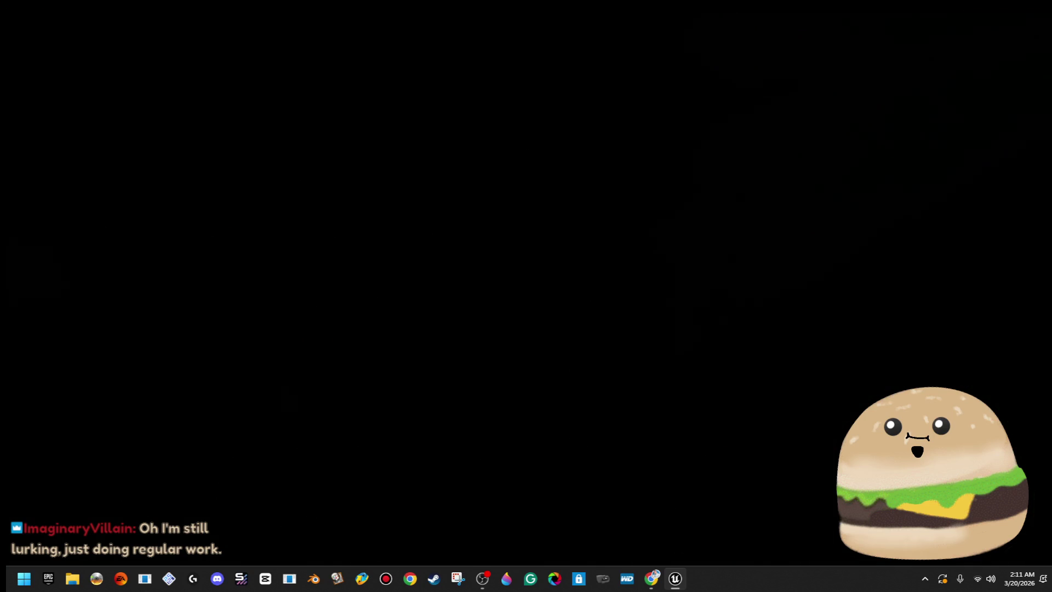
key(w)
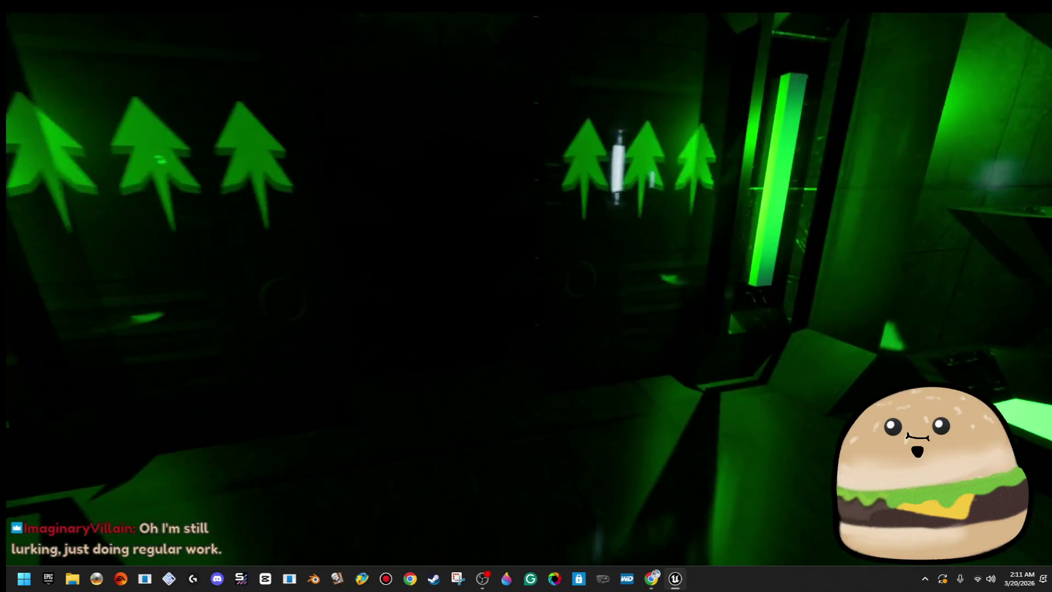
- End the play-test and open the green_ship_double_doors Blueprint for editing
key(Escape)
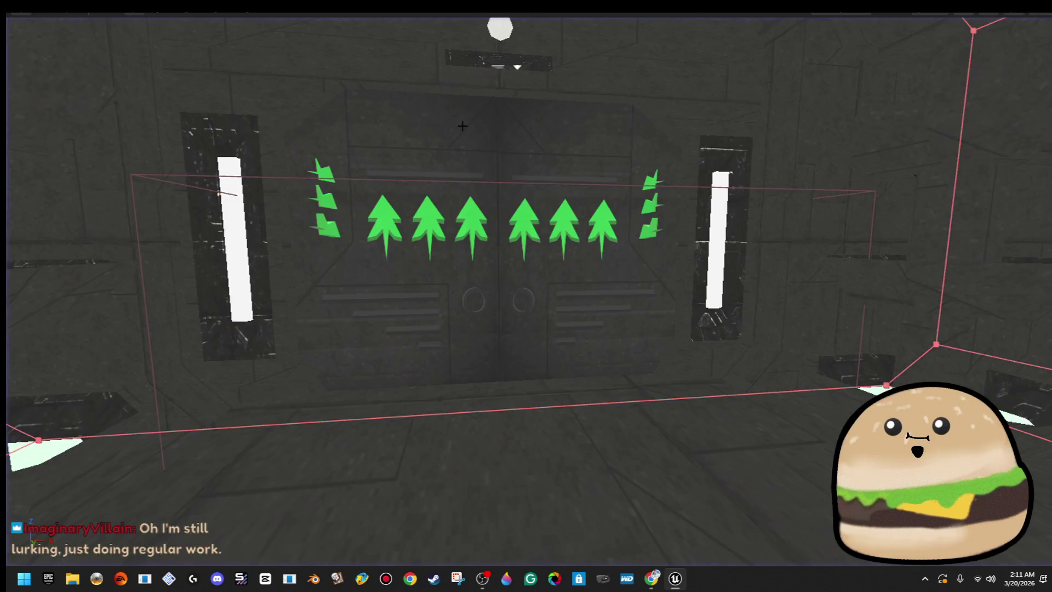
right_click(465, 124)
click(564, 172)
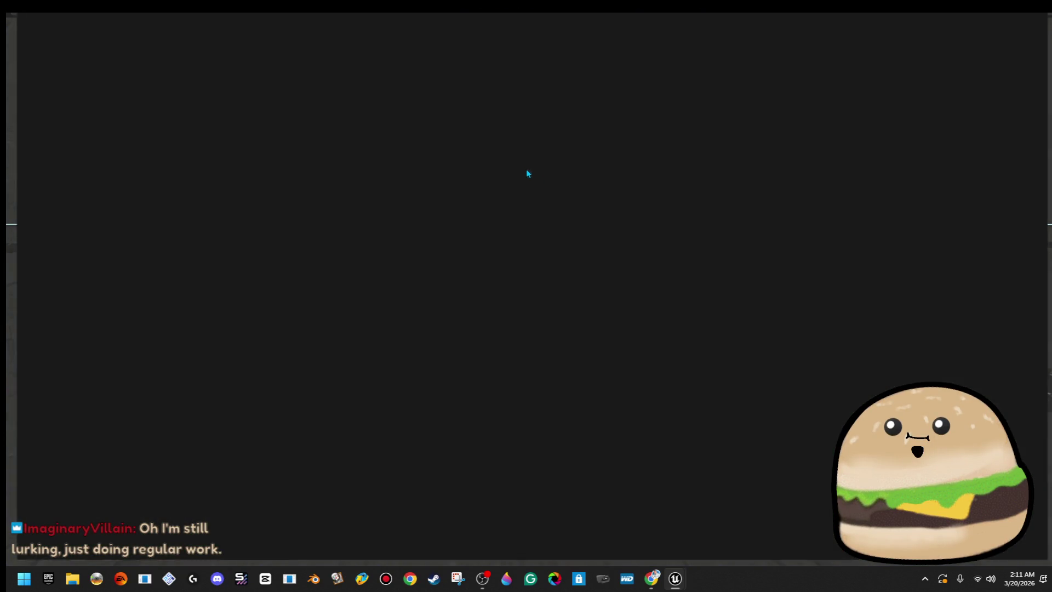
- Set the MAIN COLOR RIGHT light's intensity to 10000
click(215, 64)
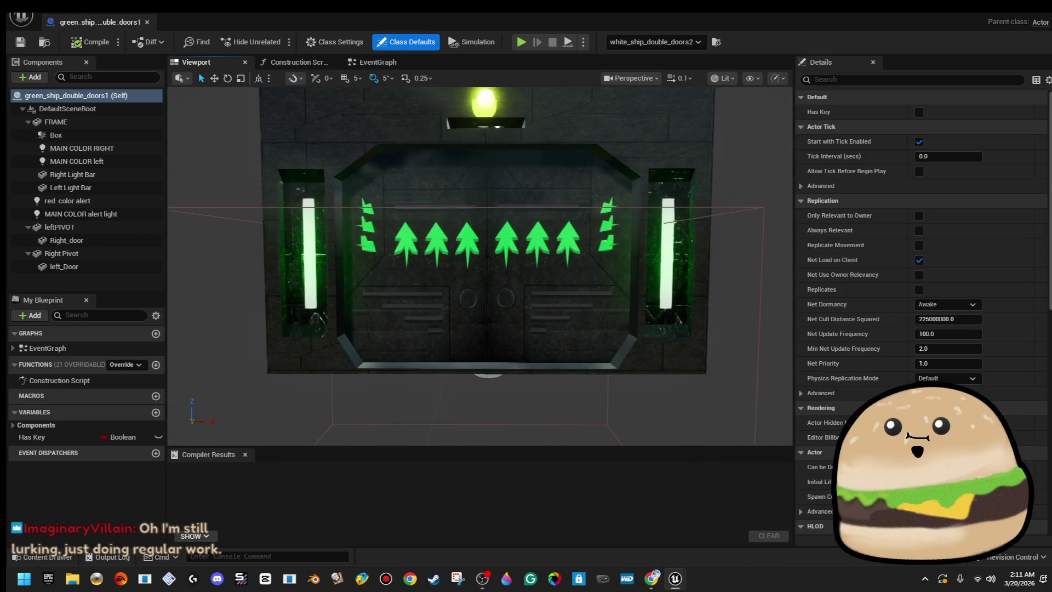
click(118, 162)
text(1000)
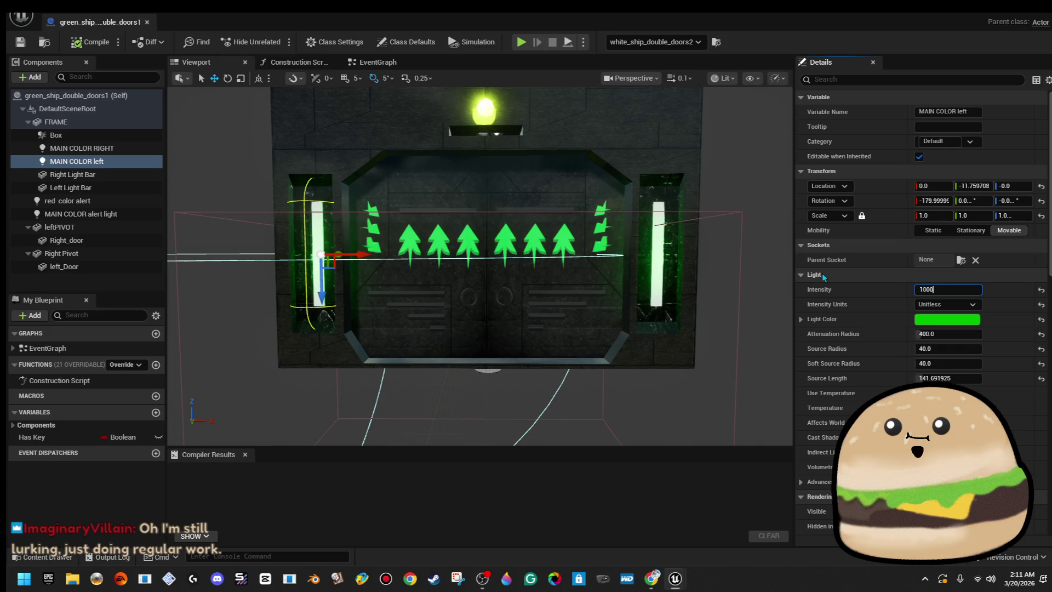
click(107, 148)
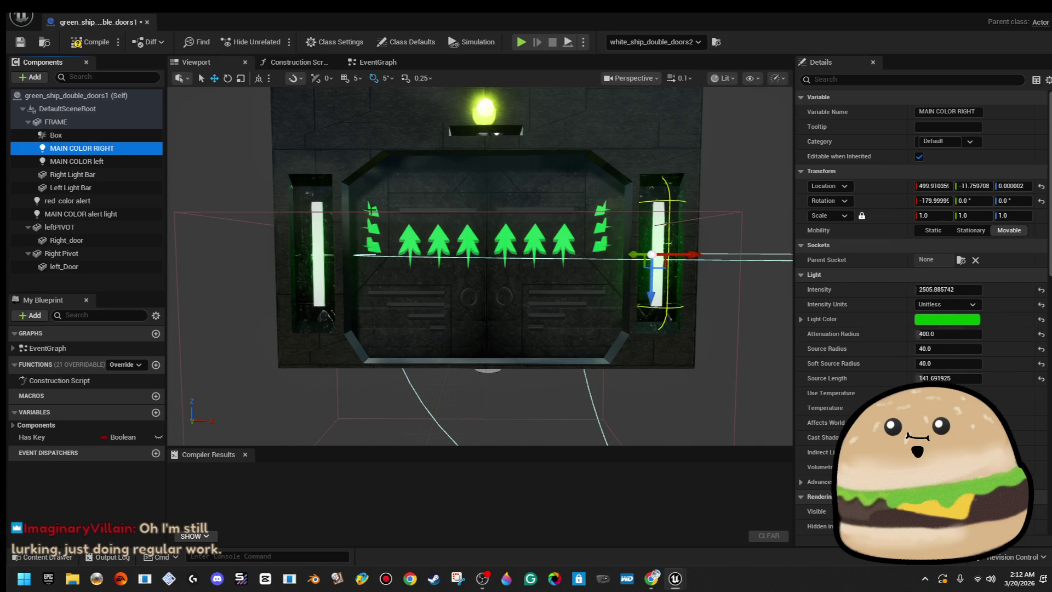
text(0000)
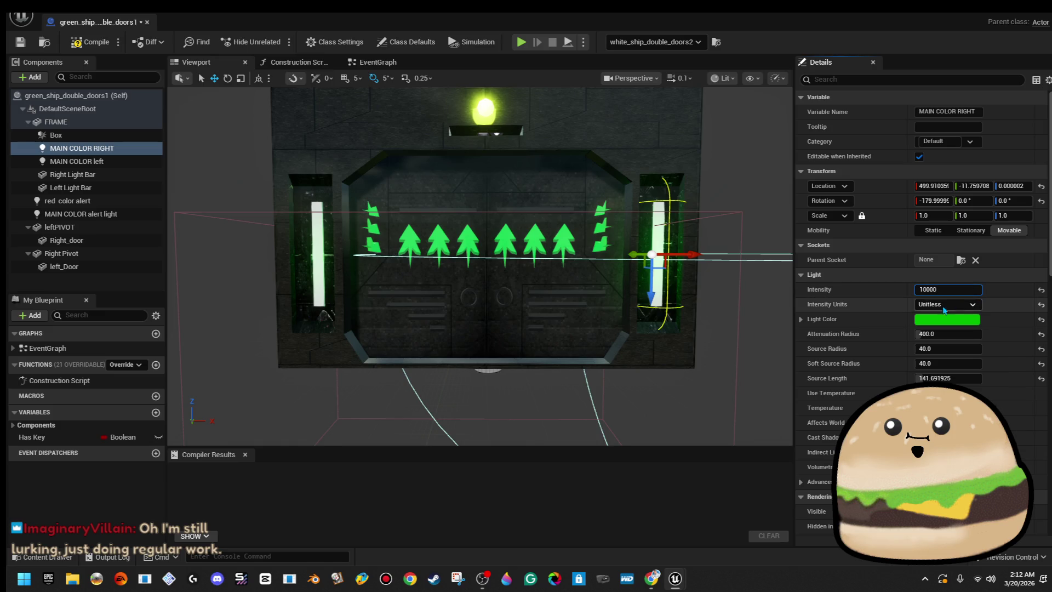
key(Return)
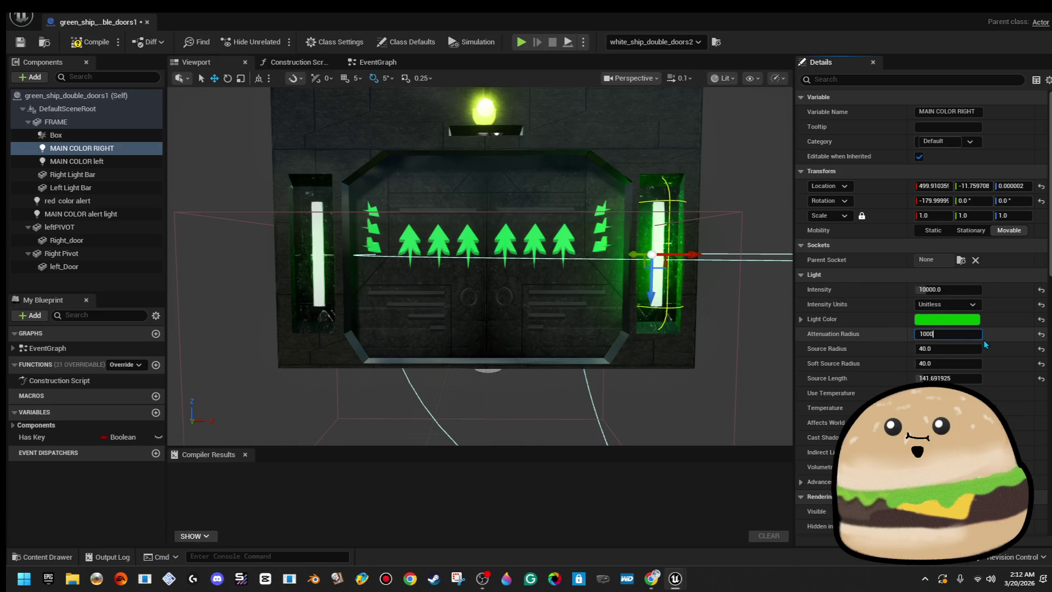
- Give MAIN COLOR left attenuation radius 1000, shift it along Y, and set intensity 10000
click(125, 162)
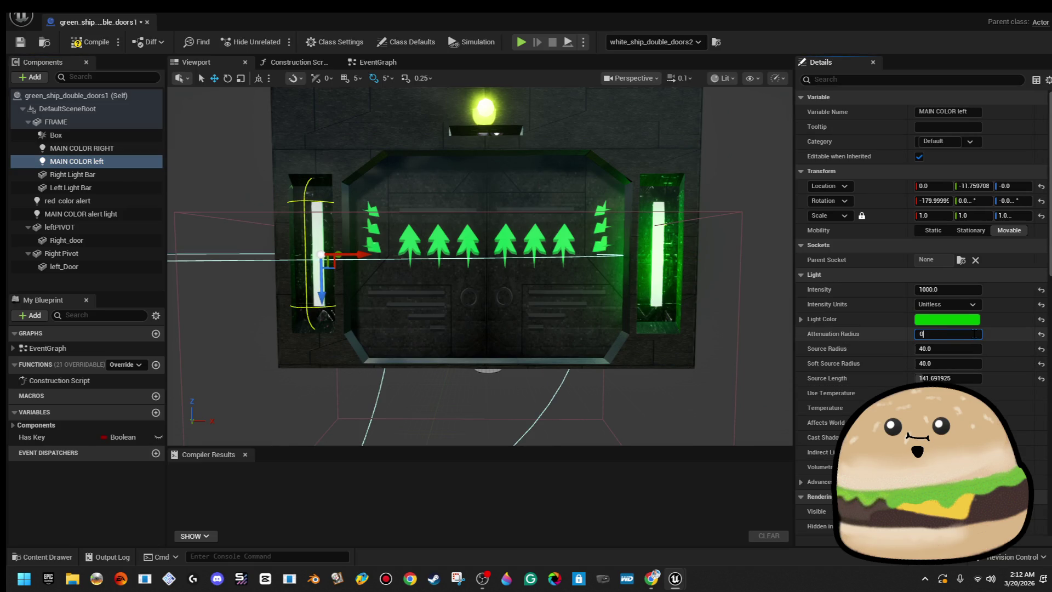
text(1000)
key(Return)
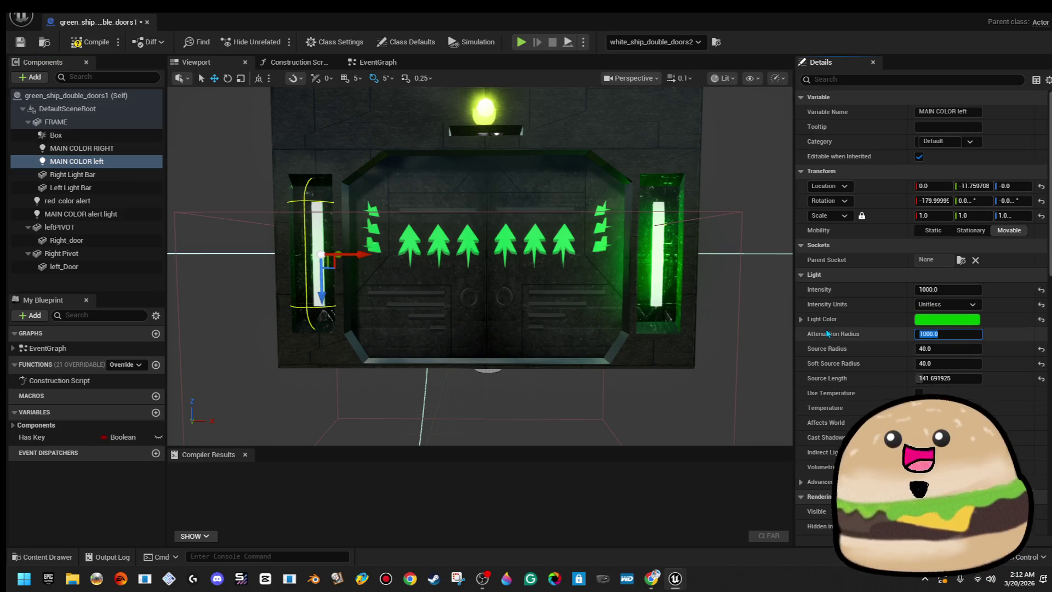
mouse_move(575, 313)
mouse_down()
mouse_move(520, 258)
mouse_move(599, 347)
mouse_up()
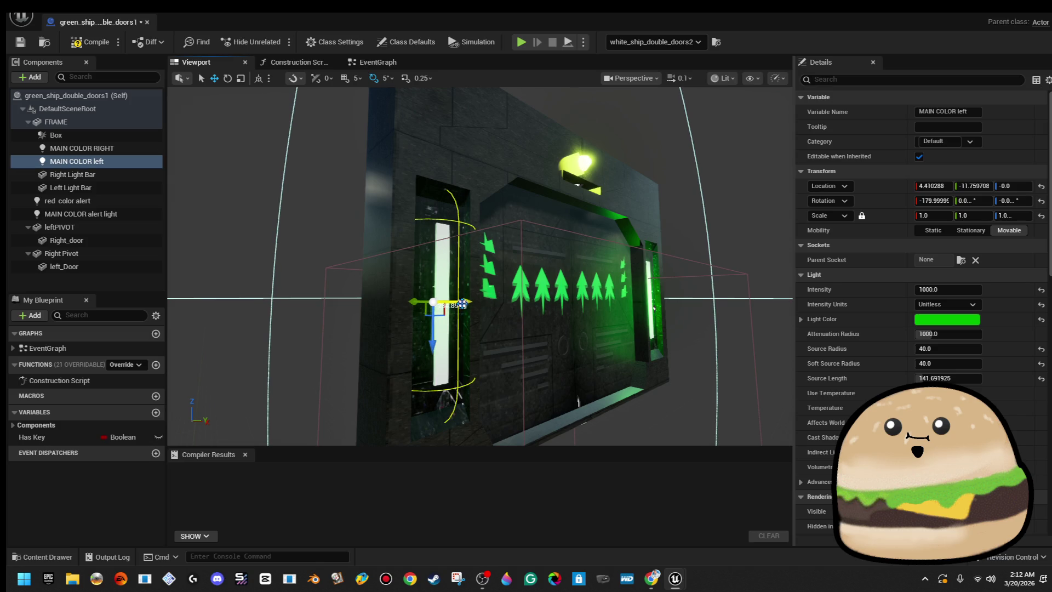
mouse_move(409, 300)
mouse_down()
mouse_move(454, 316)
mouse_move(387, 315)
mouse_up()
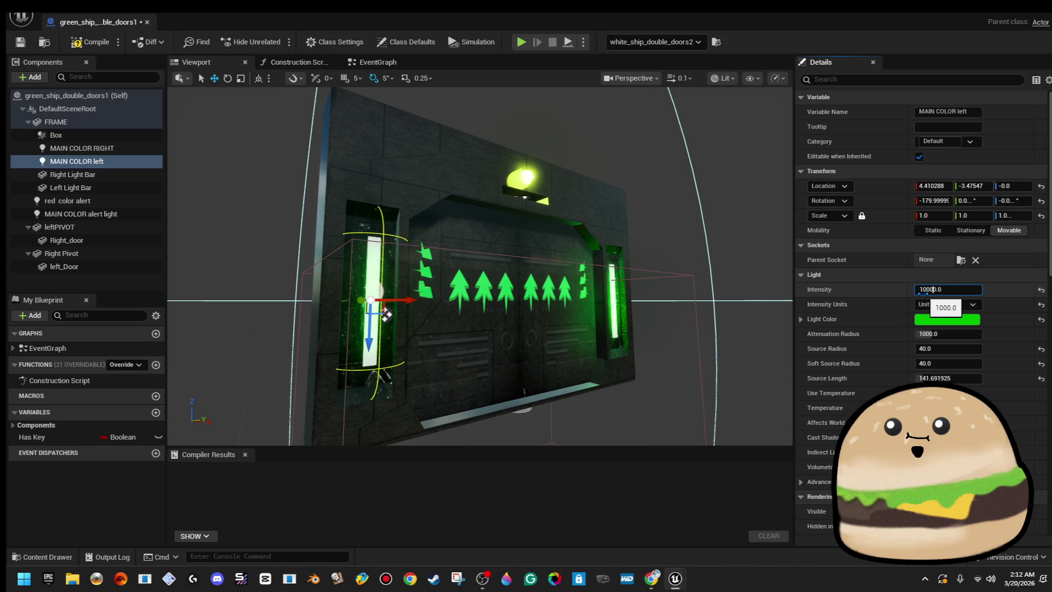
key(Return)
scroll(408, 291, up, 2)
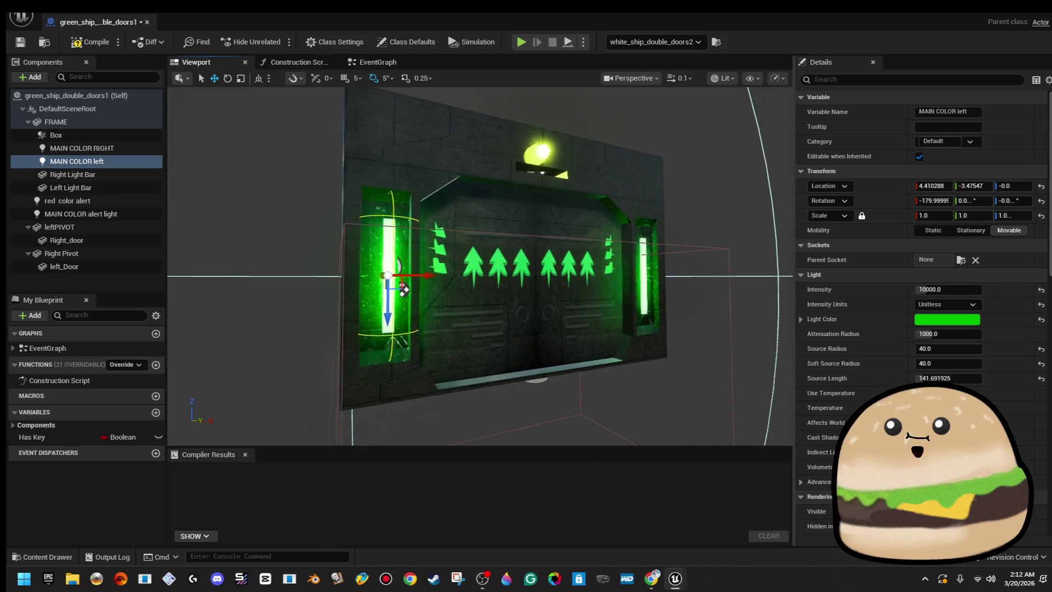
scroll(409, 290, down, 3)
click(83, 147)
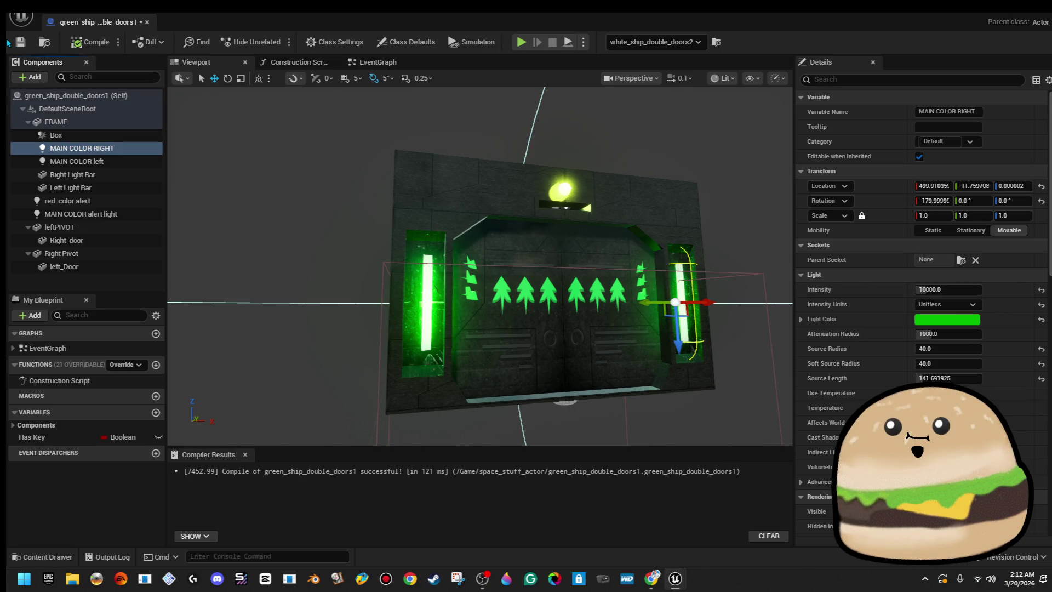
- Delete the Red Color Alert and MAIN COLOR getter nodes in the event graph
click(378, 62)
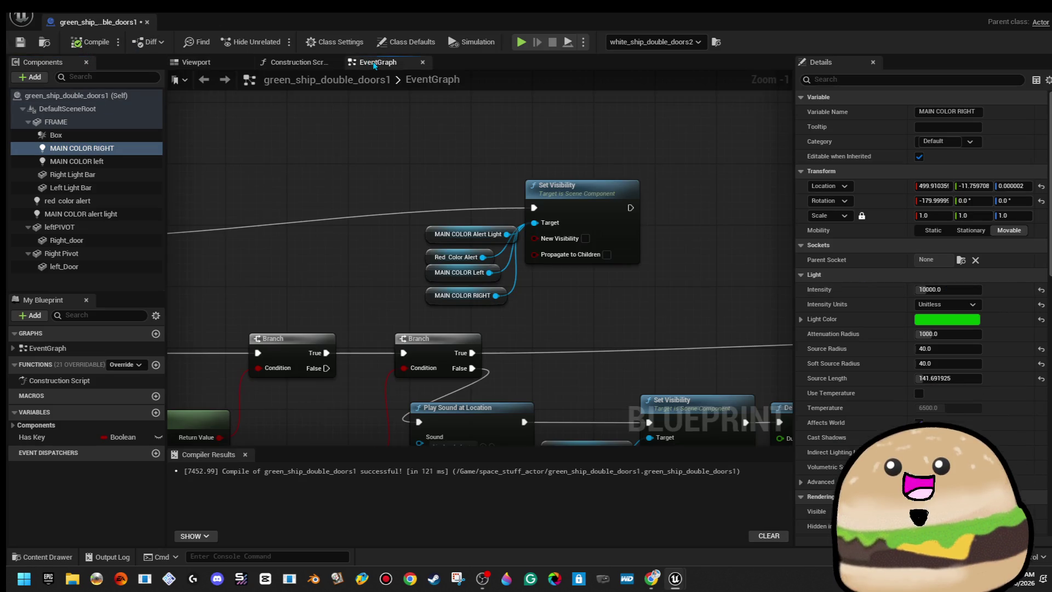
drag(406, 248, 509, 307)
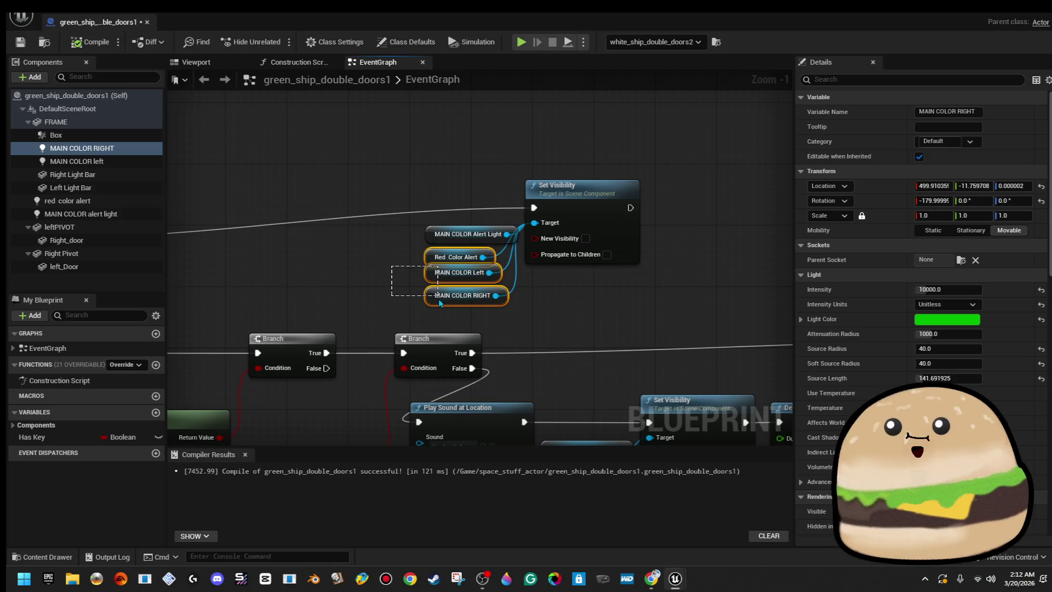
key(Delete)
- Delete the MAIN COLOR Left and RIGHT getters and return to the level viewport
scroll(446, 289, down, 3)
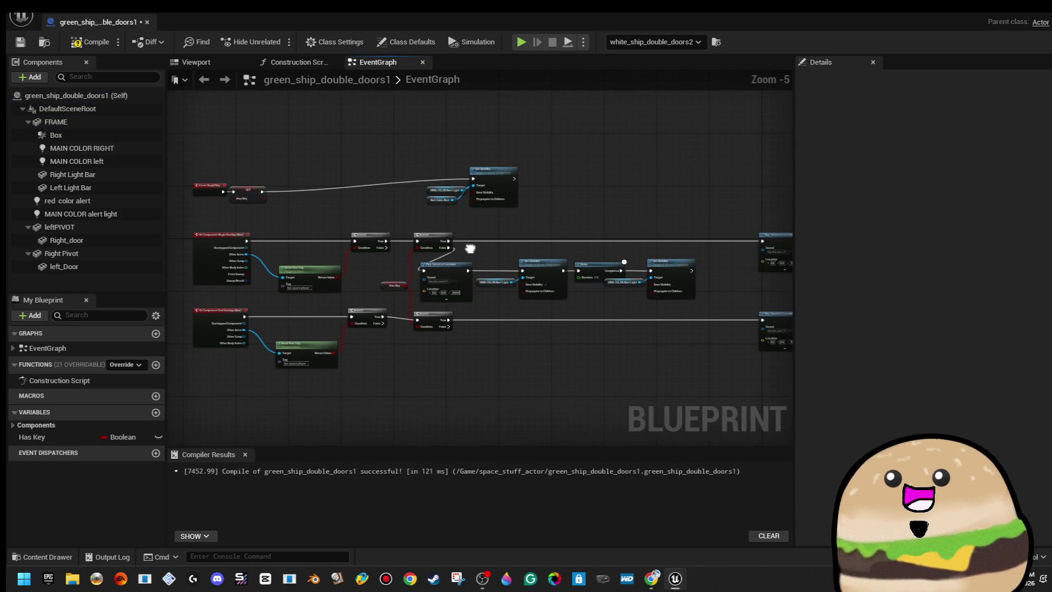
scroll(577, 333, up, 3)
mouse_move(577, 333)
mouse_down()
mouse_move(315, 320)
mouse_move(461, 330)
mouse_move(395, 307)
mouse_move(181, 285)
mouse_move(189, 311)
mouse_move(422, 211)
mouse_up()
key(Delete)
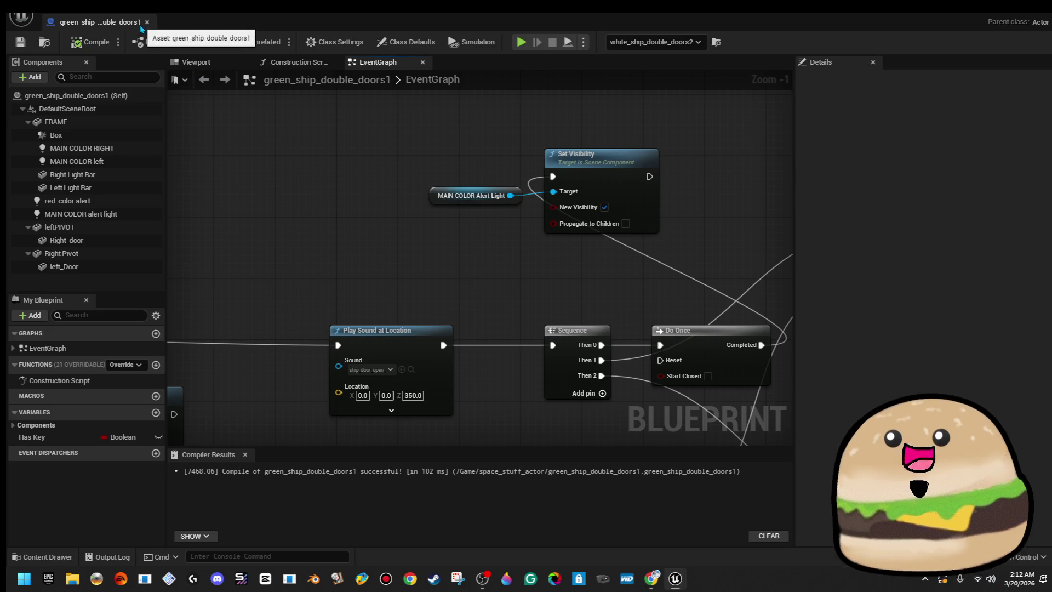
key(alt+p)
right_click(673, 414)
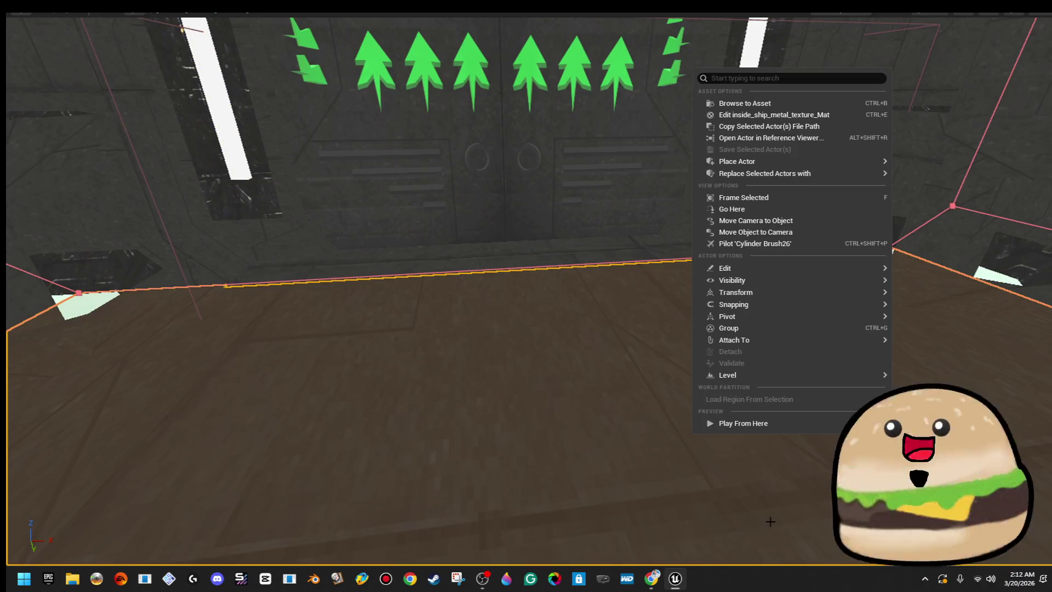
- Play-test from the doorway spot, then reopen green_ship_double_doors1 for editing
click(799, 425)
key(F11)
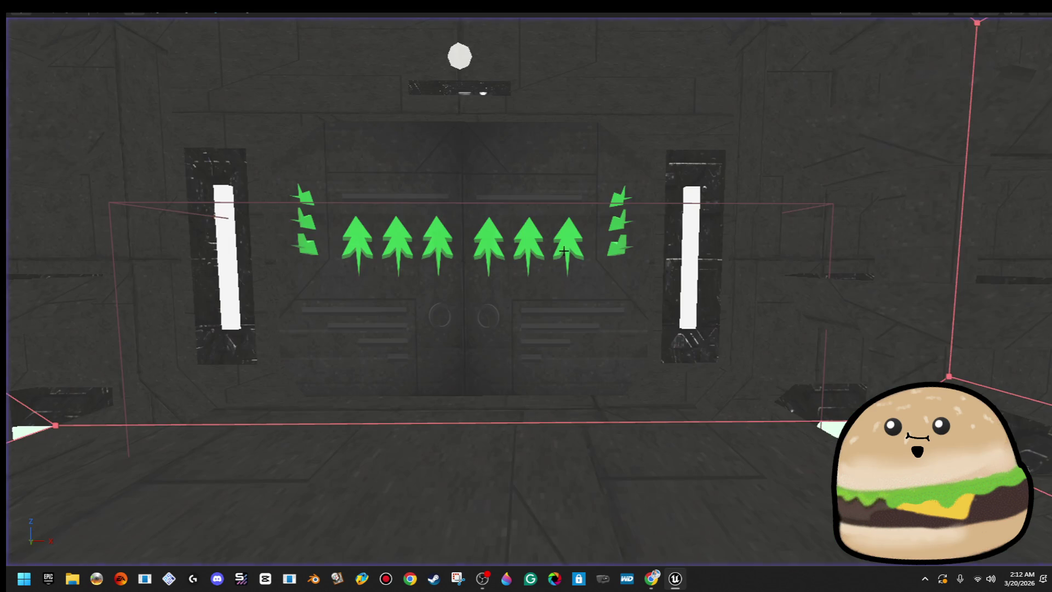
right_click(537, 207)
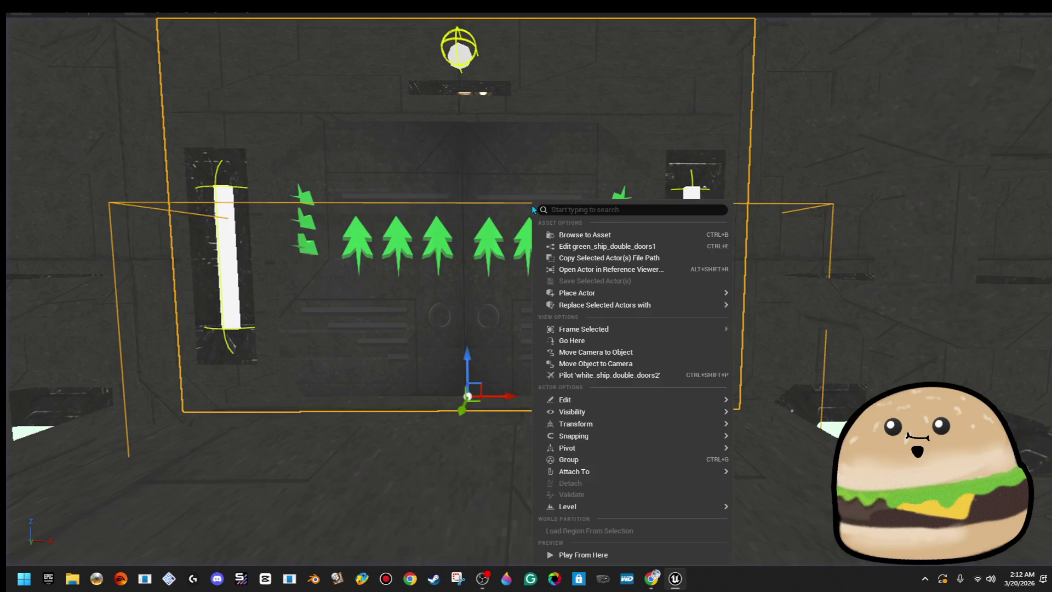
click(561, 241)
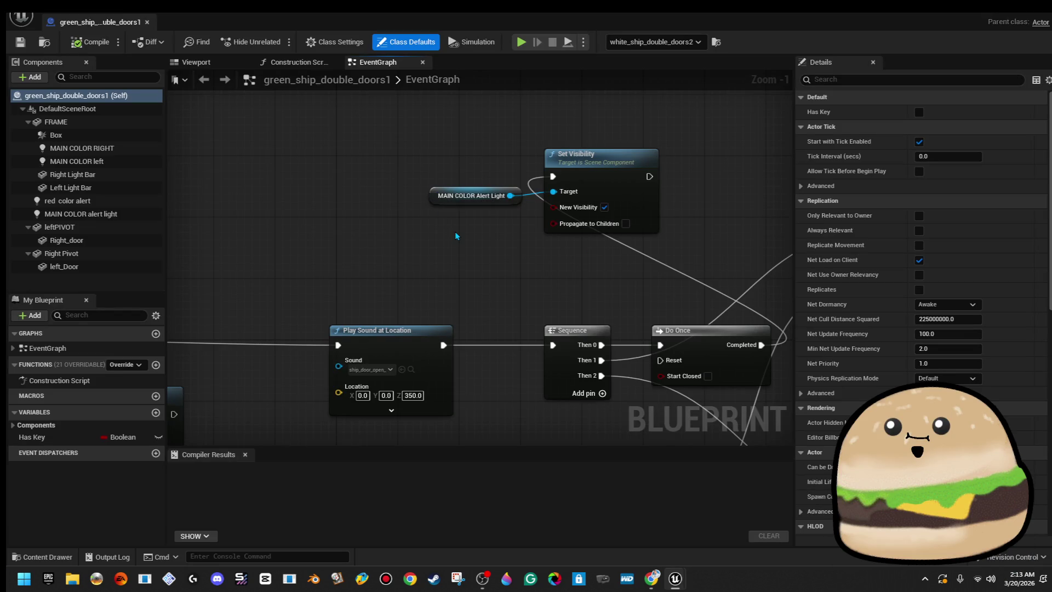
- Select the MAIN COLOR Alert Light getter, then view the whole doorframe in the 3D viewport
click(435, 200)
scroll(435, 200, down, 4)
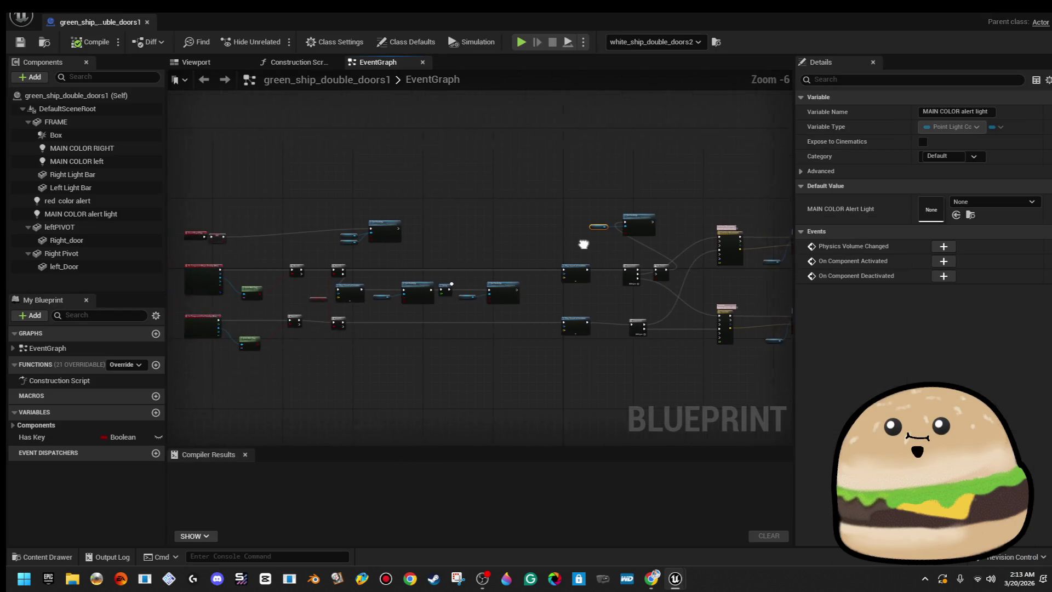
scroll(417, 277, up, 5)
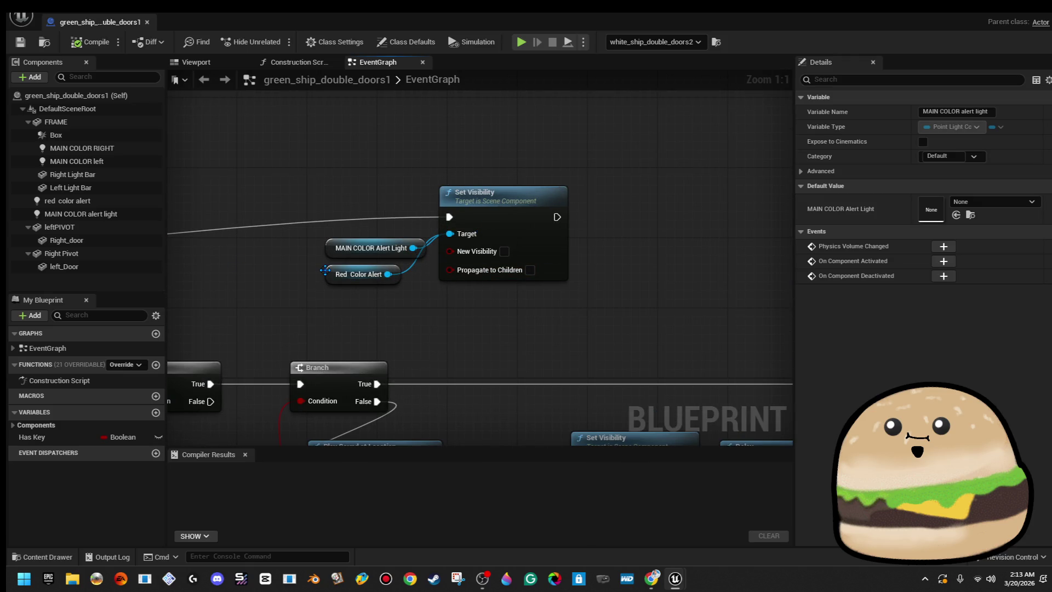
click(191, 62)
mouse_move(266, 267)
mouse_down()
mouse_move(265, 318)
mouse_move(266, 267)
mouse_up()
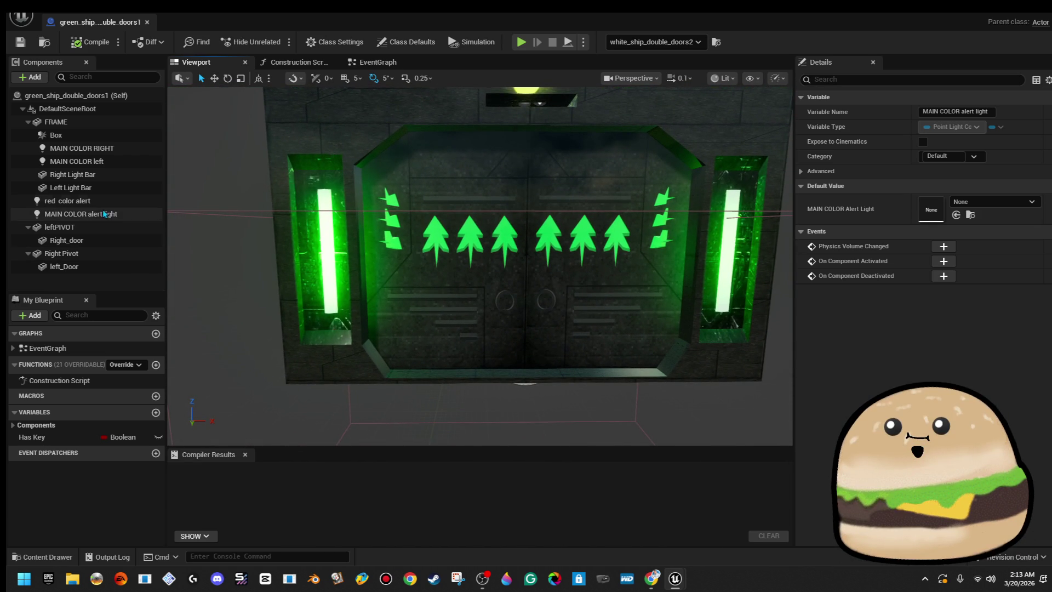
- Select the MAIN COLOR RIGHT light and set its Source Radius to 60
double_click(71, 200)
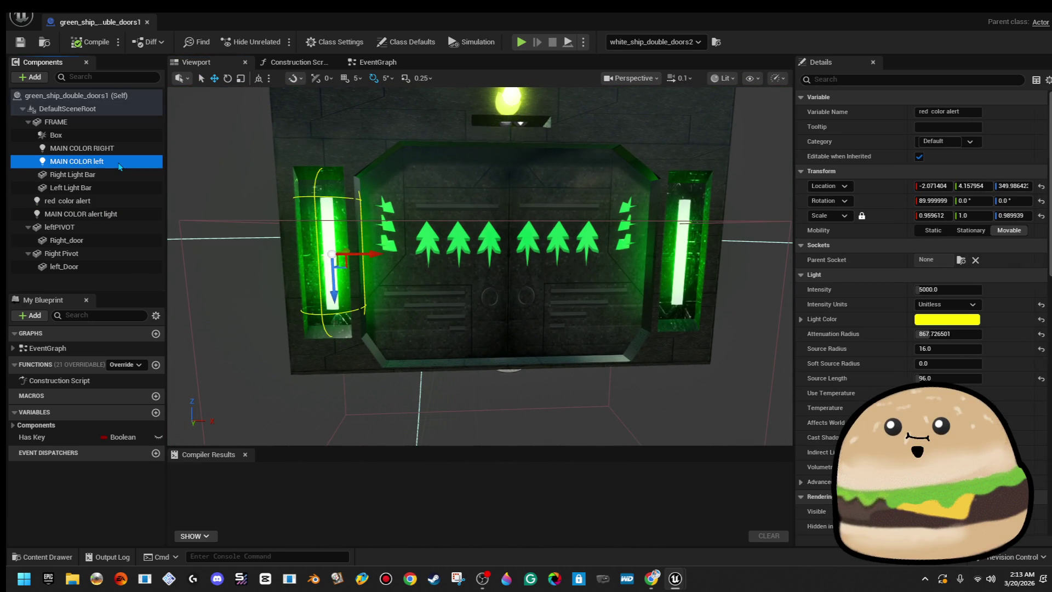
click(125, 137)
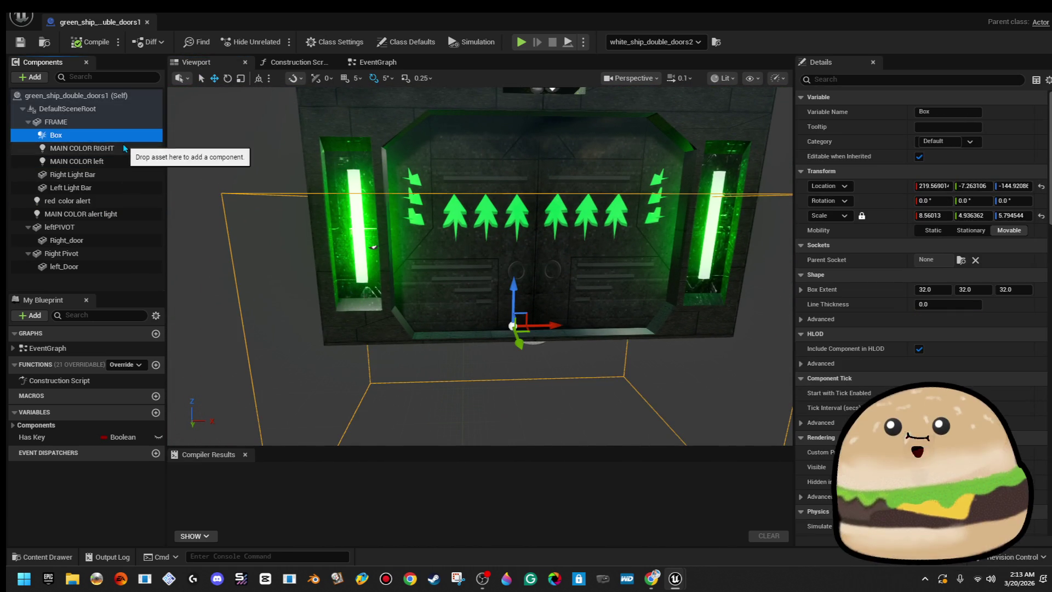
double_click(124, 148)
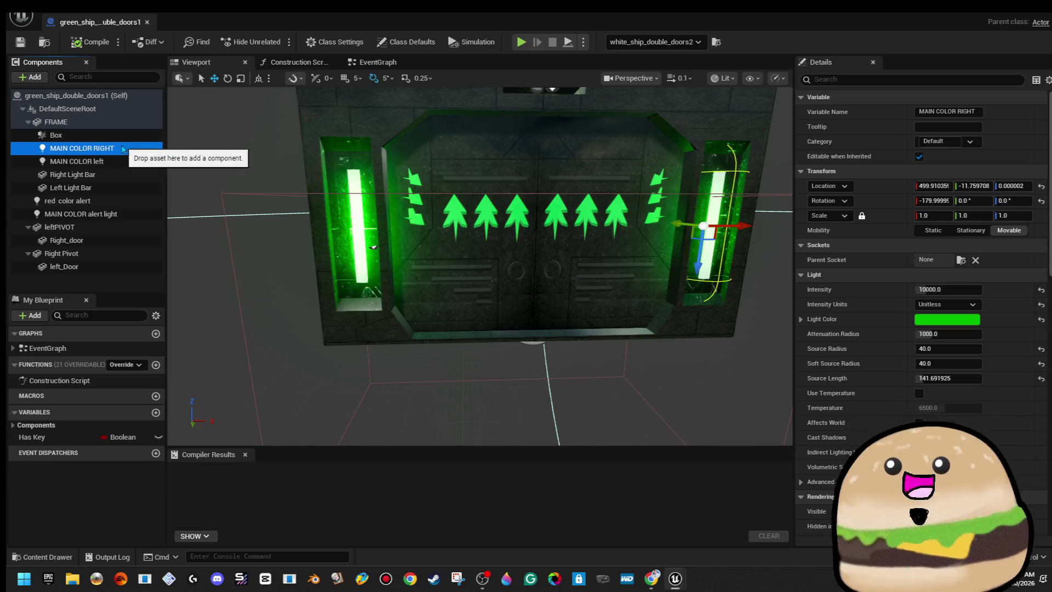
click(964, 351)
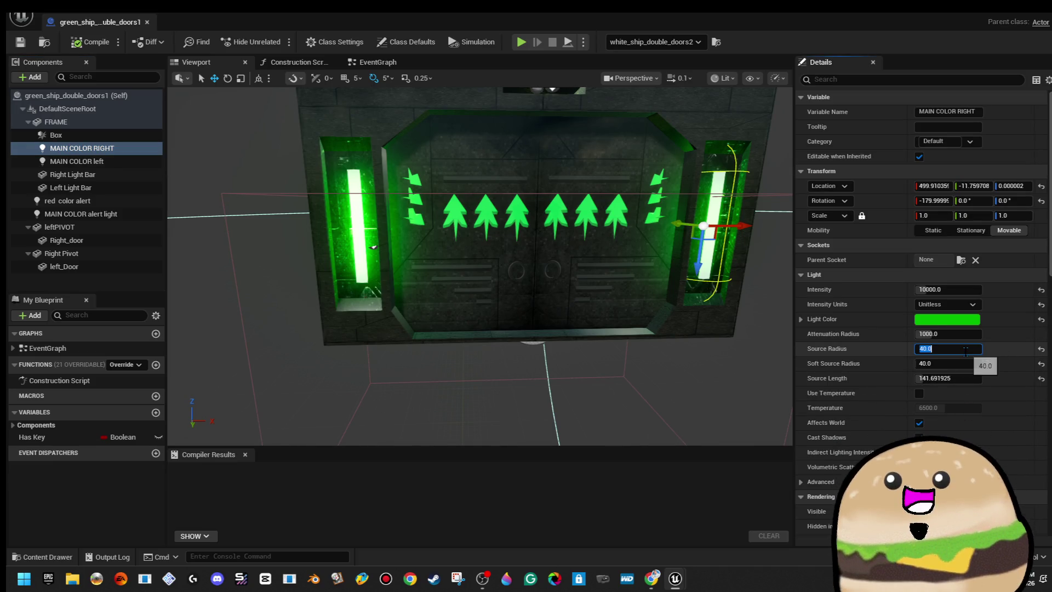
text(60)
key(Return)
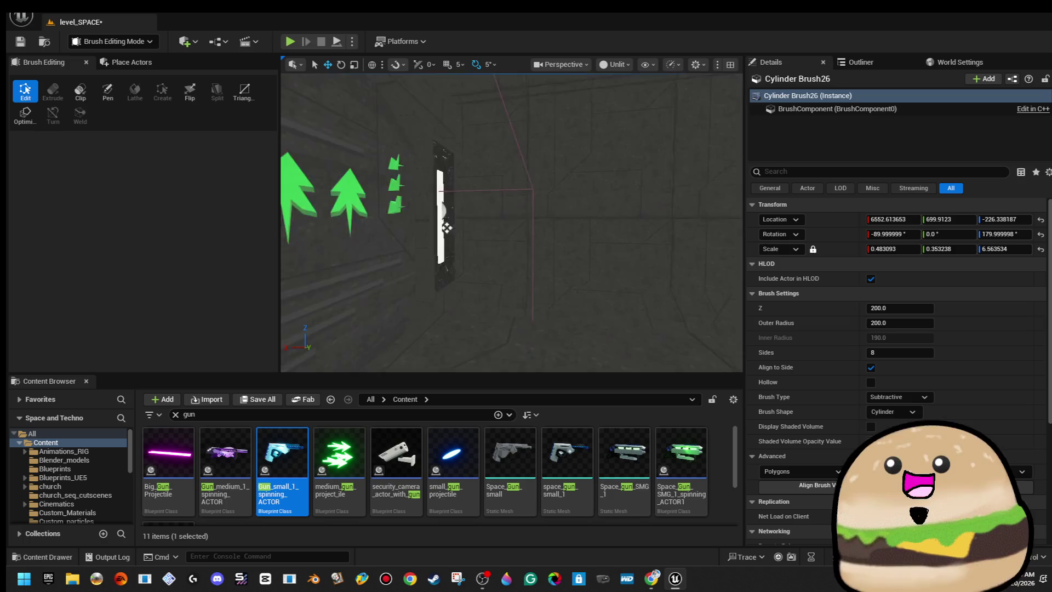
right_click(444, 180)
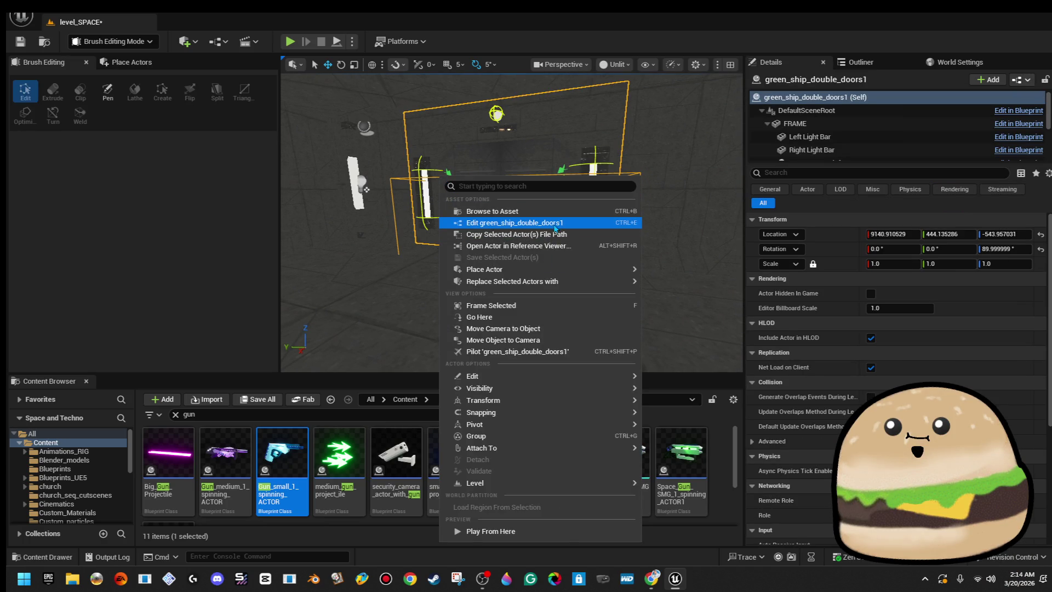
- Reopen green_ship_double_doors1 and set both MAIN COLOR lights' intensity to 5000
click(555, 225)
click(196, 62)
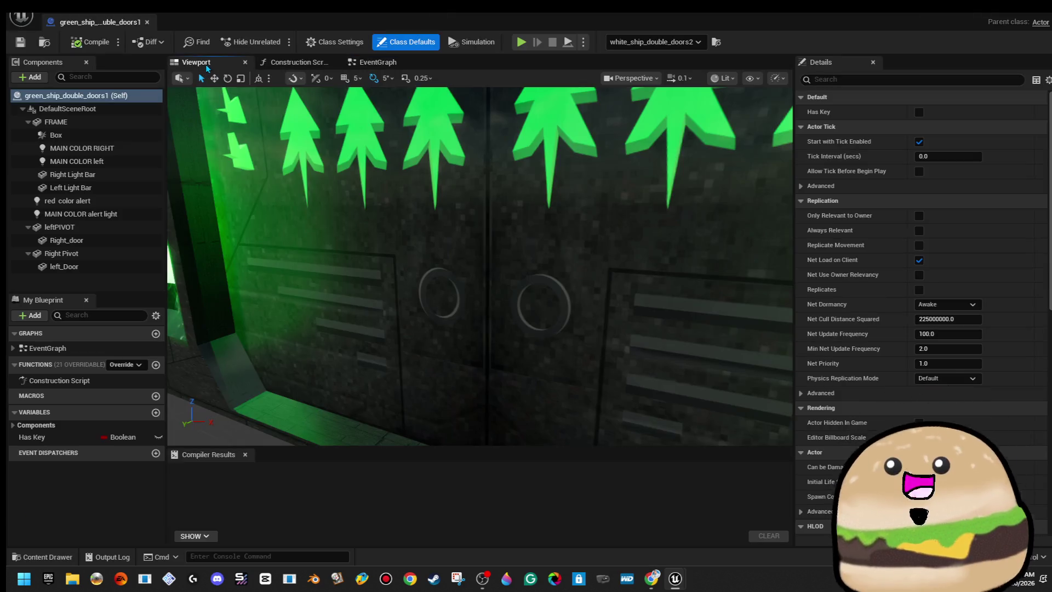
mouse_move(193, 212)
mouse_down()
mouse_move(170, 257)
mouse_move(193, 212)
mouse_up()
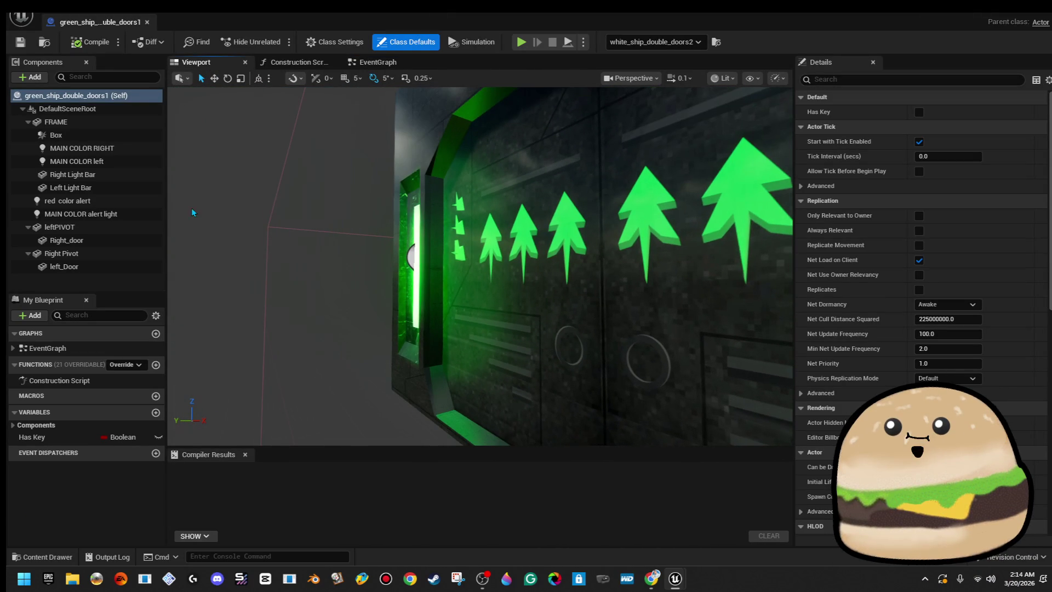
click(112, 149)
mouse_move(515, 284)
mouse_down()
mouse_move(471, 269)
mouse_move(482, 285)
mouse_move(493, 280)
mouse_up()
mouse_move(306, 357)
mouse_down()
mouse_move(285, 346)
mouse_move(306, 357)
mouse_up()
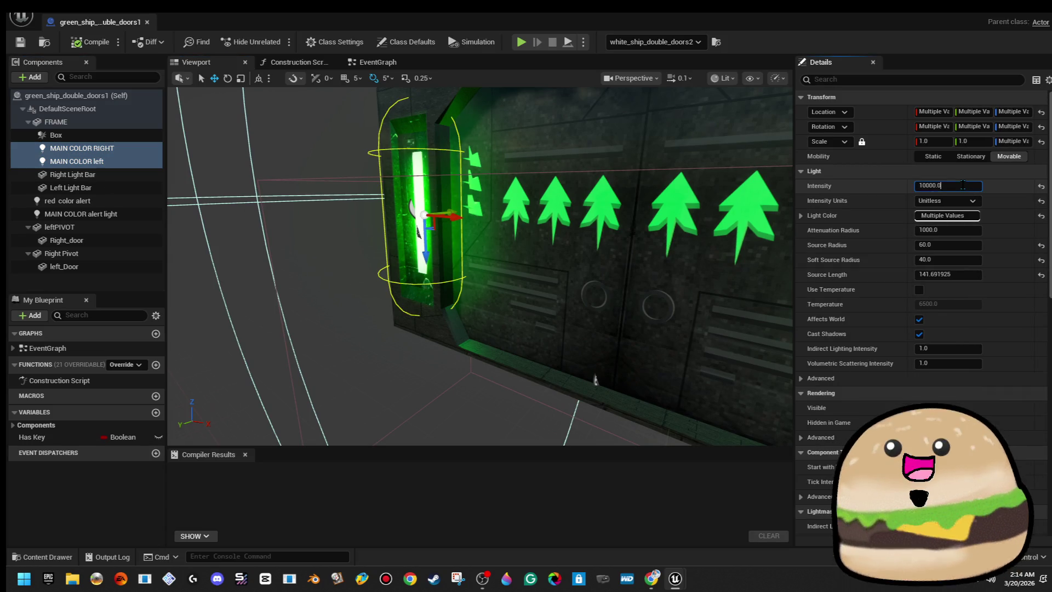
text(5000)
key(Return)
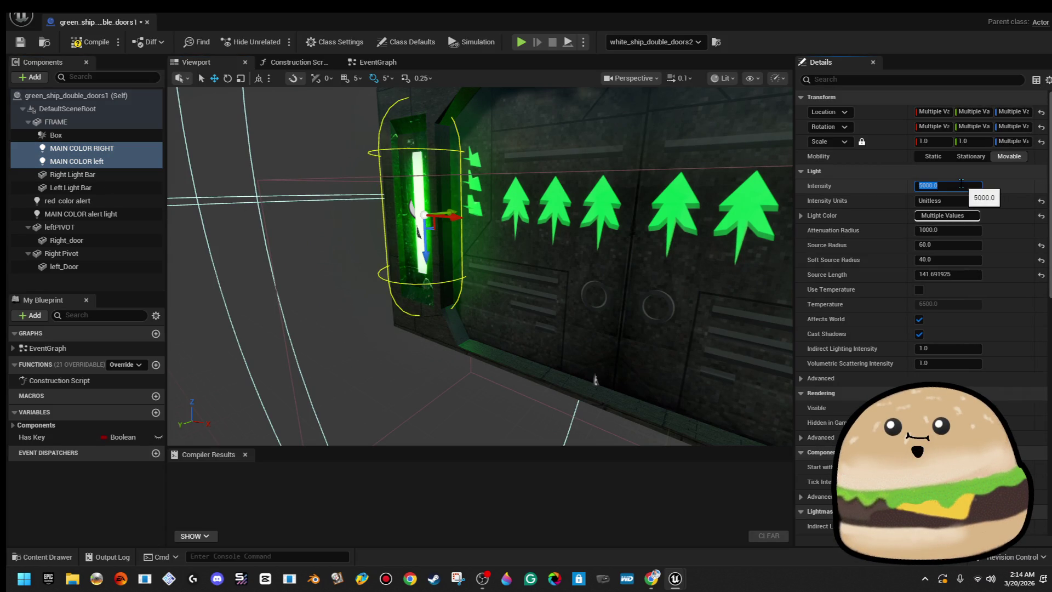
drag(526, 233, 405, 176)
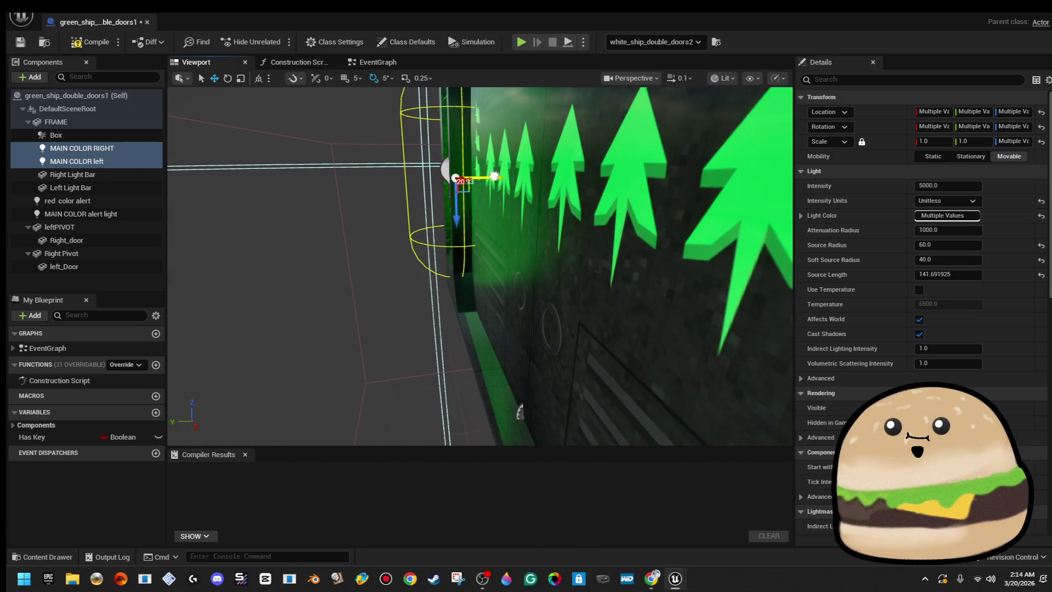
mouse_move(494, 176)
mouse_down()
mouse_move(535, 242)
mouse_move(573, 258)
mouse_move(427, 203)
mouse_up()
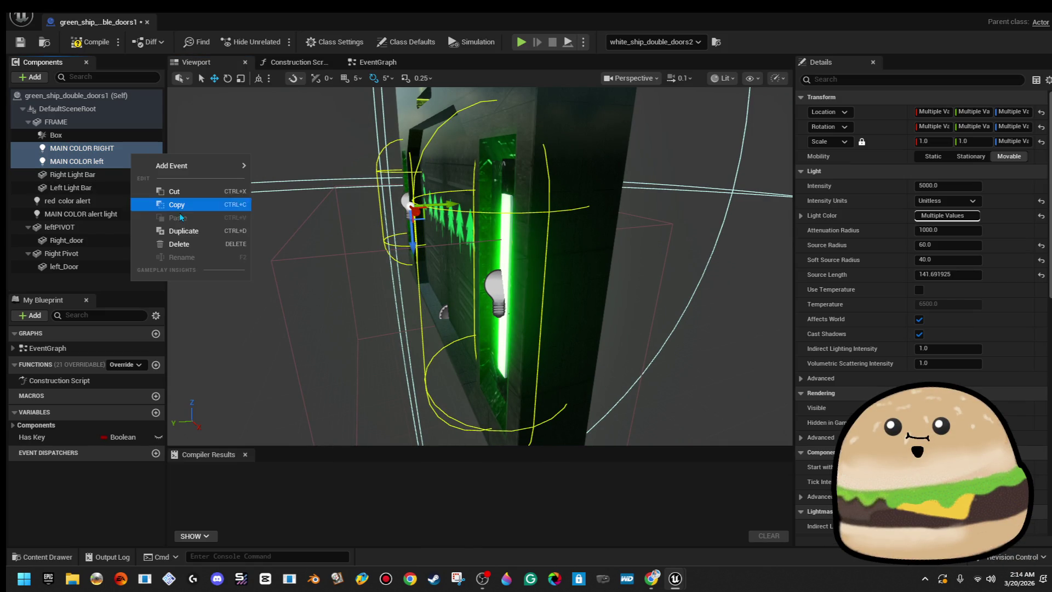
- Duplicate the two main lights as MAIN COLOR left1 and MAIN COLOR RIGHT1, then close the blueprint
click(195, 231)
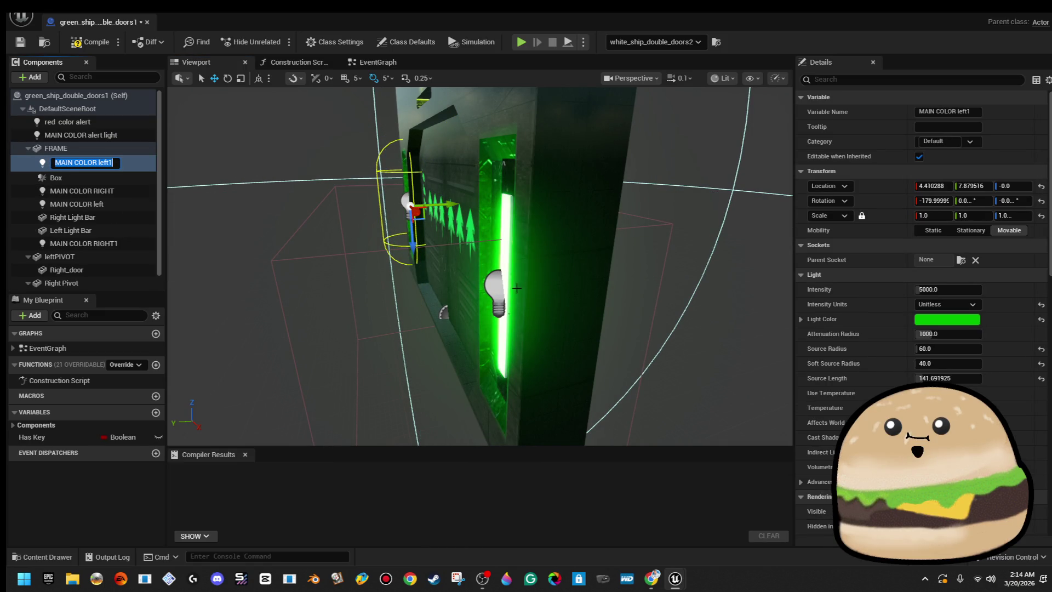
click(503, 281)
click(498, 285)
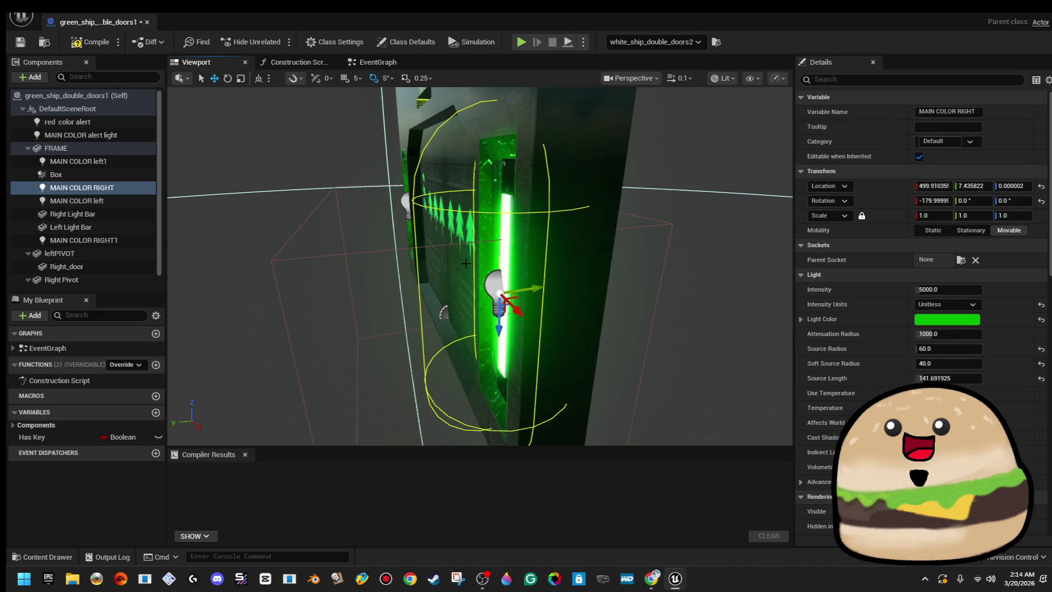
ctrl+click(409, 203)
mouse_move(409, 202)
mouse_down()
mouse_move(455, 222)
mouse_move(452, 207)
mouse_move(471, 211)
mouse_up()
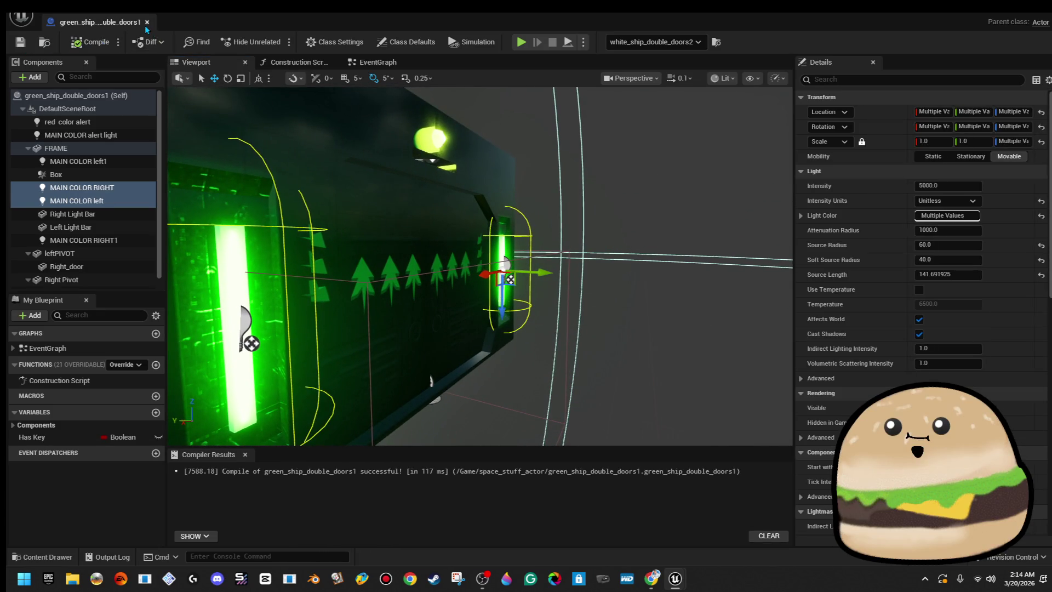
click(147, 22)
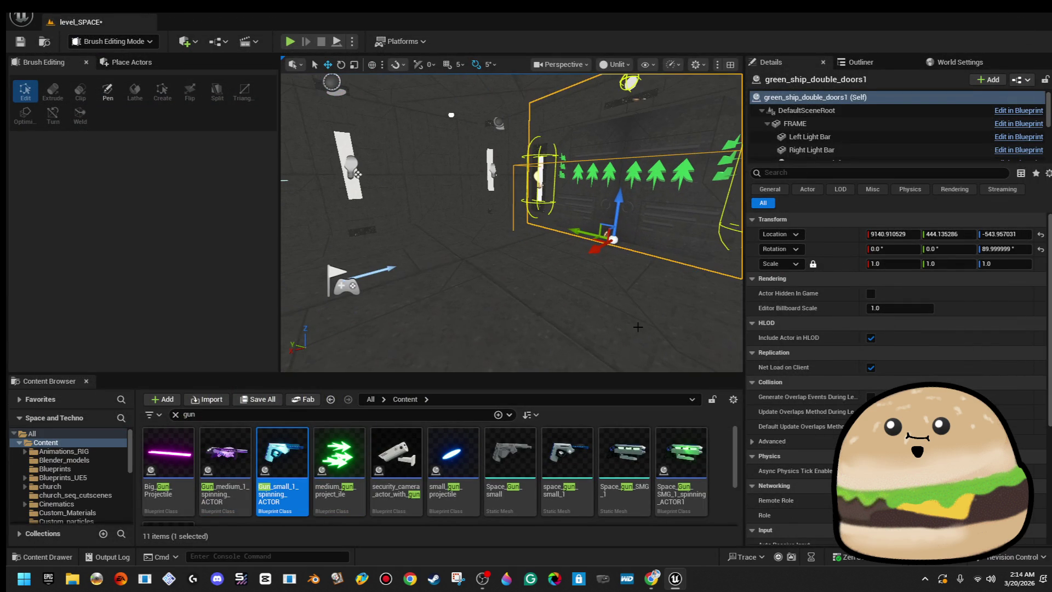
- Play the level fullscreen from the floor spot, then select the green double door for editing
right_click(638, 327)
click(701, 555)
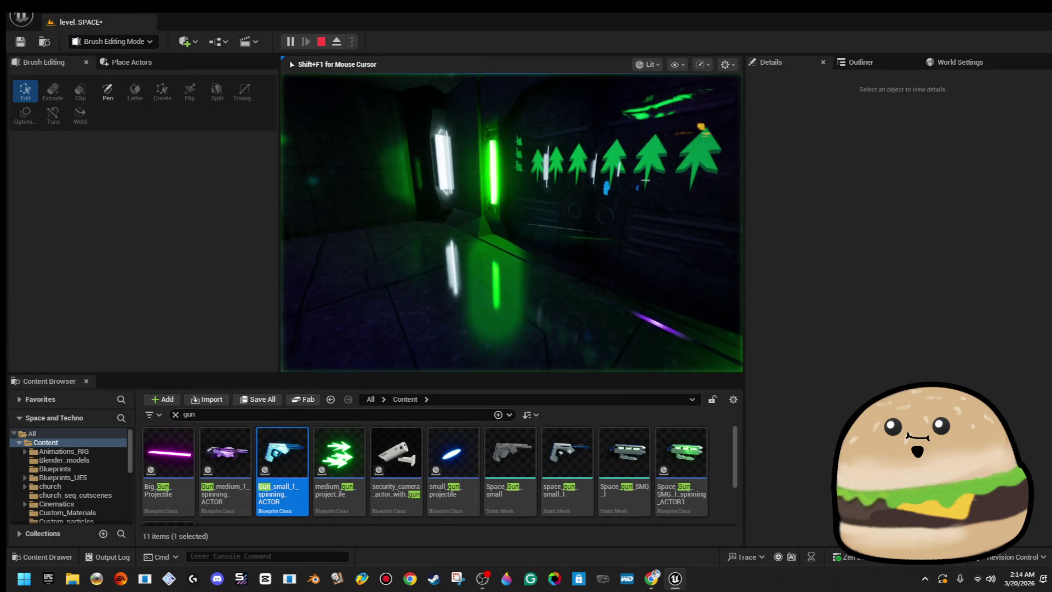
key(F11)
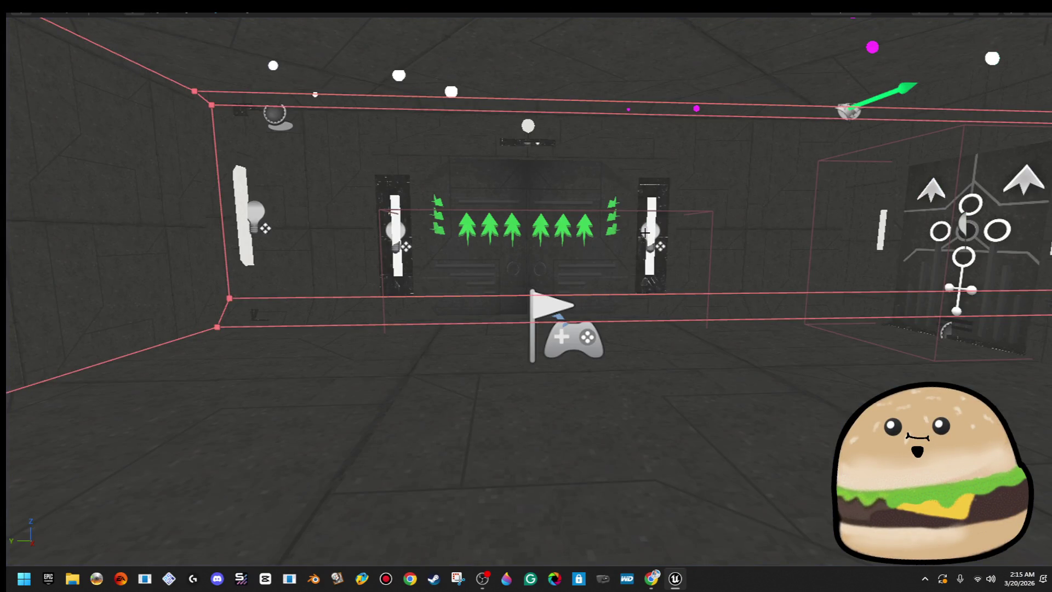
key(F11)
click(542, 187)
right_click(543, 188)
- In the double door's blueprint preview, select the MAIN COLOR left1 and RIGHT1 lights
click(616, 230)
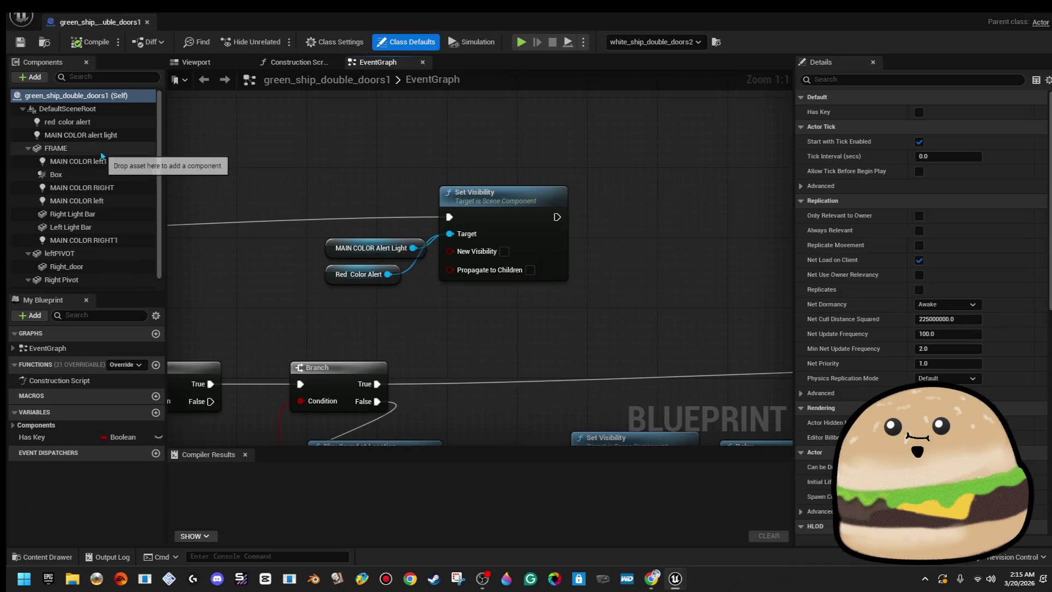
click(231, 65)
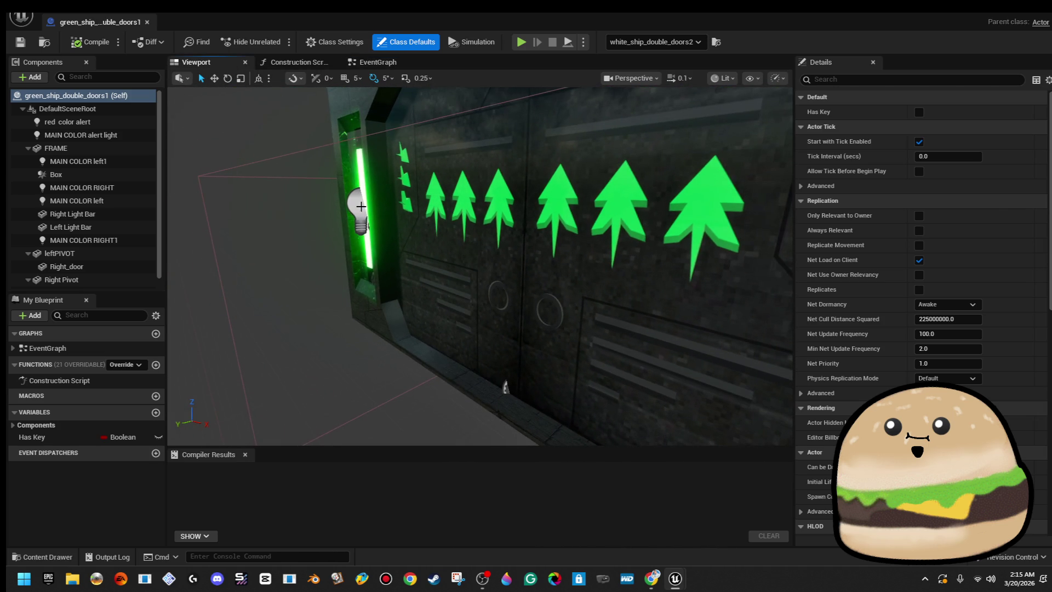
click(77, 161)
key(f)
ctrl+click(84, 240)
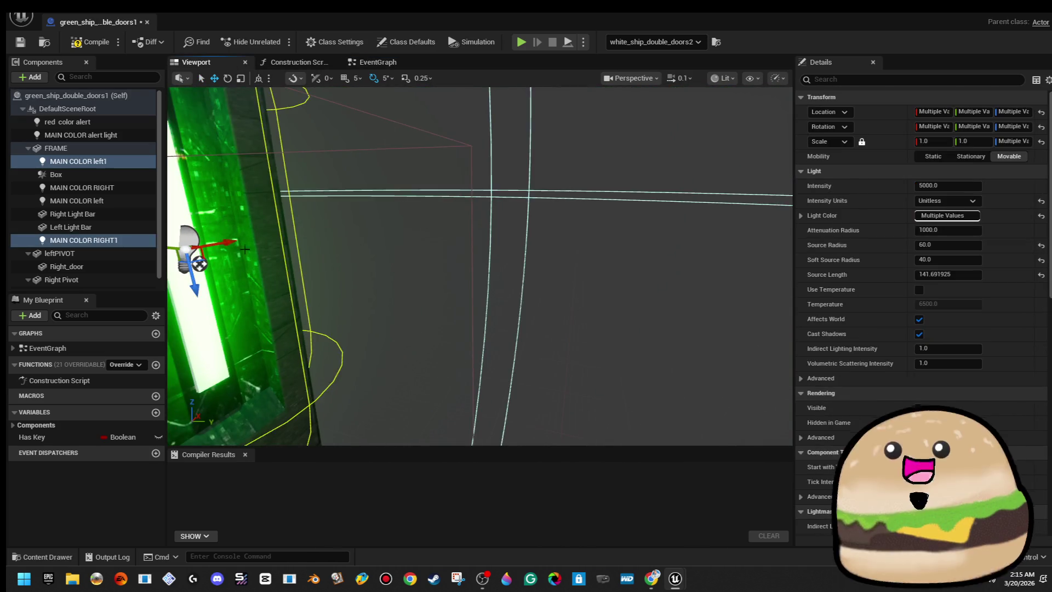
key(f)
mouse_move(581, 295)
mouse_down()
mouse_move(692, 387)
mouse_move(282, 270)
mouse_move(501, 252)
mouse_move(508, 221)
mouse_up()
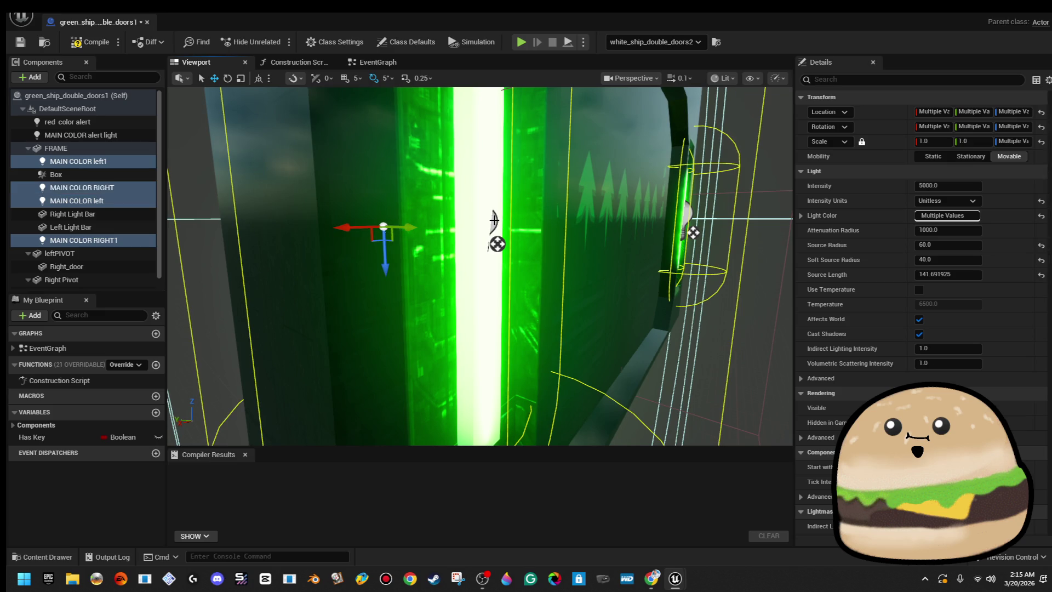
- Give the lights intensity 2000, source radius 30 and soft source radius 50, then save and close
click(952, 187)
text(2000)
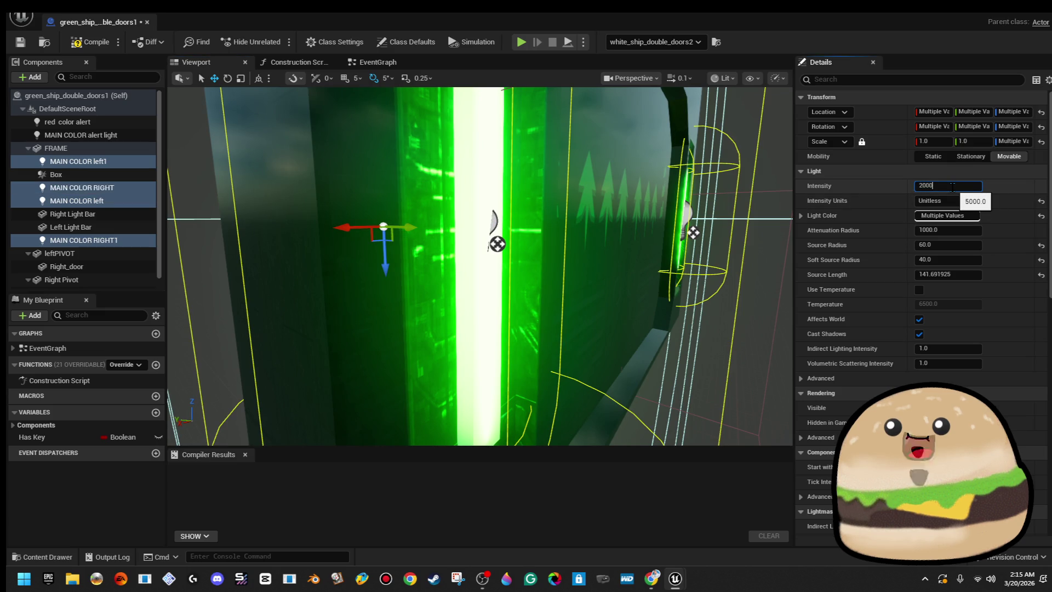
key(Return)
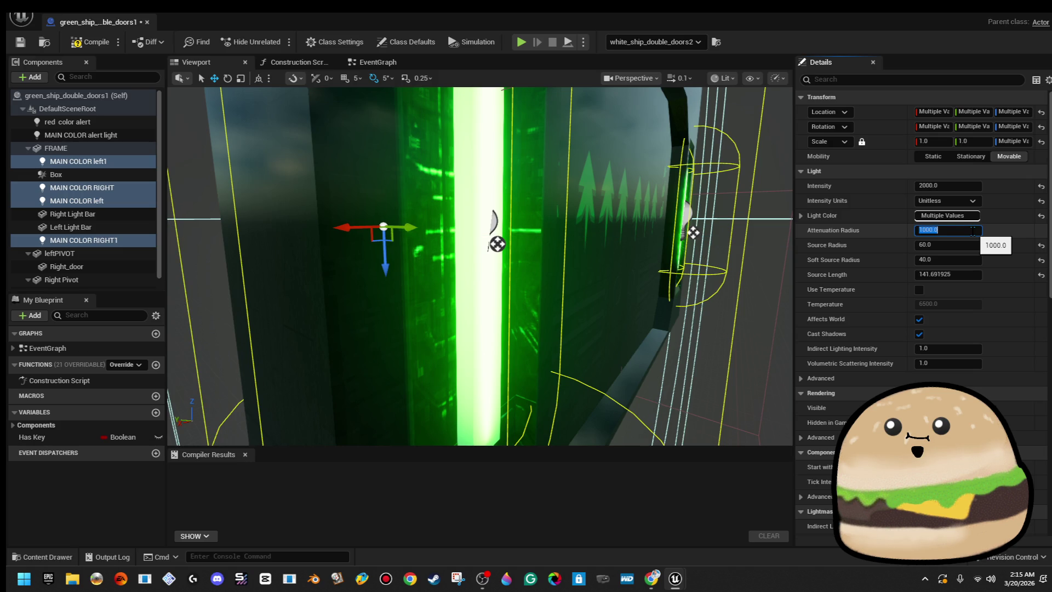
mouse_move(789, 280)
mouse_down()
mouse_move(713, 274)
mouse_move(792, 279)
mouse_up()
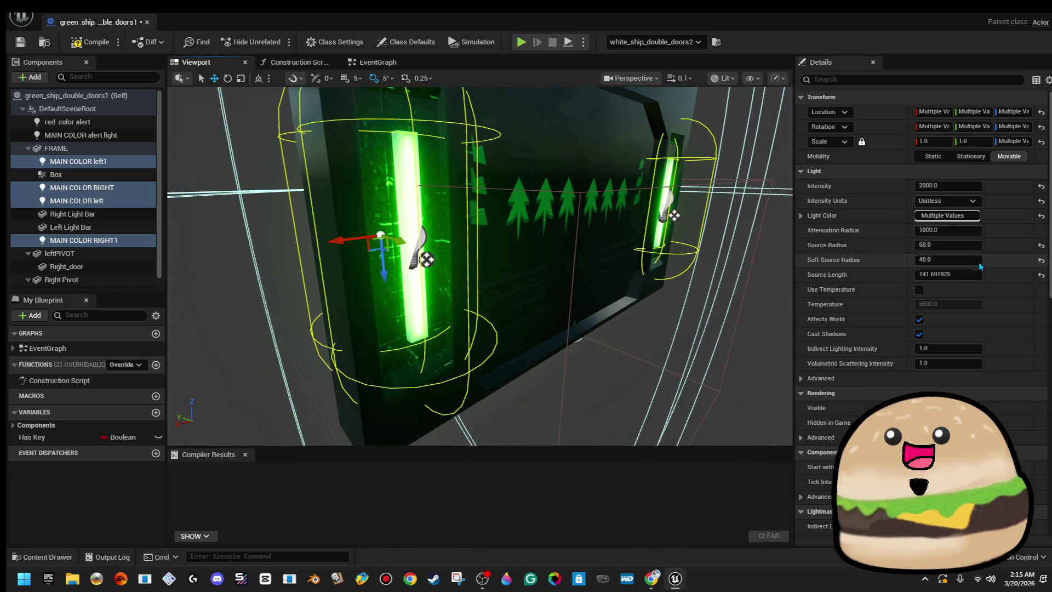
click(968, 260)
text(20)
key(Return)
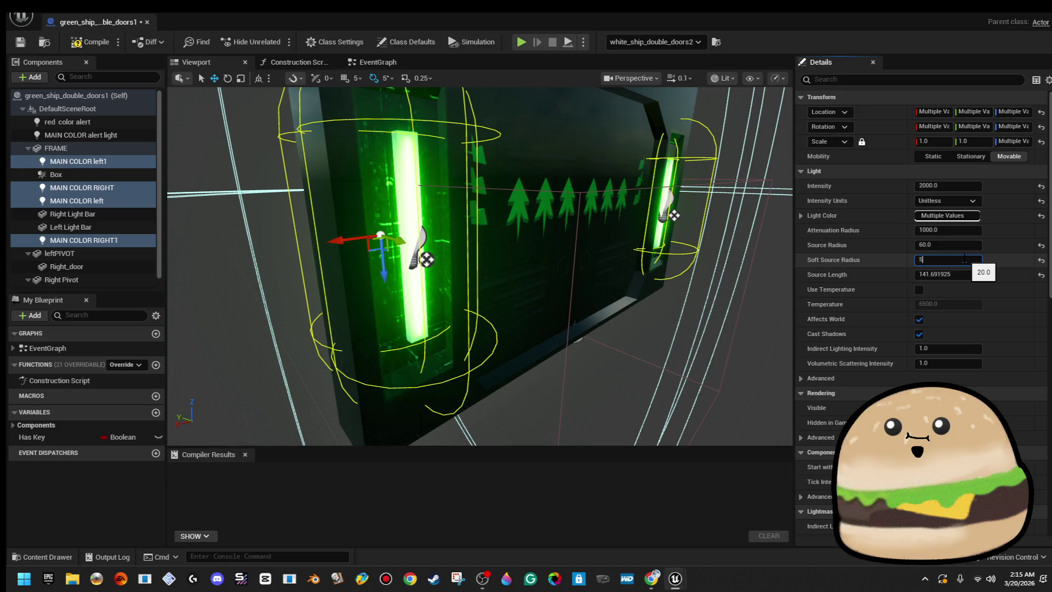
click(961, 244)
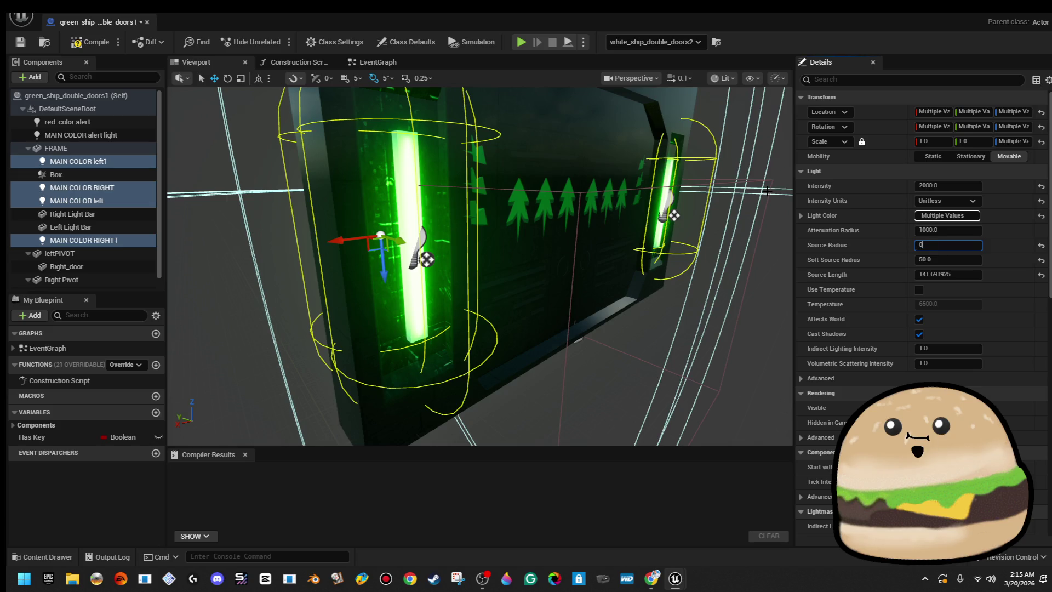
text(30)
key(Return)
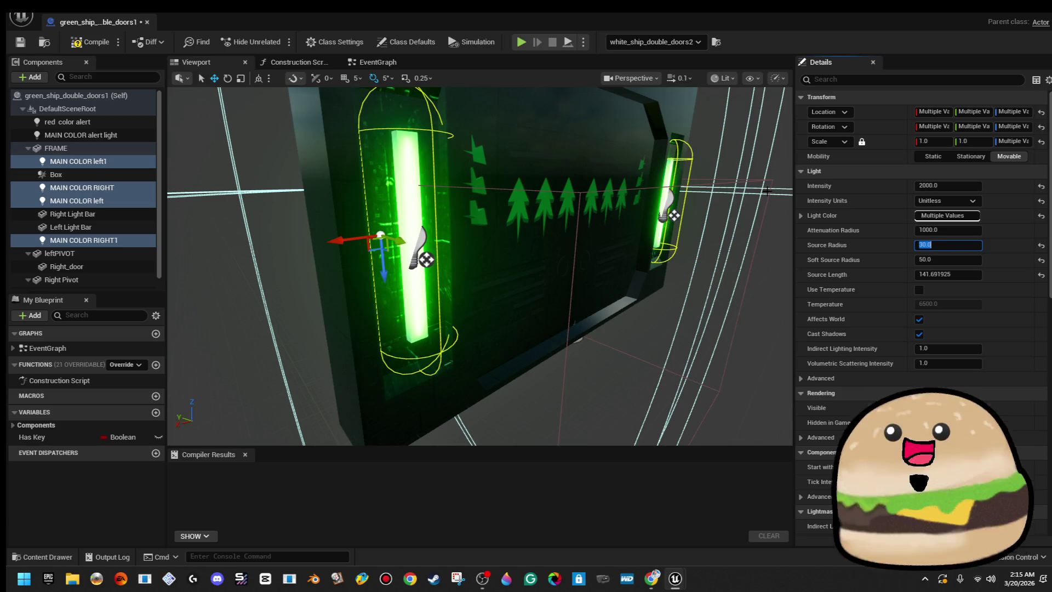
click(27, 41)
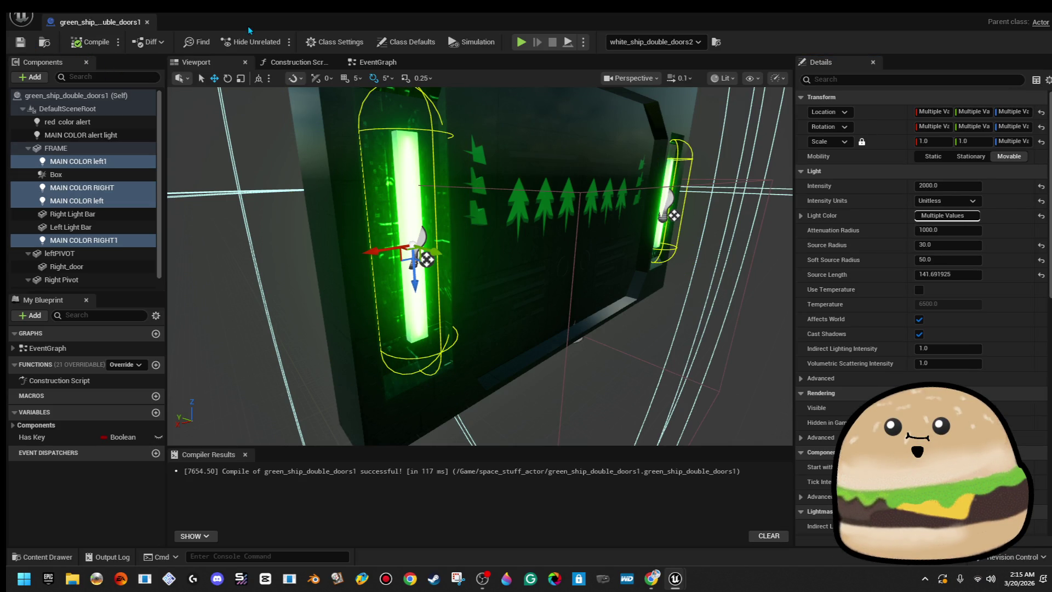
click(147, 21)
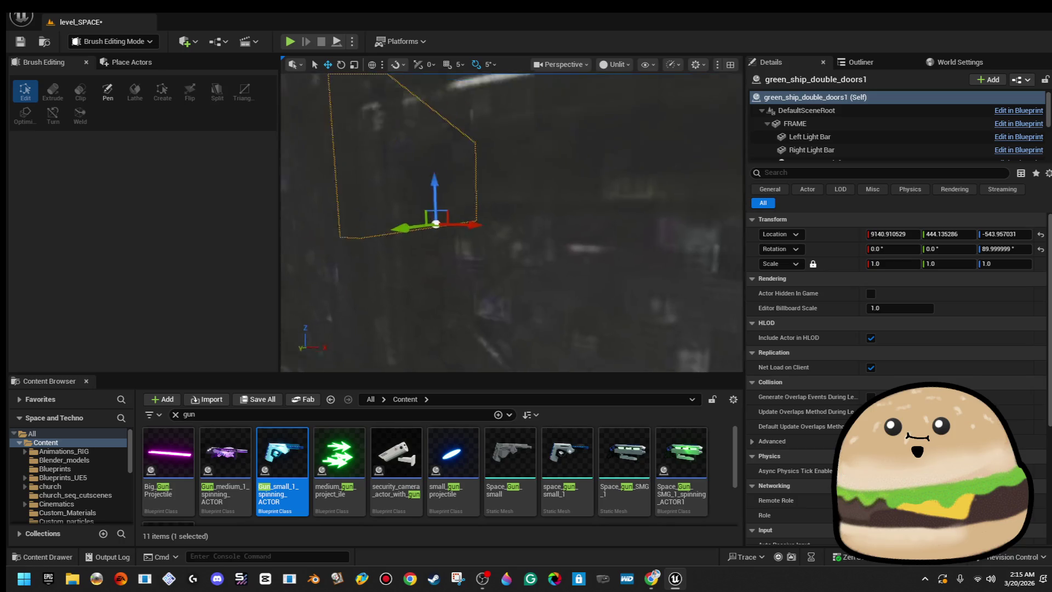
- Play-test fullscreen through the glowing door, then start editing the single space door's blueprint
right_click(621, 201)
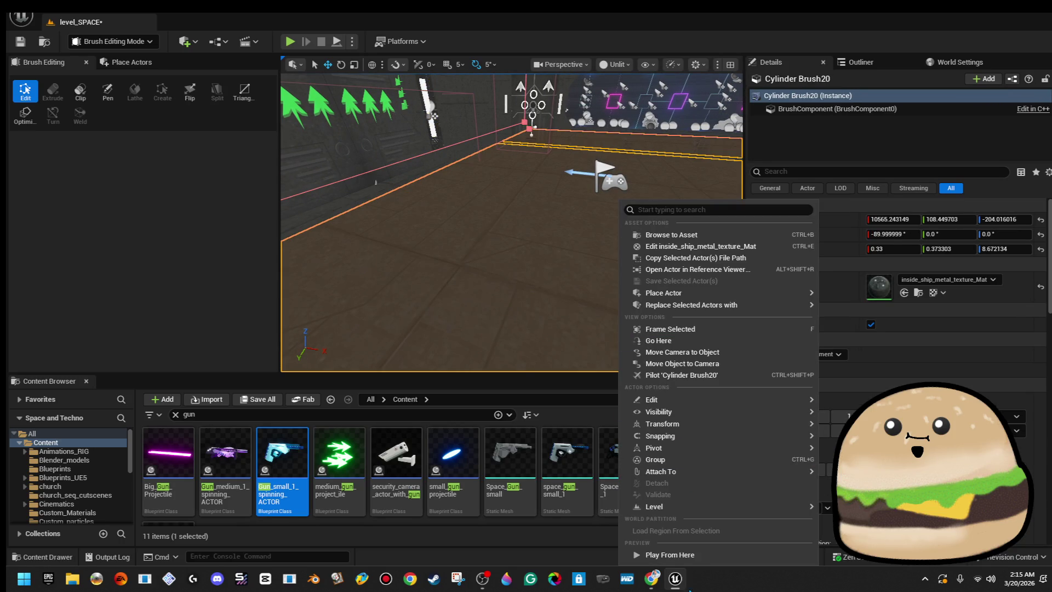
click(669, 555)
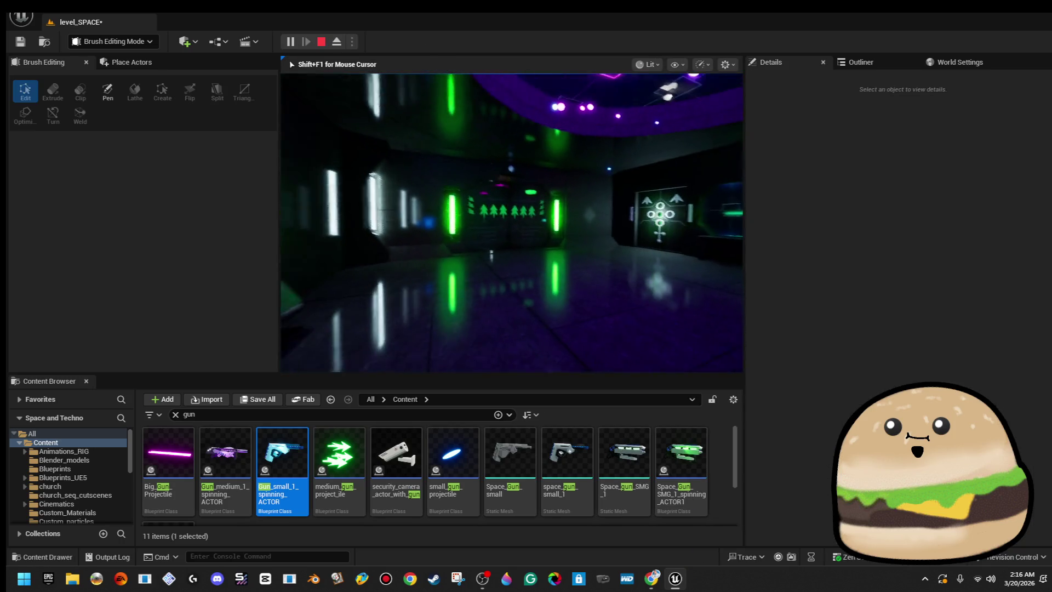
key(F11)
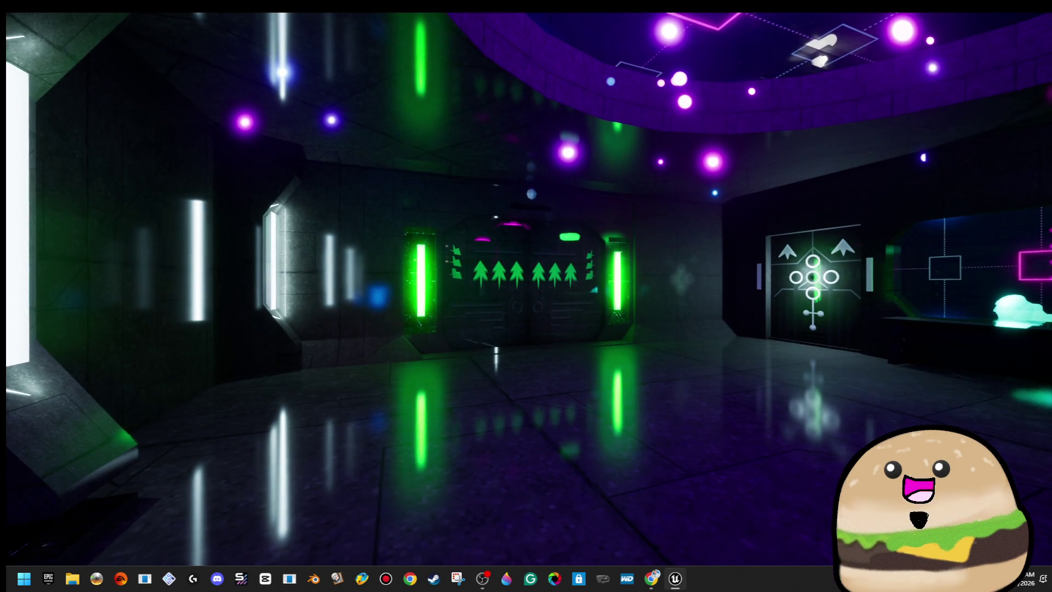
key(w)
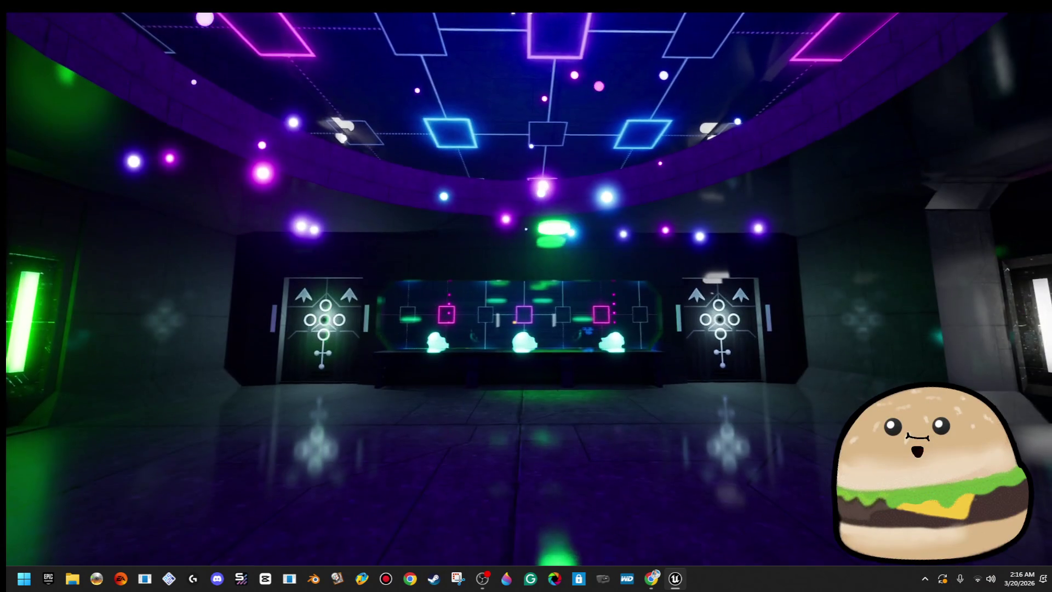
key(w)
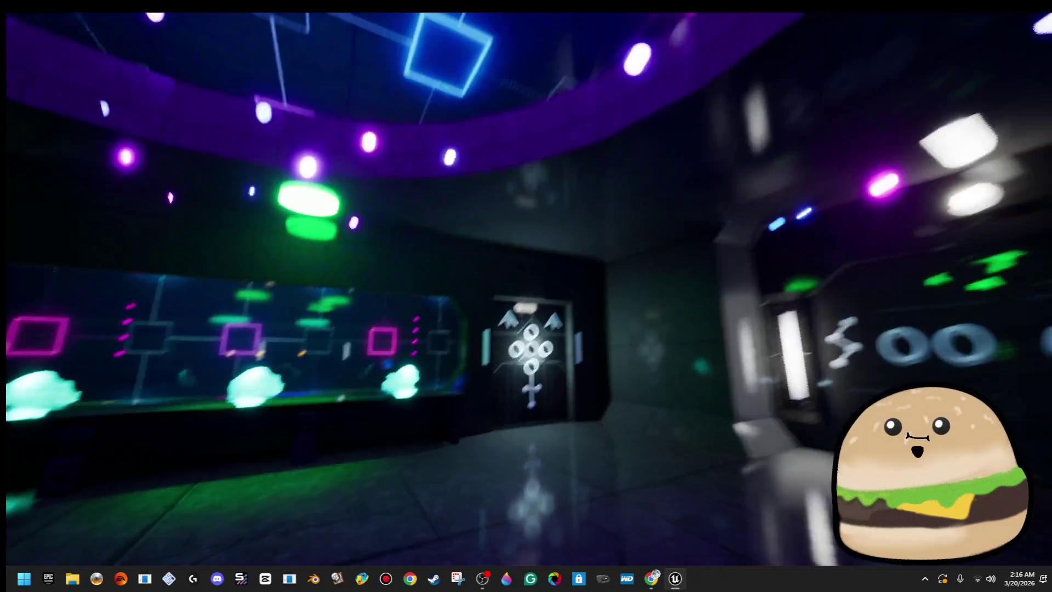
key(w)
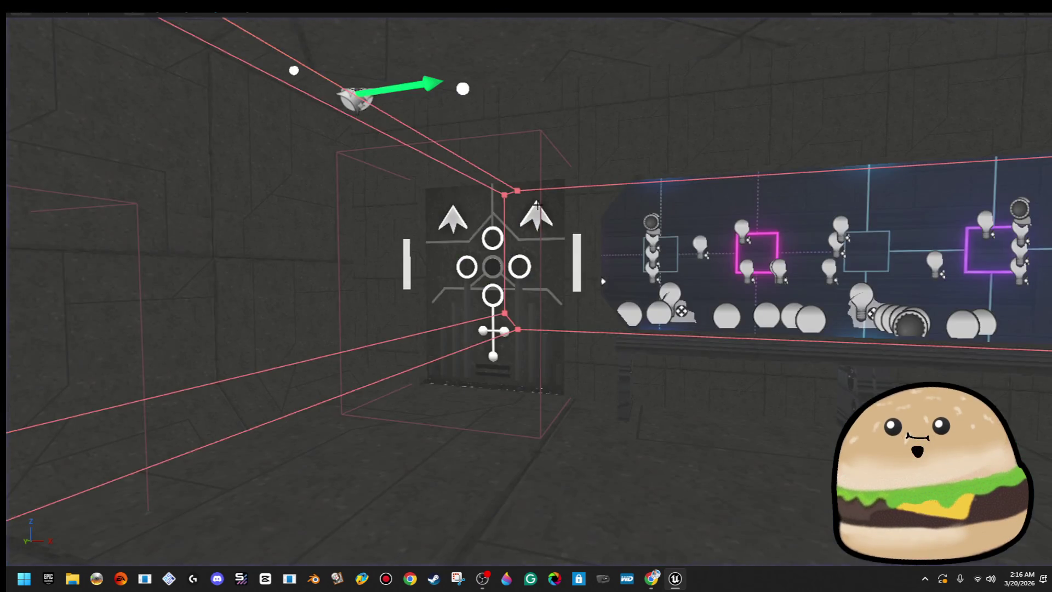
right_click(537, 204)
click(564, 202)
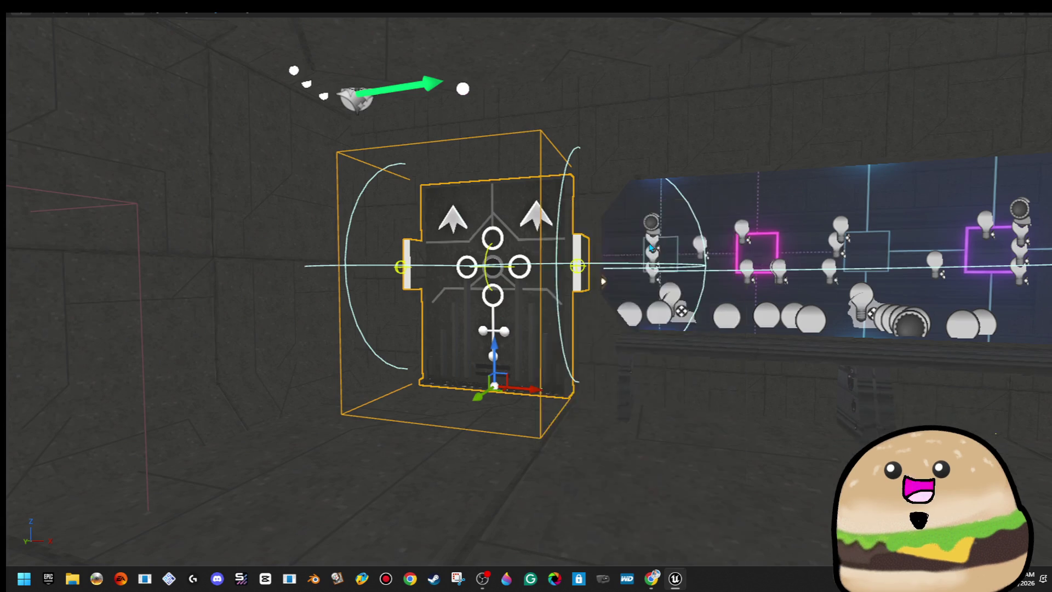
- Set both side light GLOW lights to source radius 80 and soft source radius 150, and compile
click(231, 62)
scroll(479, 266, up, 3)
scroll(390, 303, down, 2)
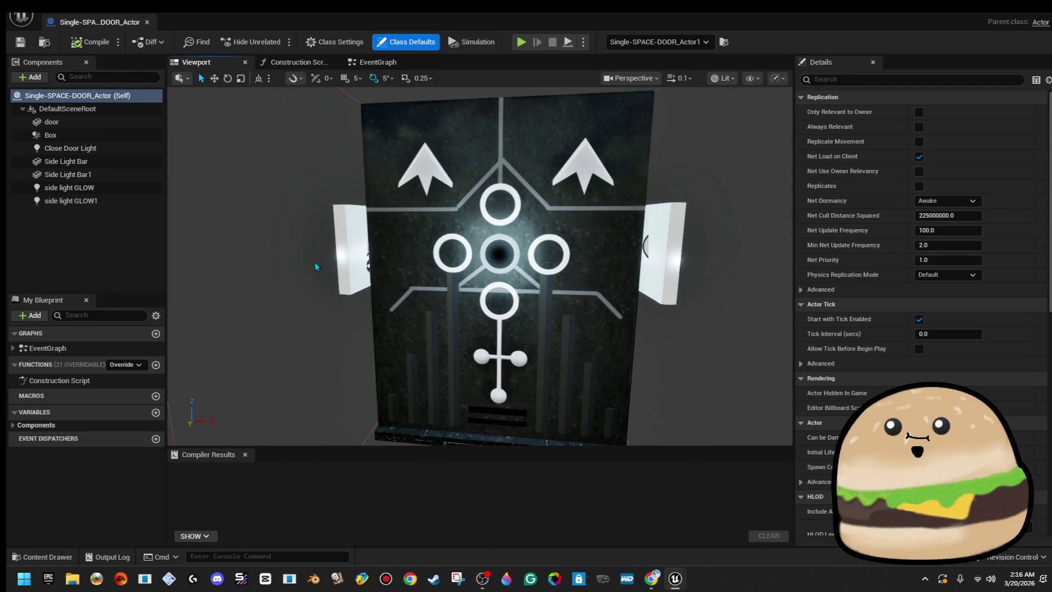
click(91, 187)
drag(383, 246, 411, 277)
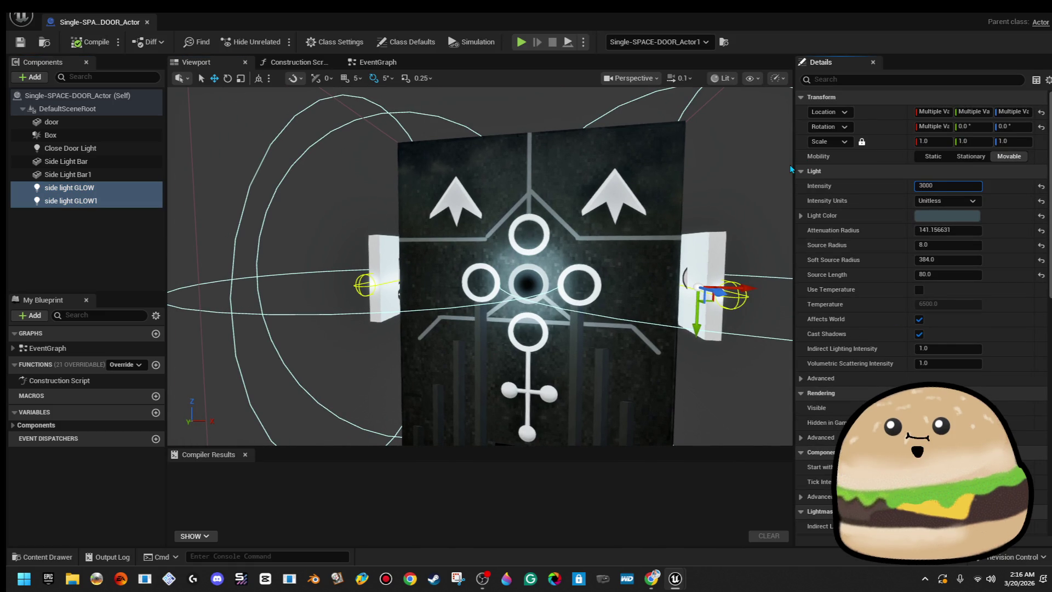
click(959, 246)
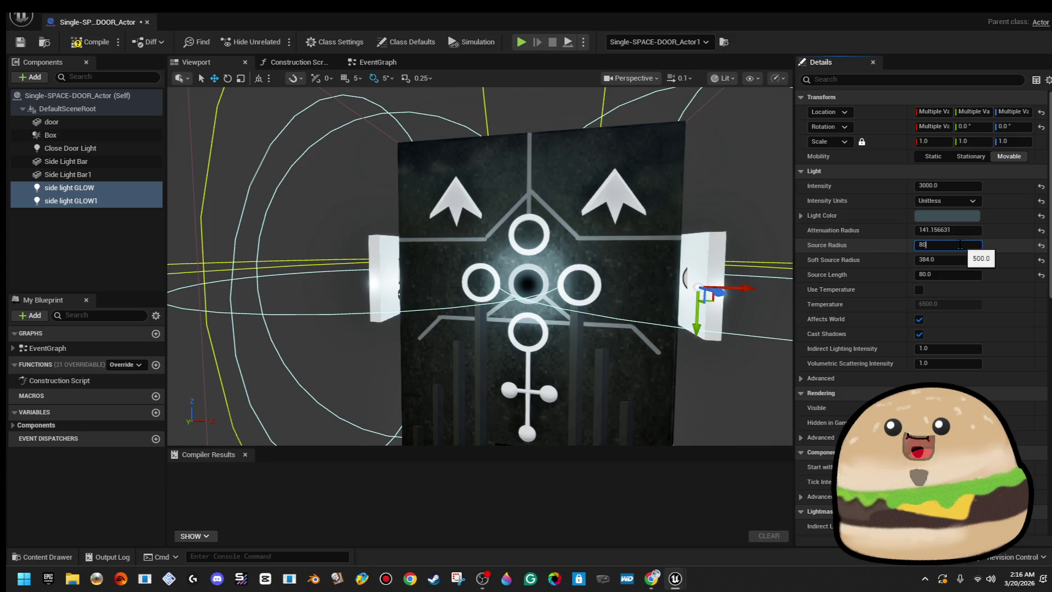
key(Return)
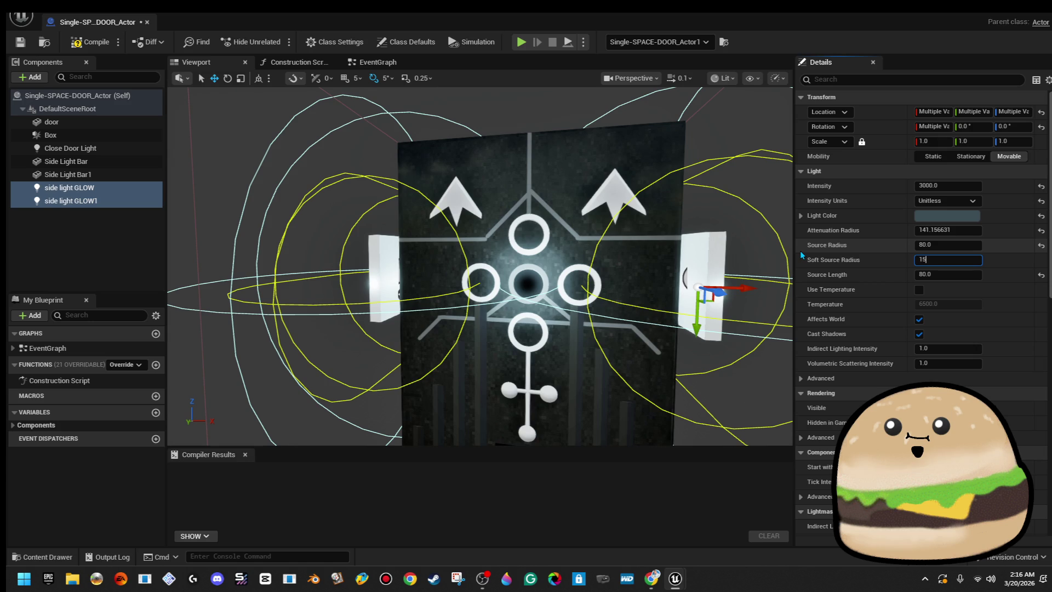
drag(620, 255, 527, 269)
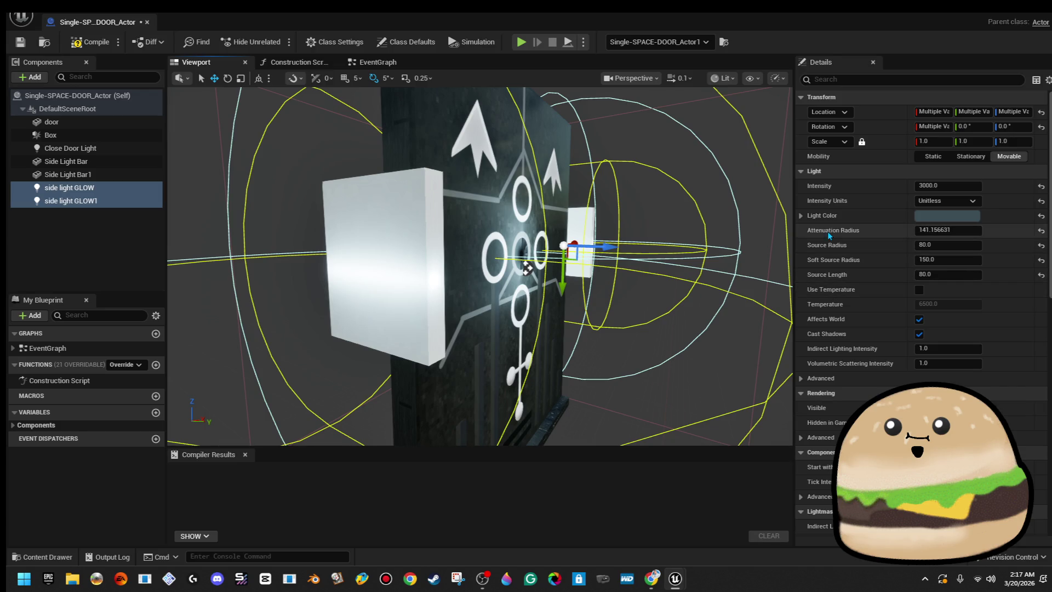
click(90, 41)
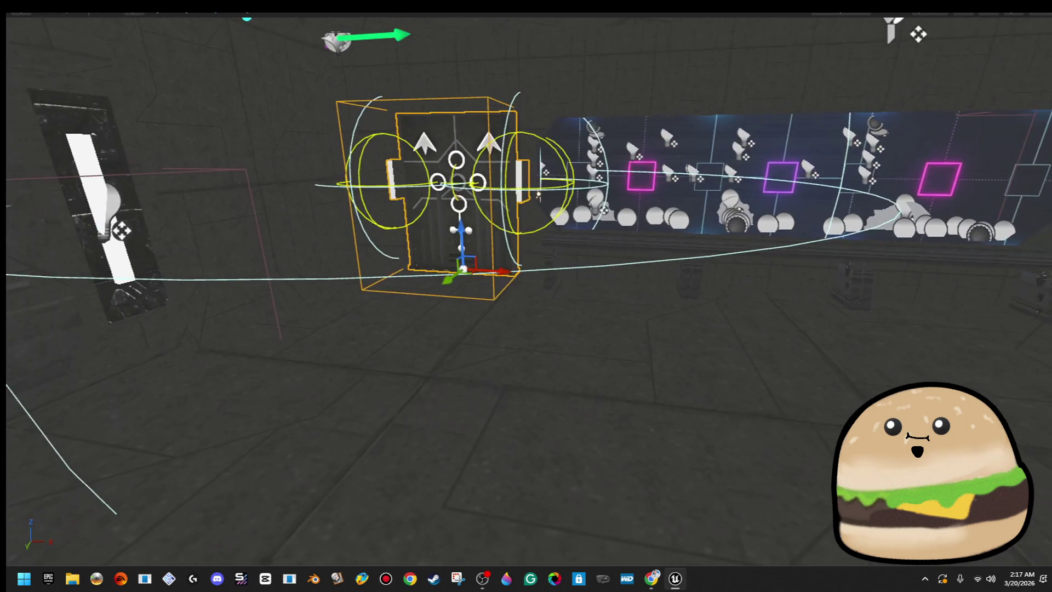
- Play-test through the purple room and green corridors, then bring up the green double door's options
click(541, 554)
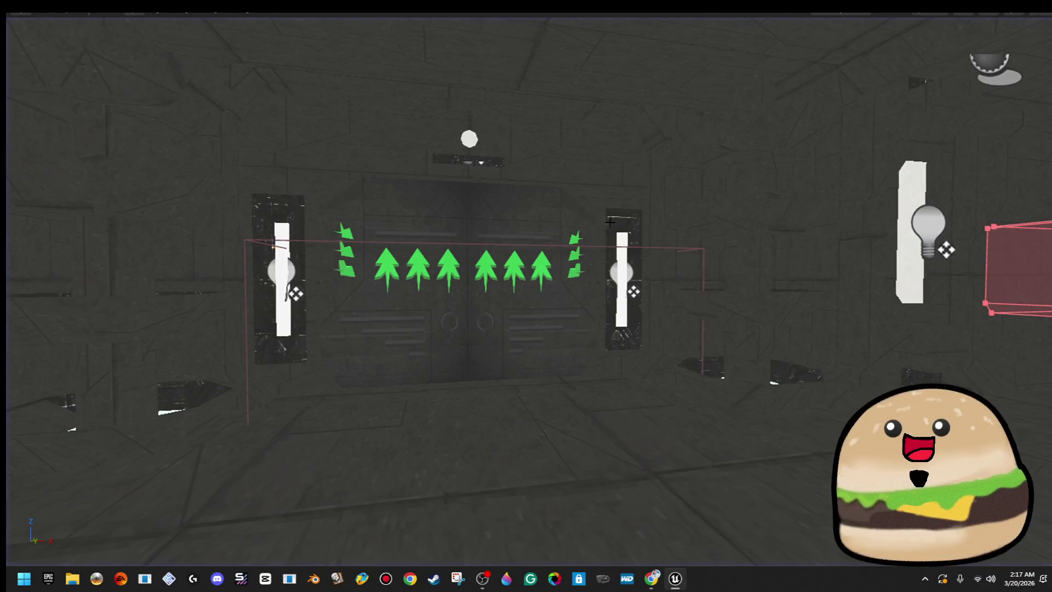
right_click(605, 203)
- Delete the MAIN COLOR Alert Light node from the door's event graph and return to the level
click(751, 248)
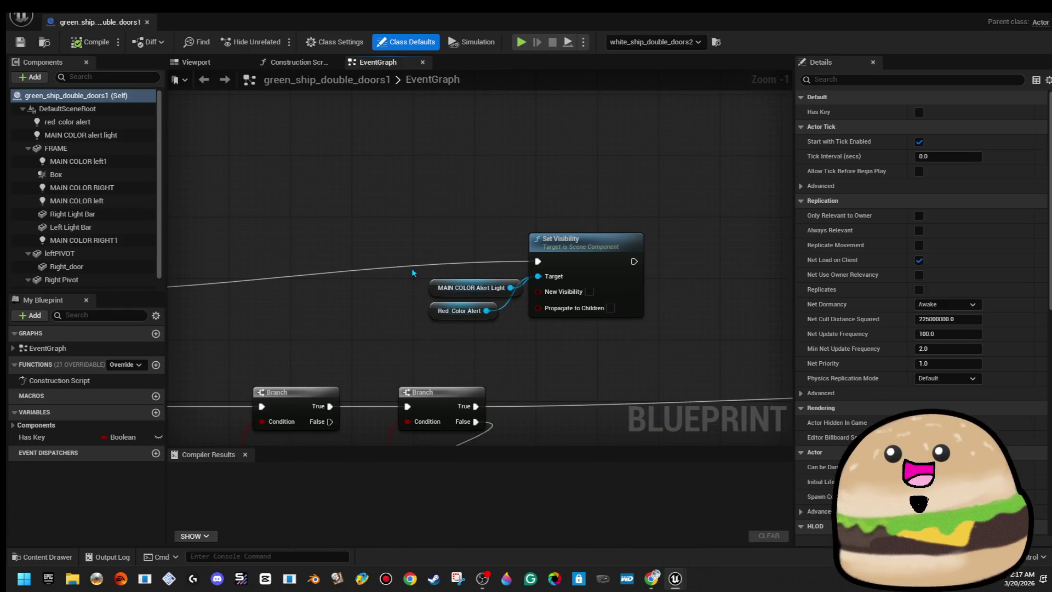
scroll(405, 213, down, 1)
drag(499, 217, 502, 218)
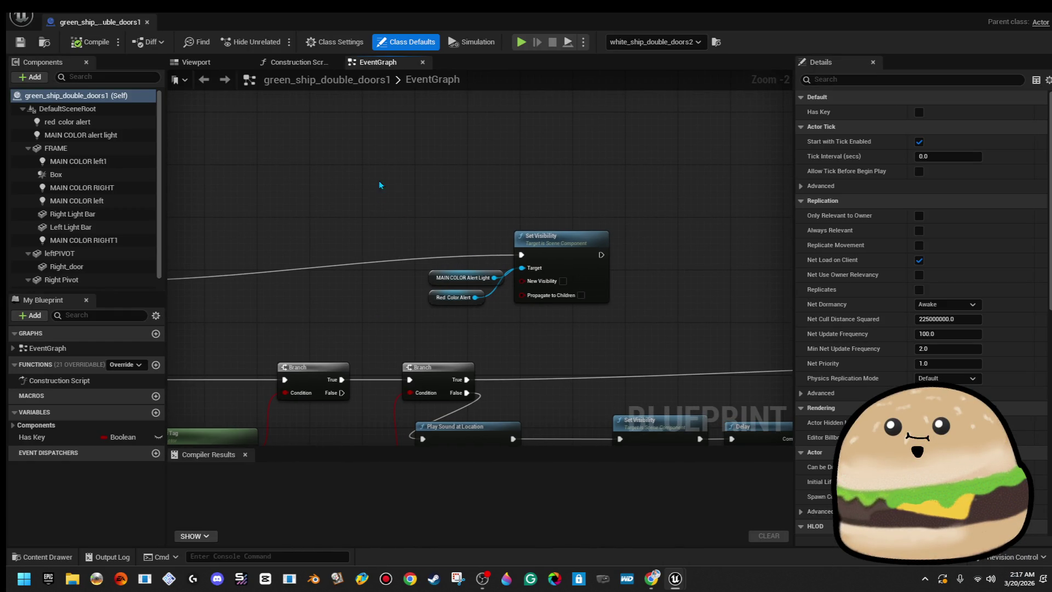
click(435, 282)
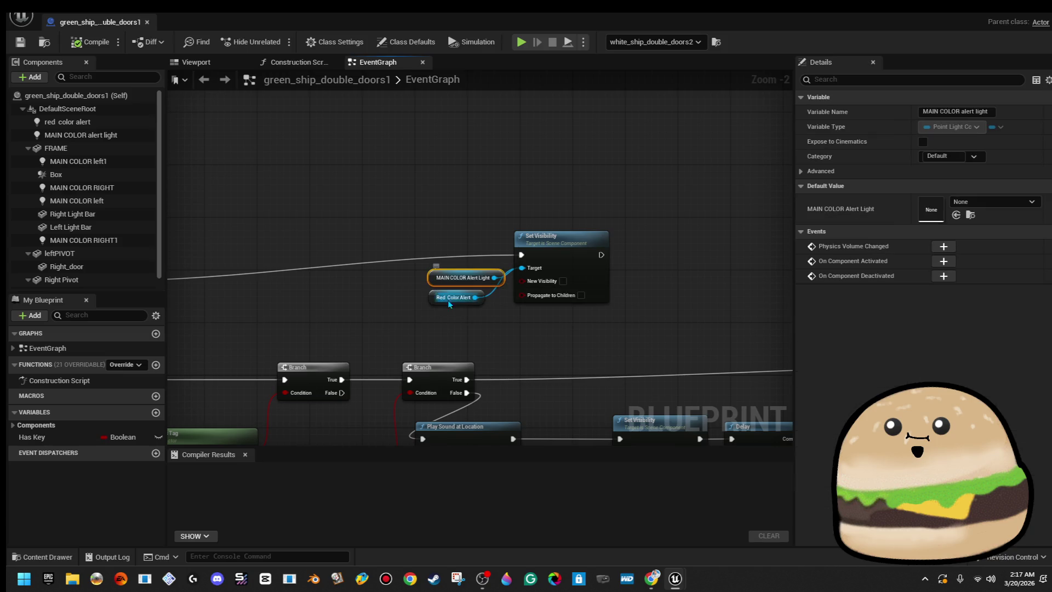
key(Delete)
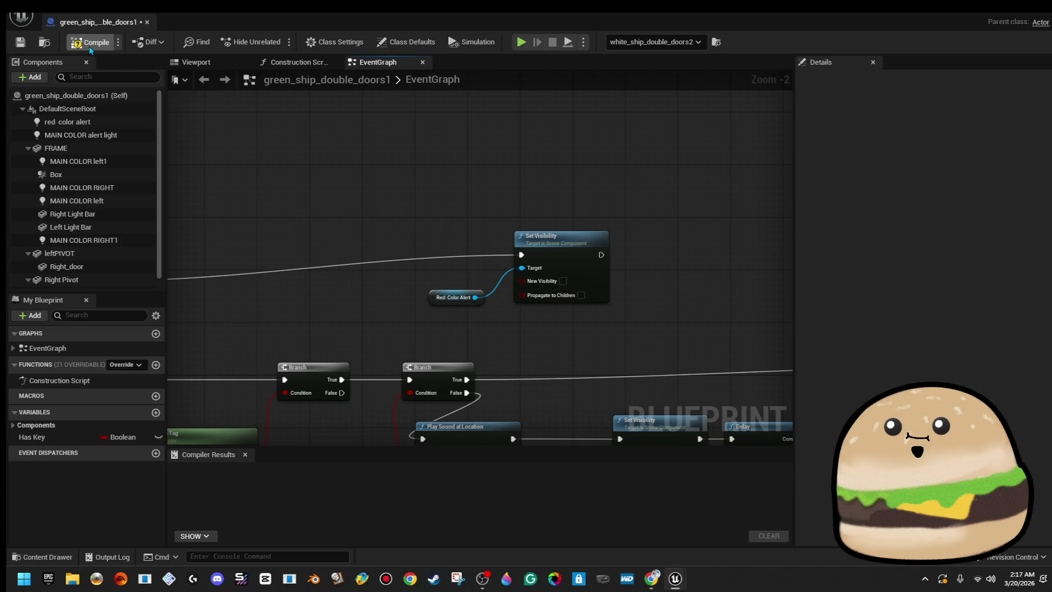
key(alt+Tab)
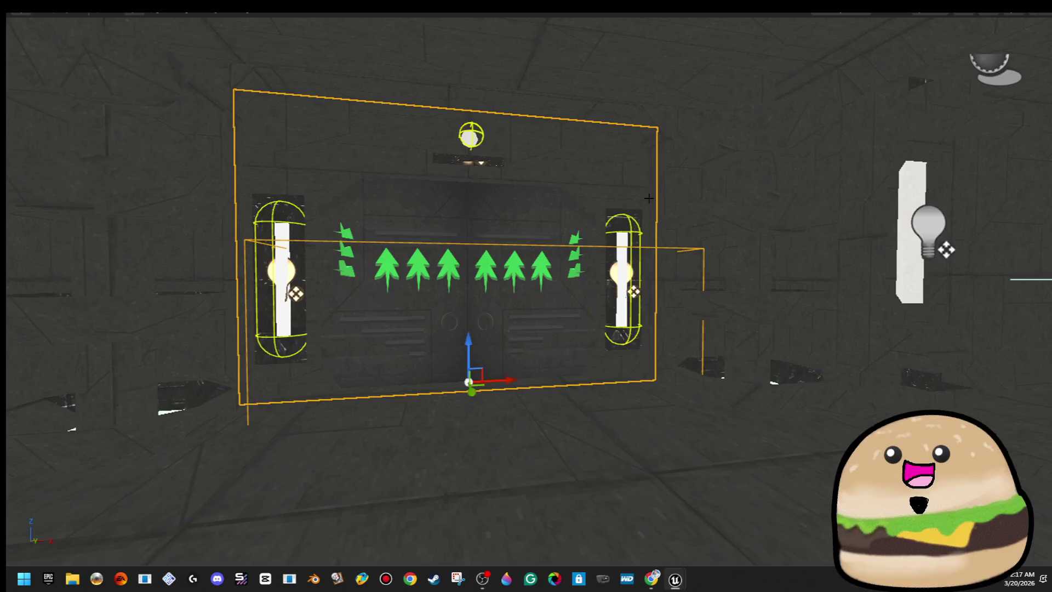
scroll(384, 274, up, 3)
right_click(609, 476)
- Play-test from the door, nudge the slanted beam brush downward, and restore the full editor layout
click(712, 557)
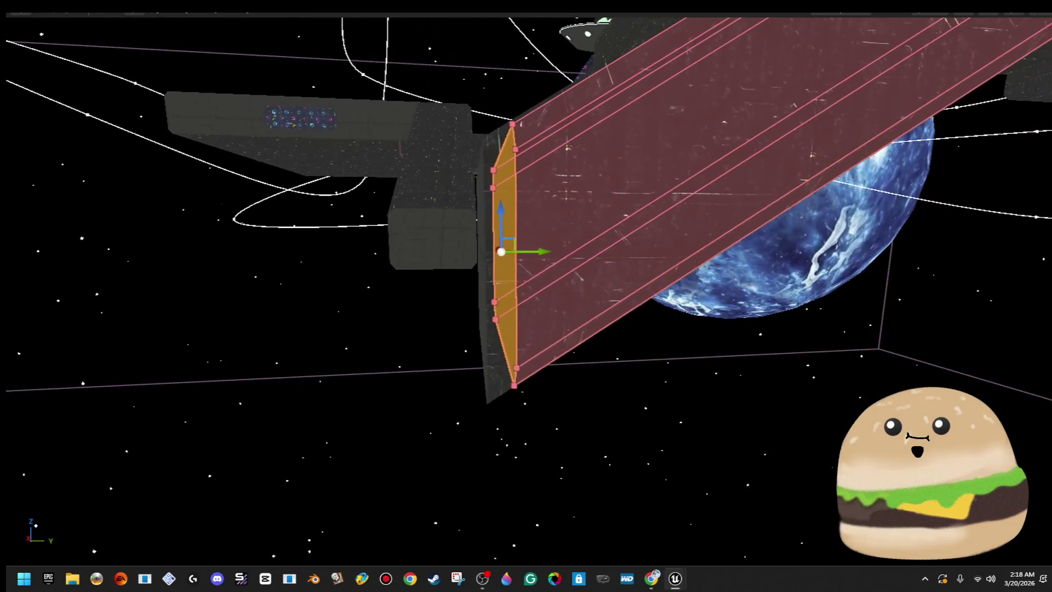
drag(485, 248, 486, 254)
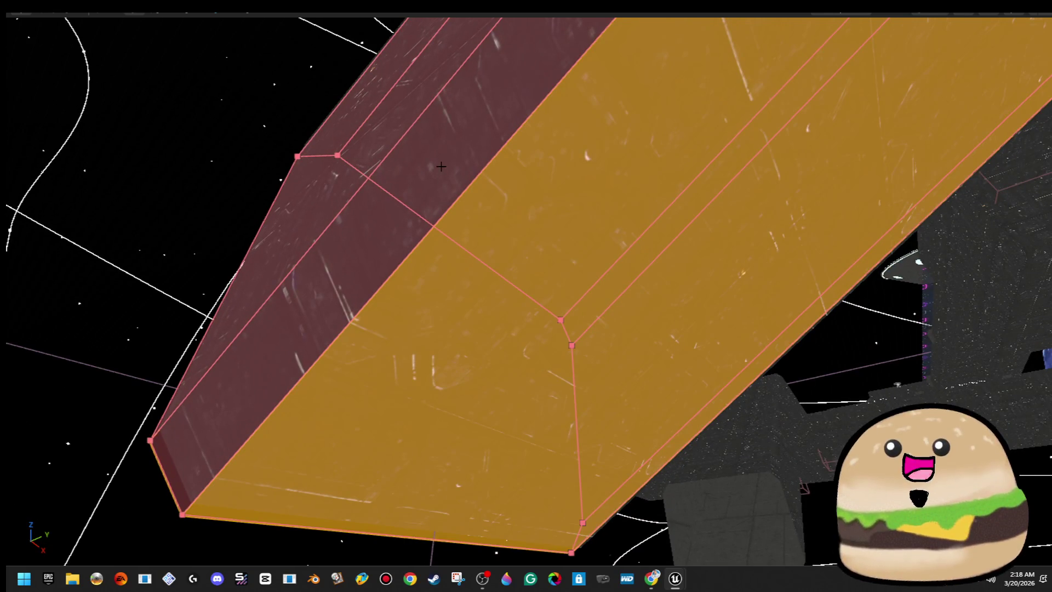
click(639, 285)
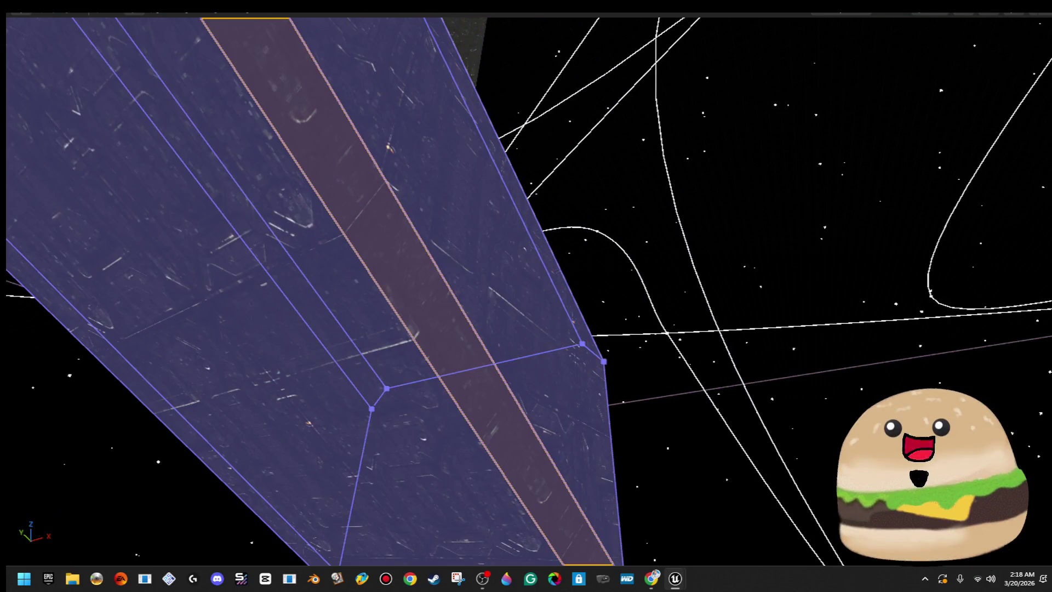
click(447, 327)
drag(448, 328, 442, 374)
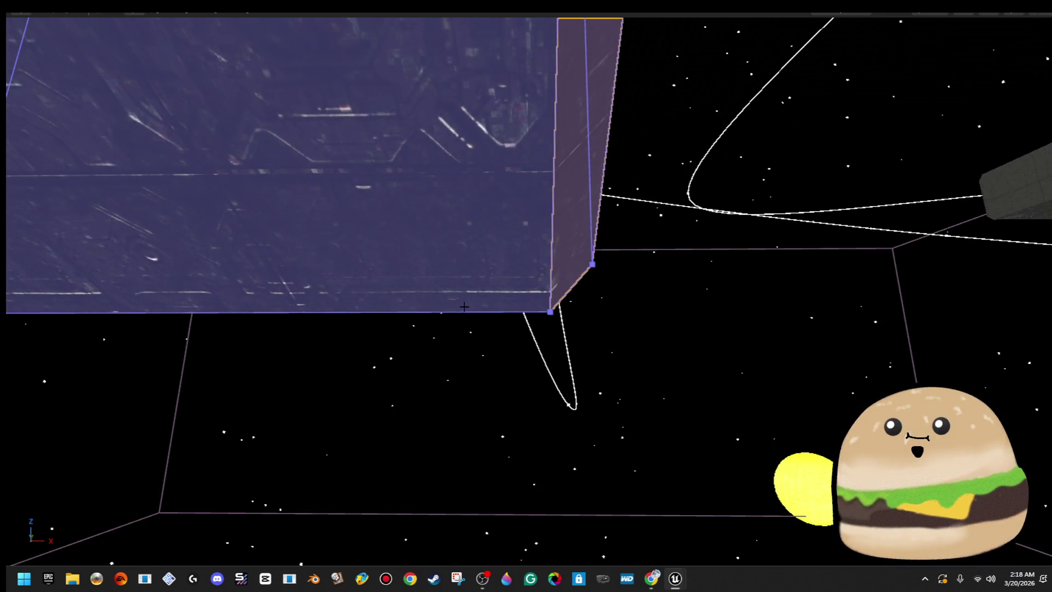
drag(360, 293, 360, 292)
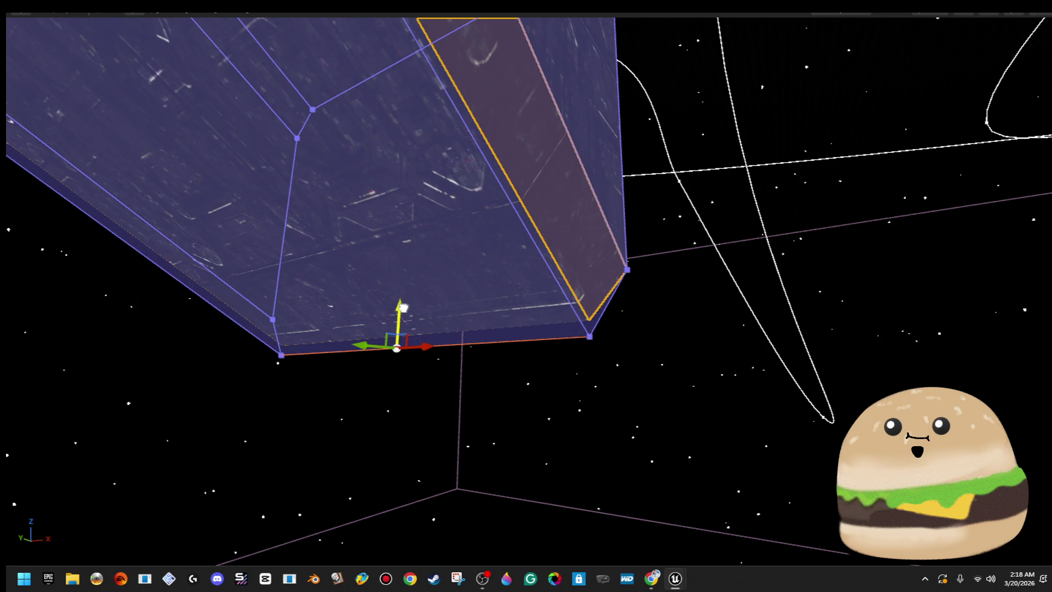
click(534, 323)
drag(634, 357, 634, 357)
key(F11)
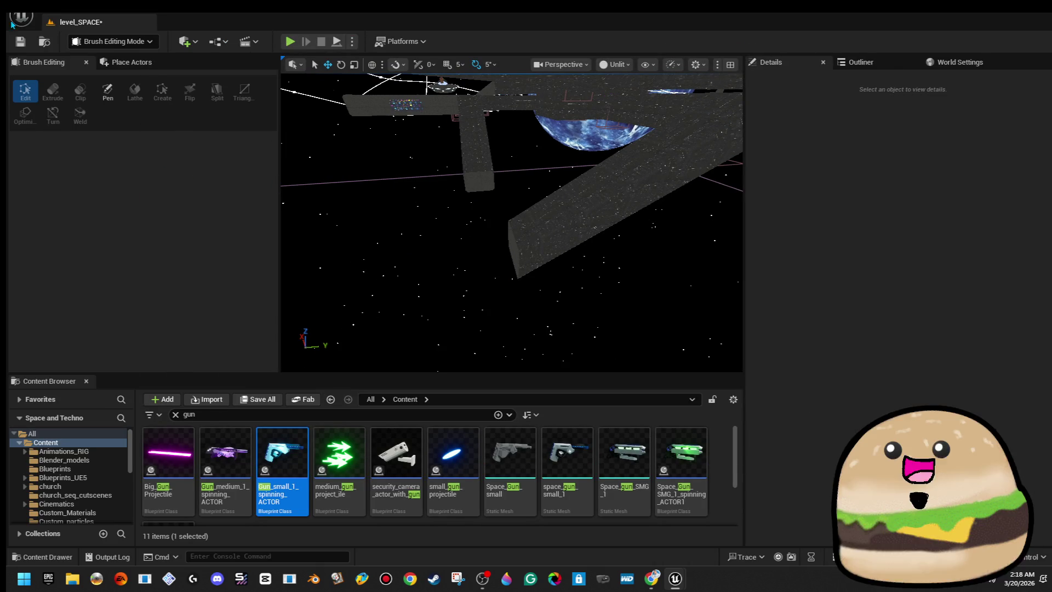
- Move UFO_space_ship_actor's spline point 4 to -9622.70, -10937.36, -937.87, reshaping its flight path
drag(634, 357, 635, 357)
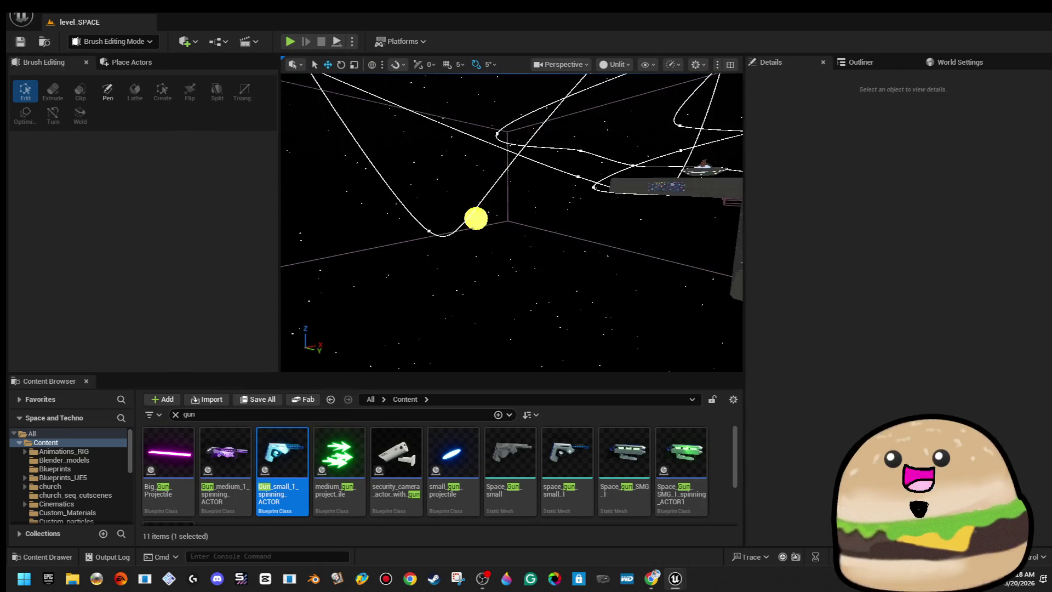
click(712, 181)
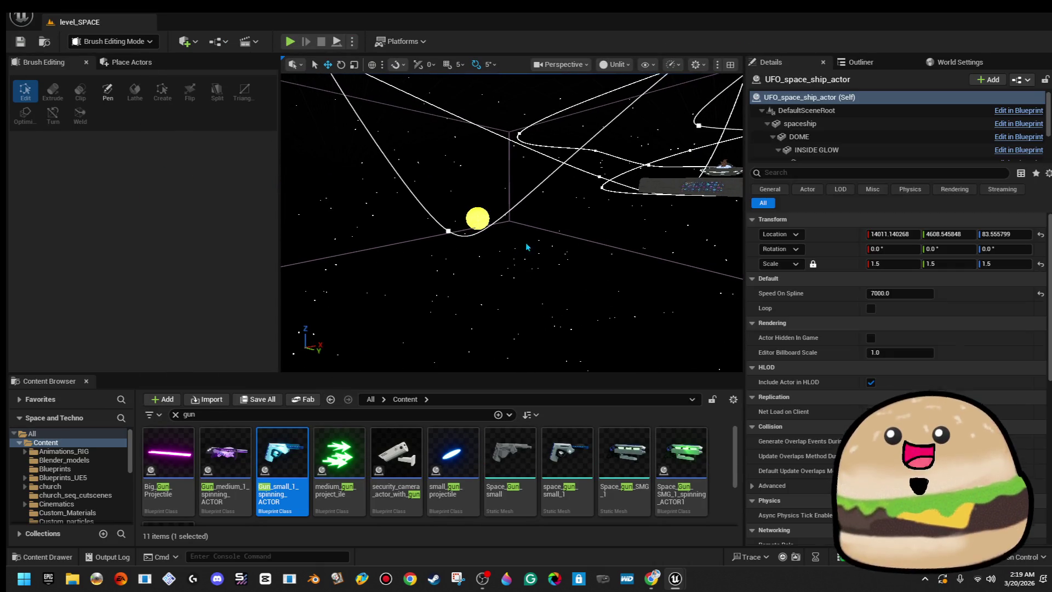
click(503, 250)
scroll(548, 249, up, 2)
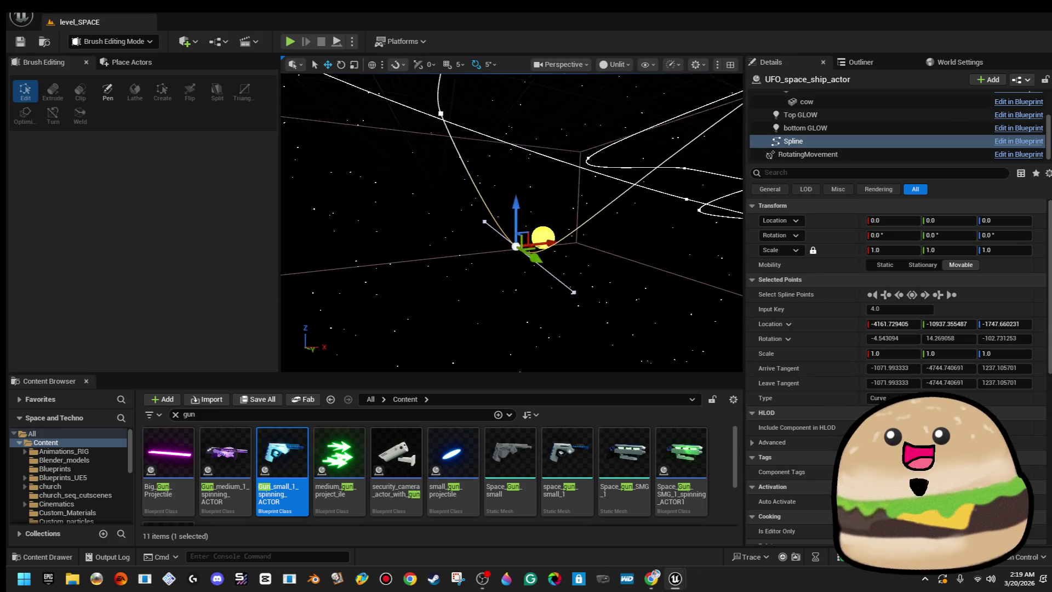
drag(571, 253, 491, 251)
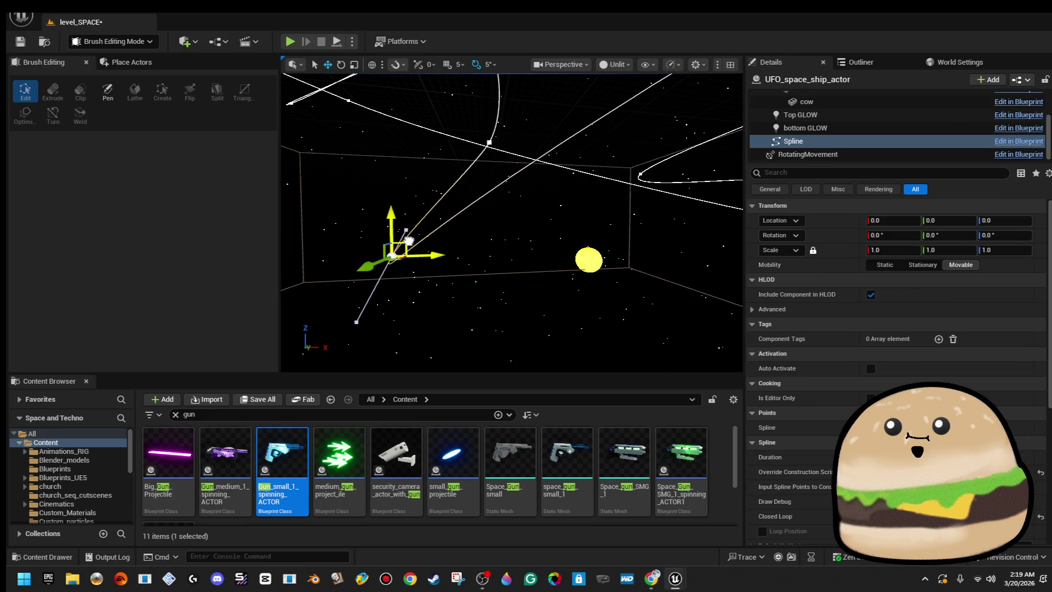
key(f)
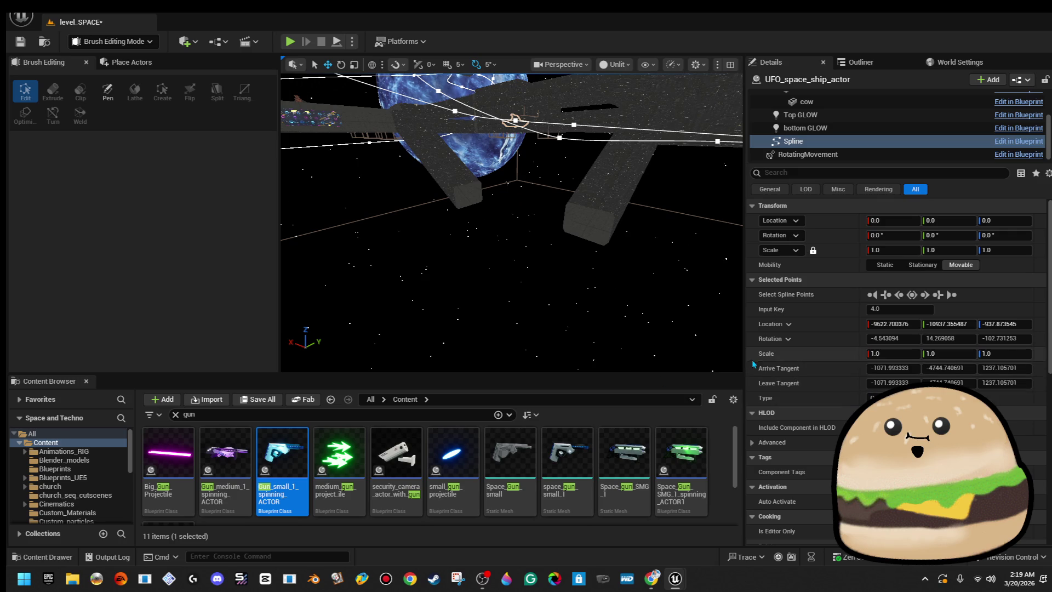
- Widen the 3D viewport and show the placeable geometry shapes in Place Actors
drag(743, 357, 849, 356)
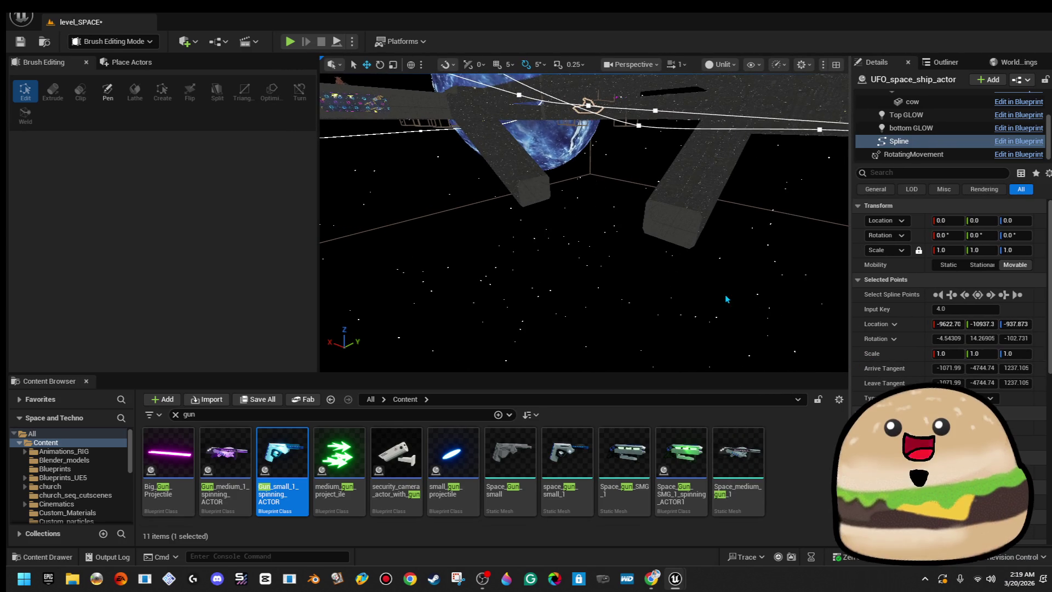
drag(727, 299, 778, 318)
click(166, 64)
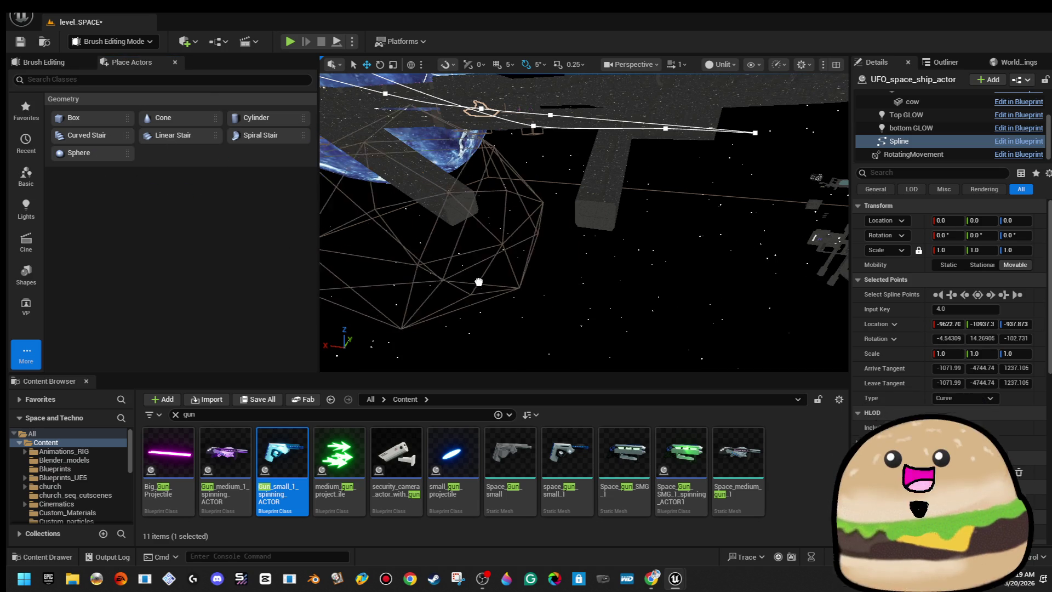
- Scale the sphere brush up to about 10.5 and move it up beside the station hull
click(544, 302)
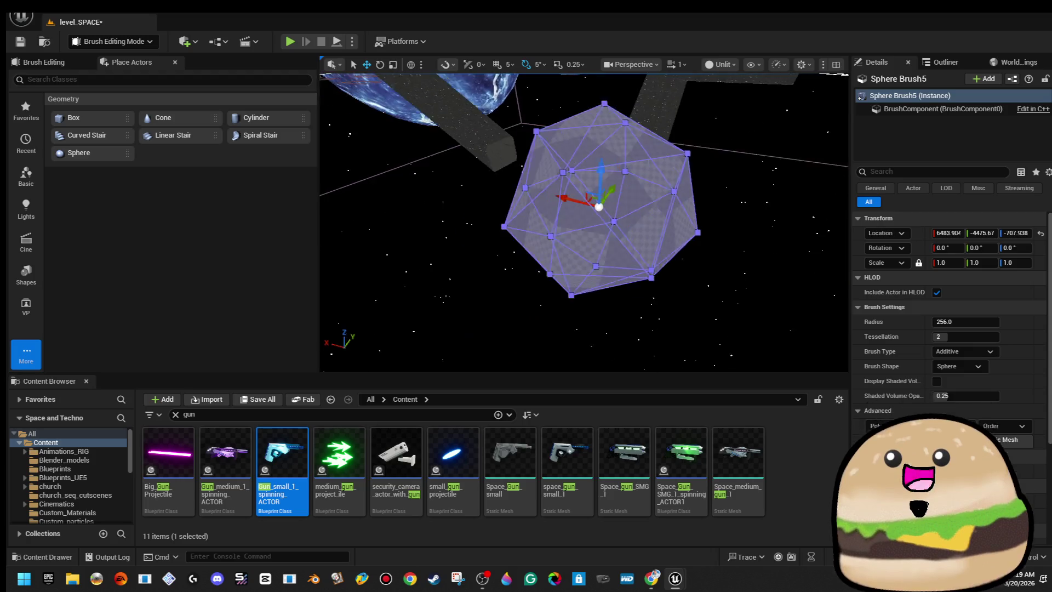
scroll(584, 222, down, 3)
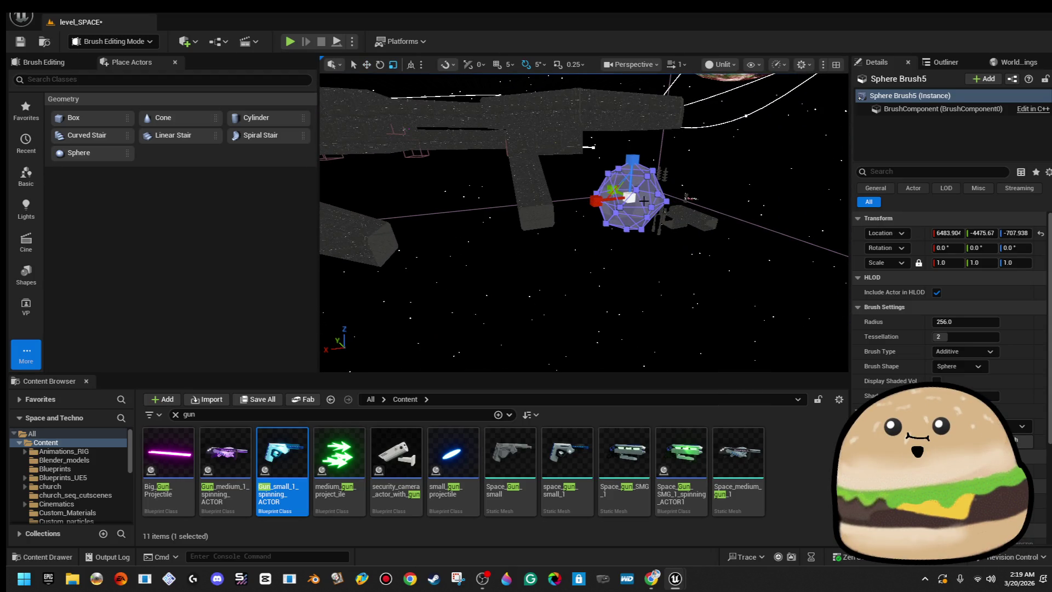
mouse_move(613, 189)
mouse_down()
mouse_move(655, 165)
mouse_move(644, 170)
mouse_up()
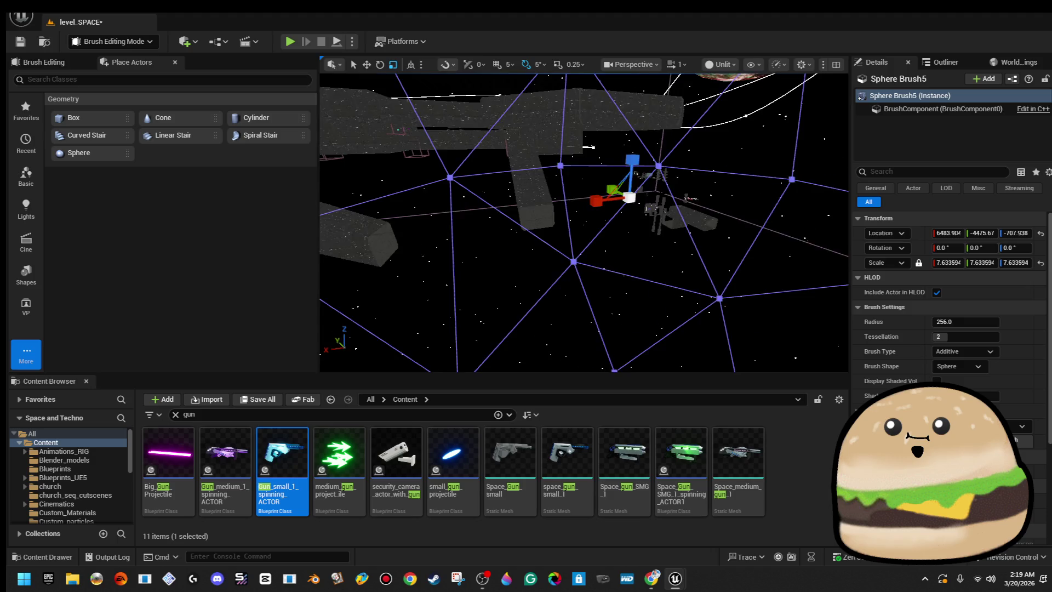
scroll(584, 222, down, 5)
mouse_move(584, 222)
mouse_down()
mouse_move(658, 252)
mouse_move(649, 202)
mouse_up()
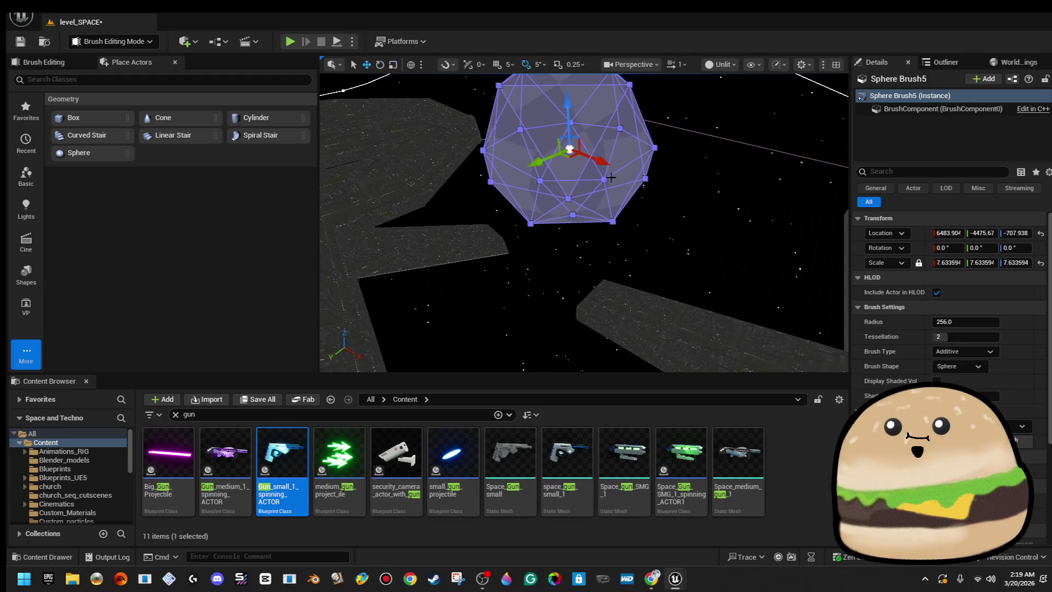
drag(584, 219, 604, 194)
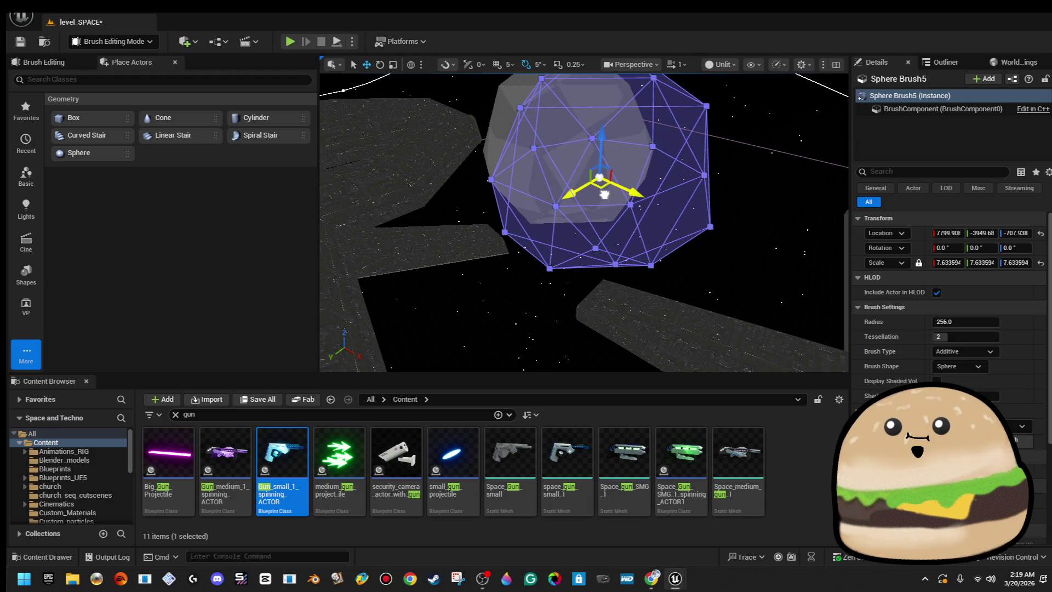
mouse_move(600, 176)
mouse_down()
mouse_move(616, 170)
mouse_move(515, 181)
mouse_up()
key(f)
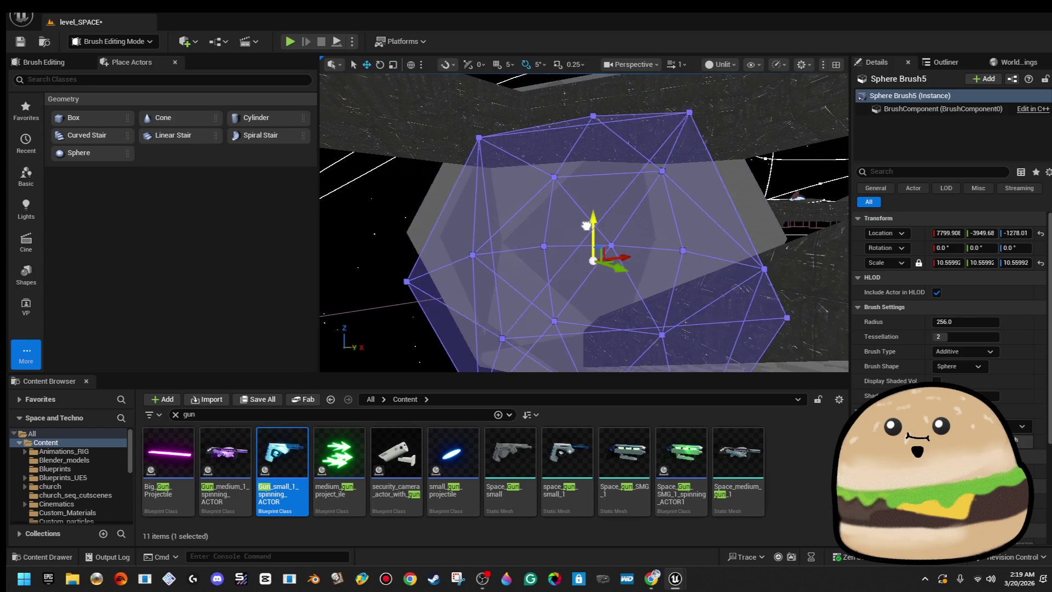
drag(582, 239, 539, 240)
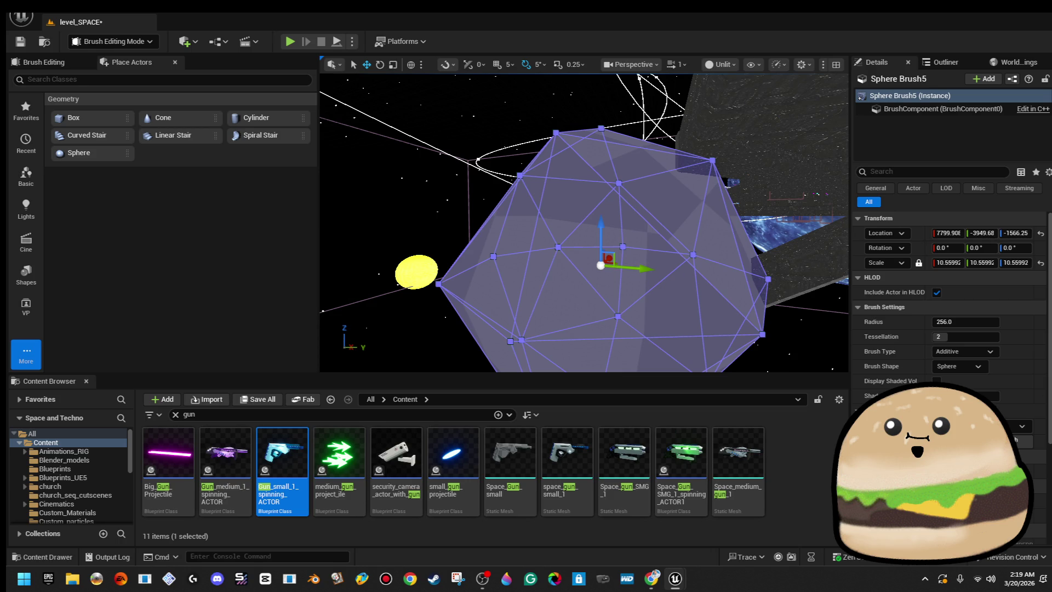
- Lower the sphere's tessellation to 1, delete it, and drag in a new Sphere brush
click(965, 336)
text(1)
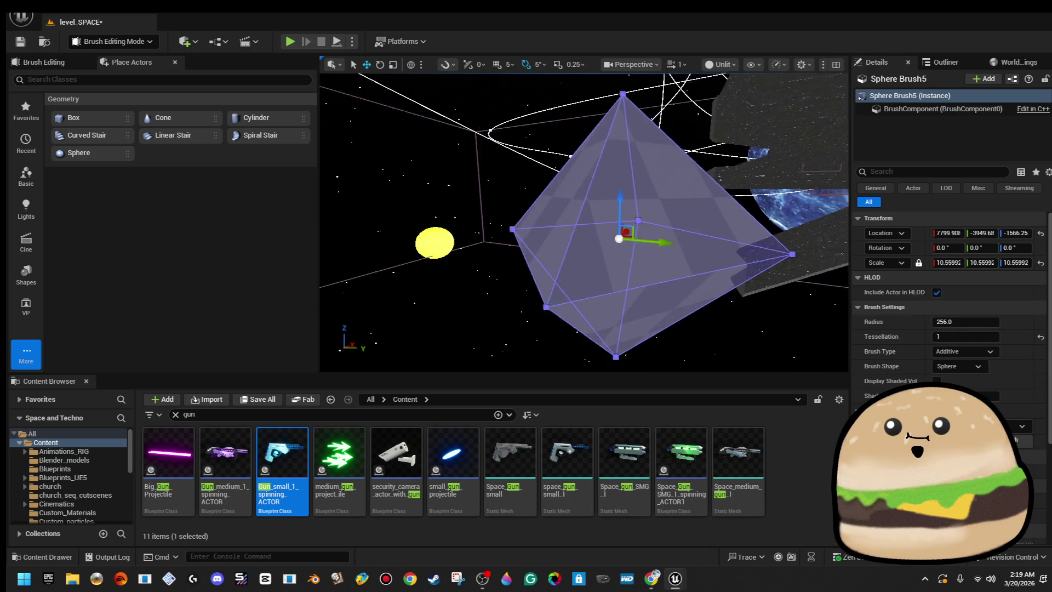
mouse_move(583, 220)
mouse_down()
mouse_move(526, 181)
mouse_move(526, 197)
mouse_move(477, 200)
mouse_up()
mouse_move(583, 222)
mouse_down()
mouse_move(584, 263)
mouse_move(622, 249)
mouse_move(663, 254)
mouse_up()
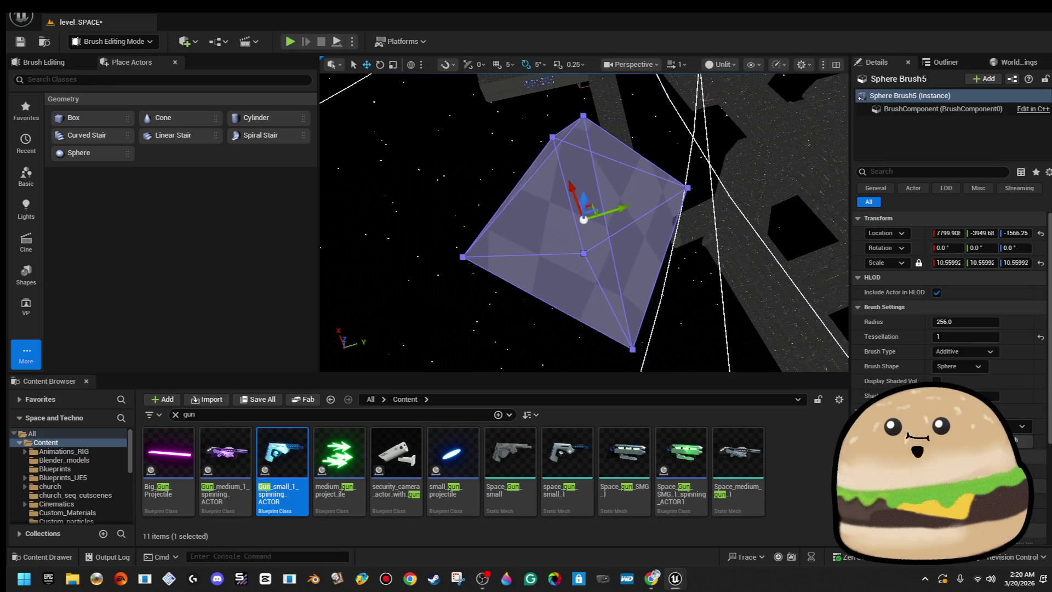
key(Delete)
mouse_move(90, 155)
mouse_down()
mouse_move(678, 157)
mouse_move(620, 148)
mouse_up()
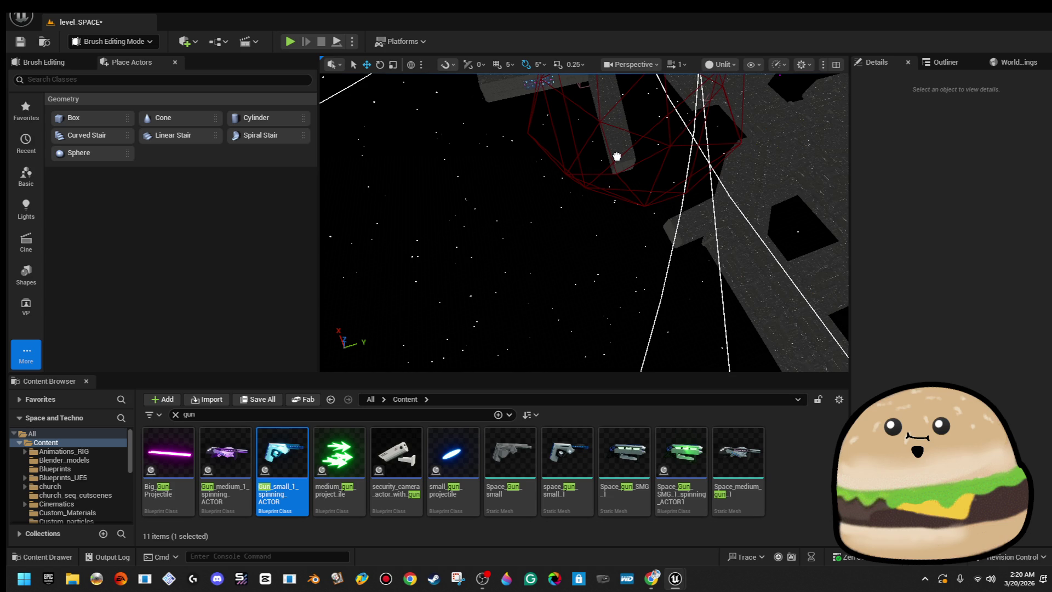
- Drop the new sphere, delete the extra one, and select the remaining scale-1.0 Sphere Brush5
mouse_move(617, 156)
mouse_down()
mouse_move(646, 170)
mouse_move(631, 180)
mouse_move(634, 165)
mouse_move(649, 186)
mouse_move(657, 178)
mouse_up()
key(Delete)
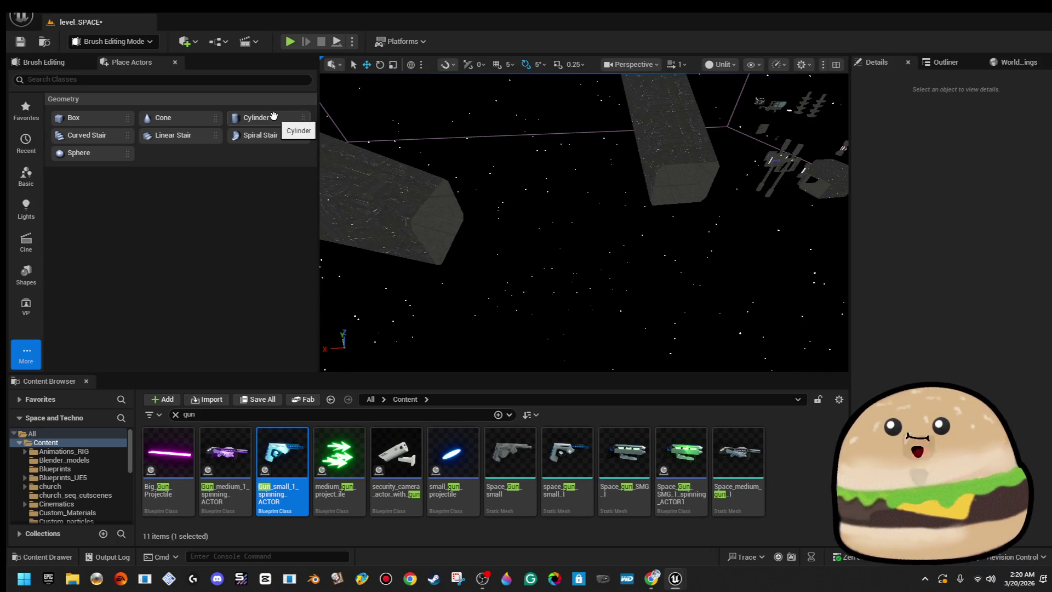
drag(417, 181, 437, 174)
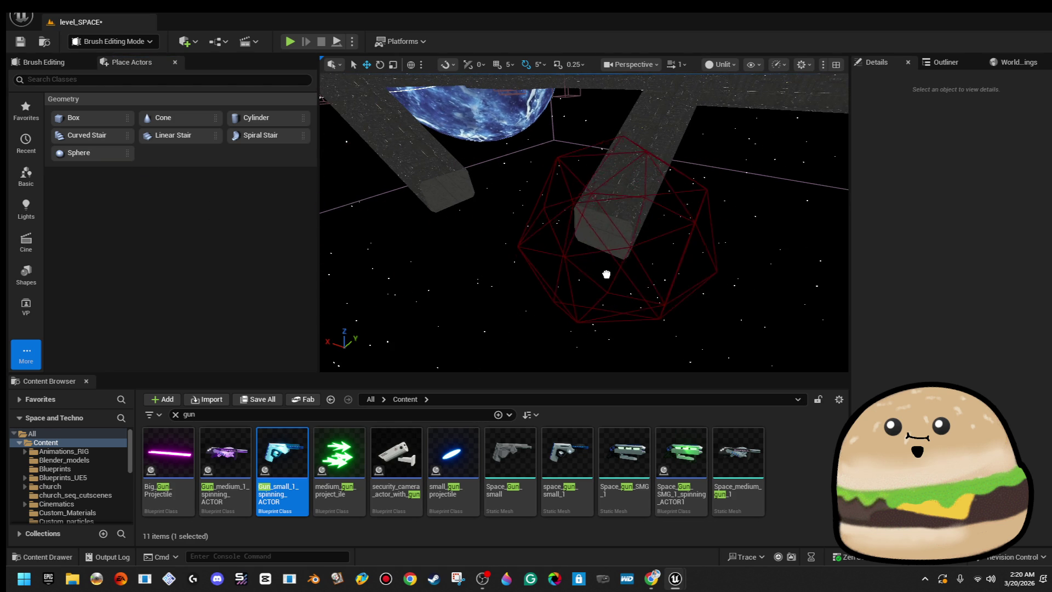
click(605, 251)
mouse_move(606, 251)
mouse_down()
mouse_move(580, 281)
mouse_move(569, 264)
mouse_up()
- Scale Sphere Brush5 up enormously and lower it far down along Z
drag(590, 202, 590, 202)
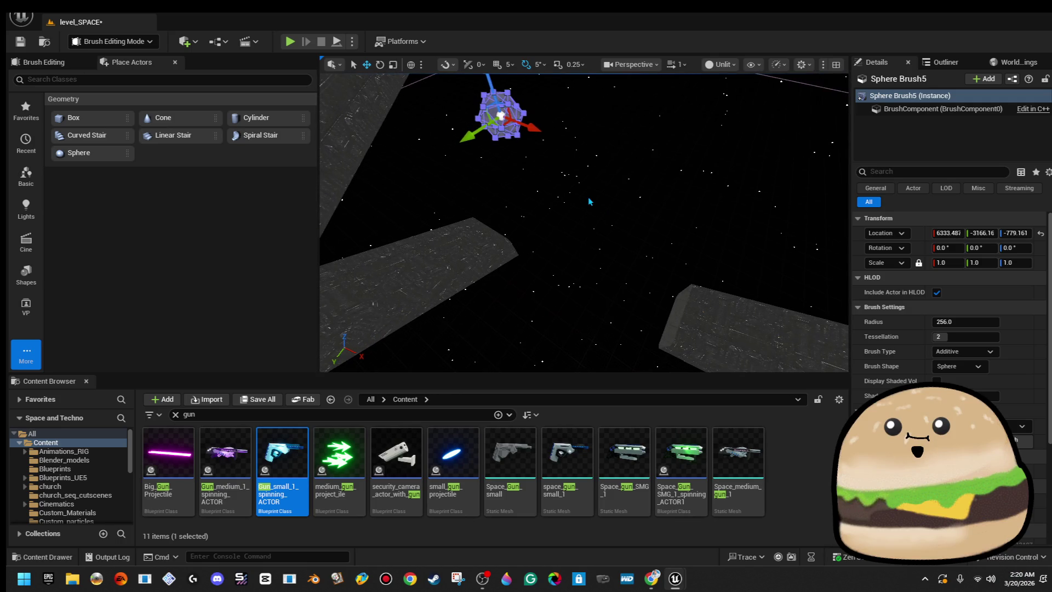
drag(502, 118, 554, 65)
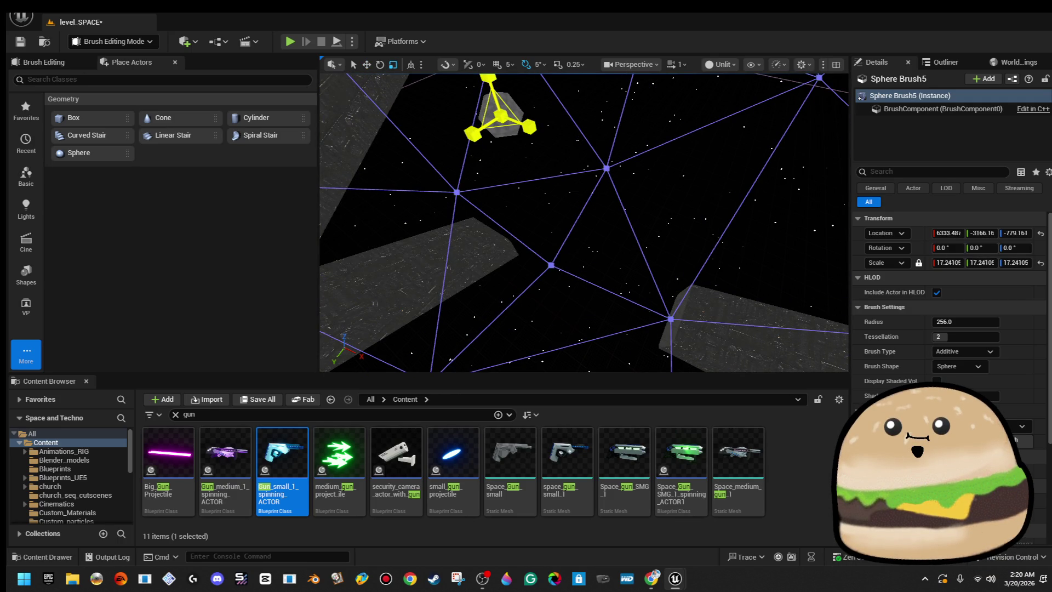
key(w)
key(f)
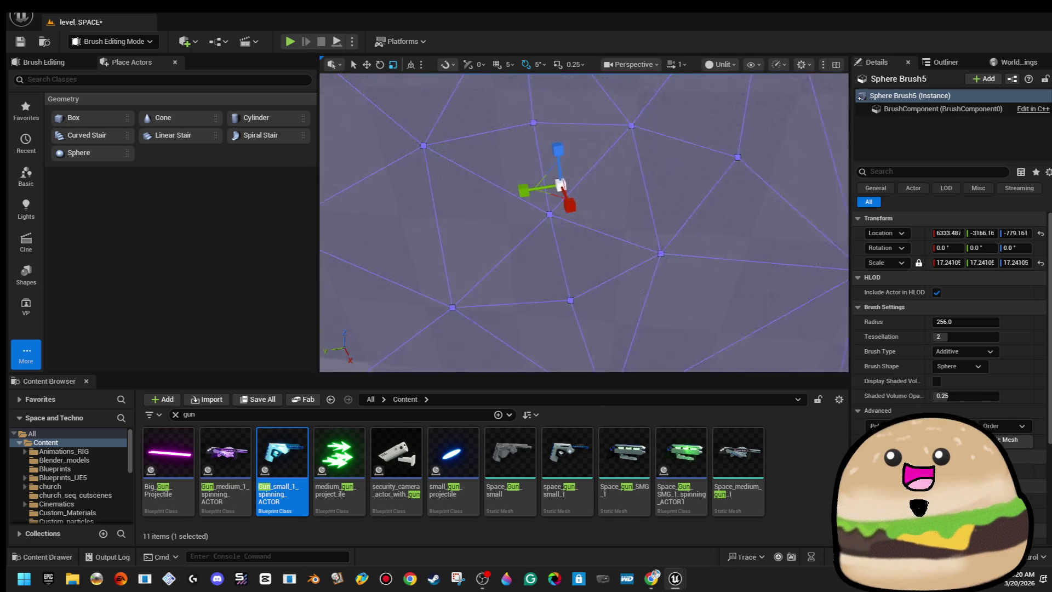
mouse_move(558, 143)
mouse_down()
mouse_move(604, 318)
mouse_move(614, 267)
mouse_up()
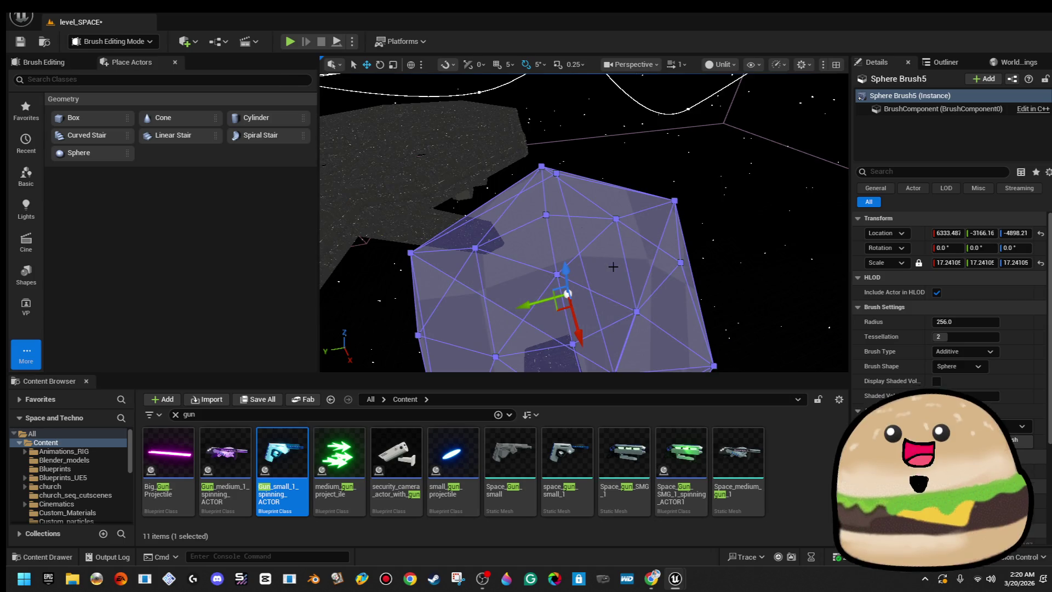
- Raise Sphere Brush5 on Z, then delete it to reveal the planet and station beams
text(Noll)
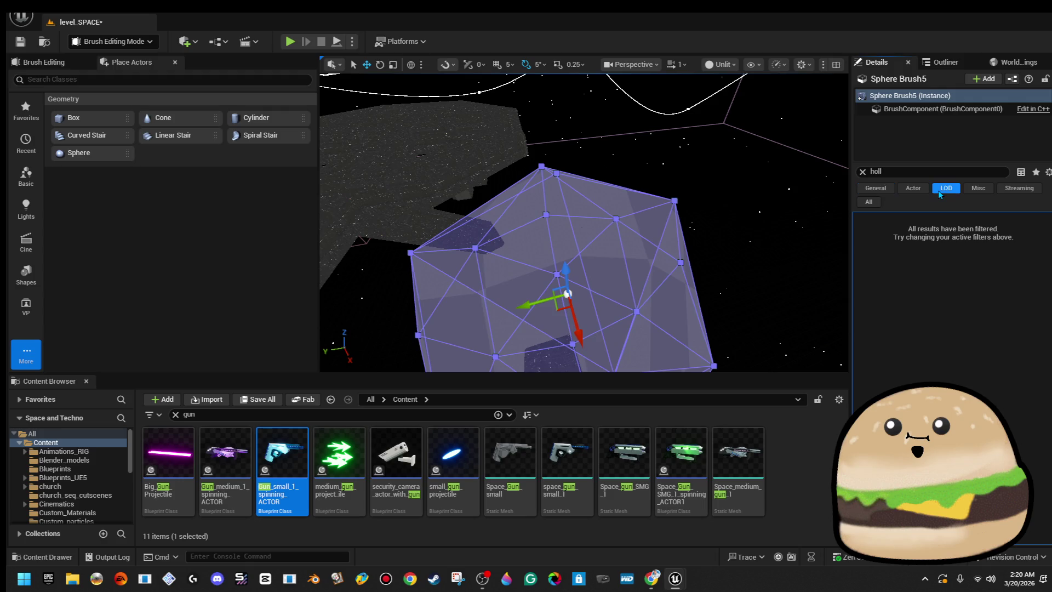
click(863, 172)
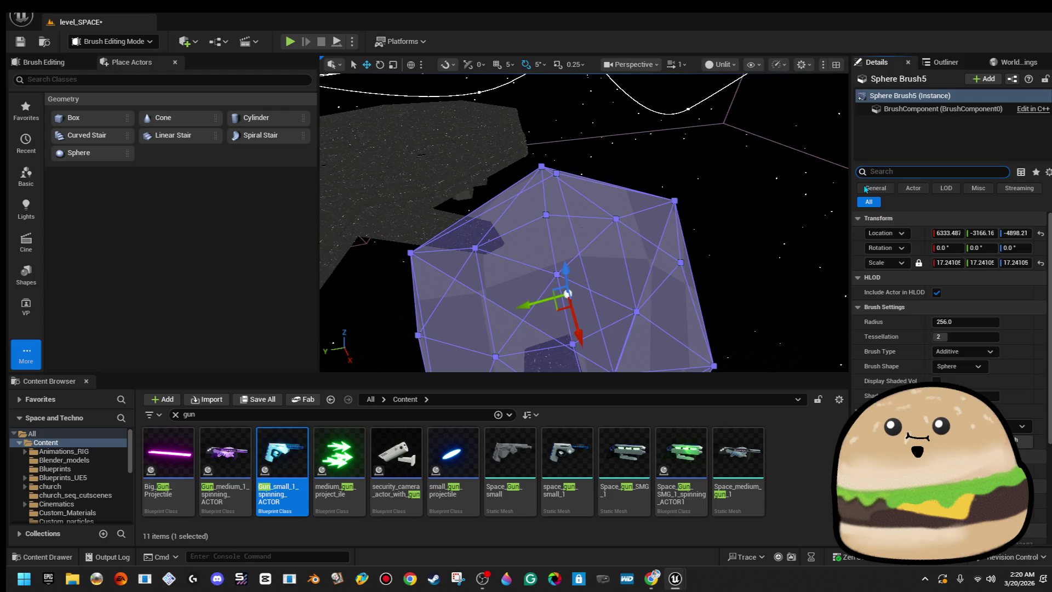
scroll(1027, 365, down, 5)
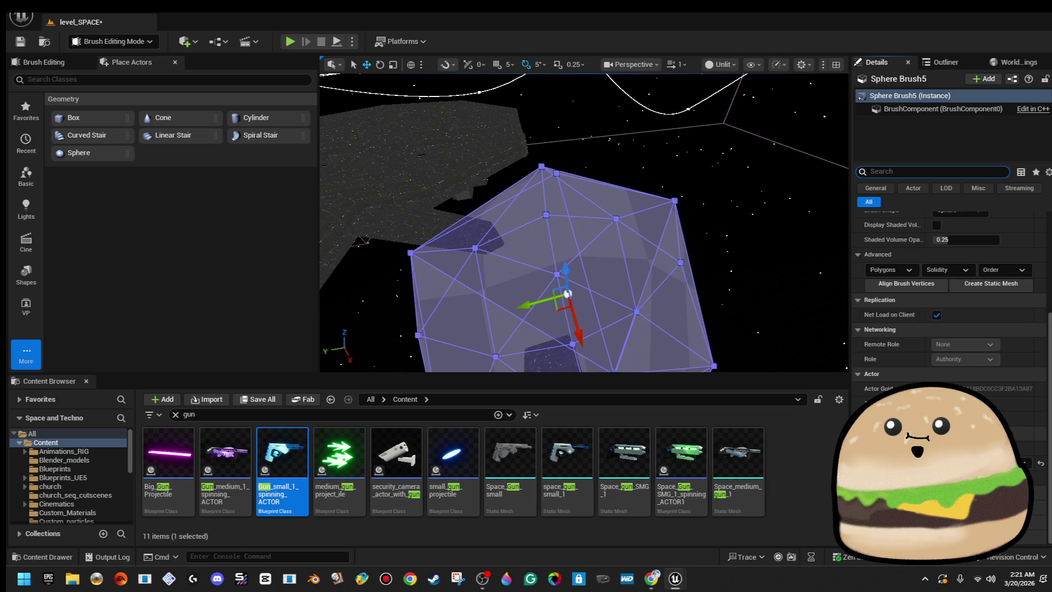
scroll(584, 222, up, 5)
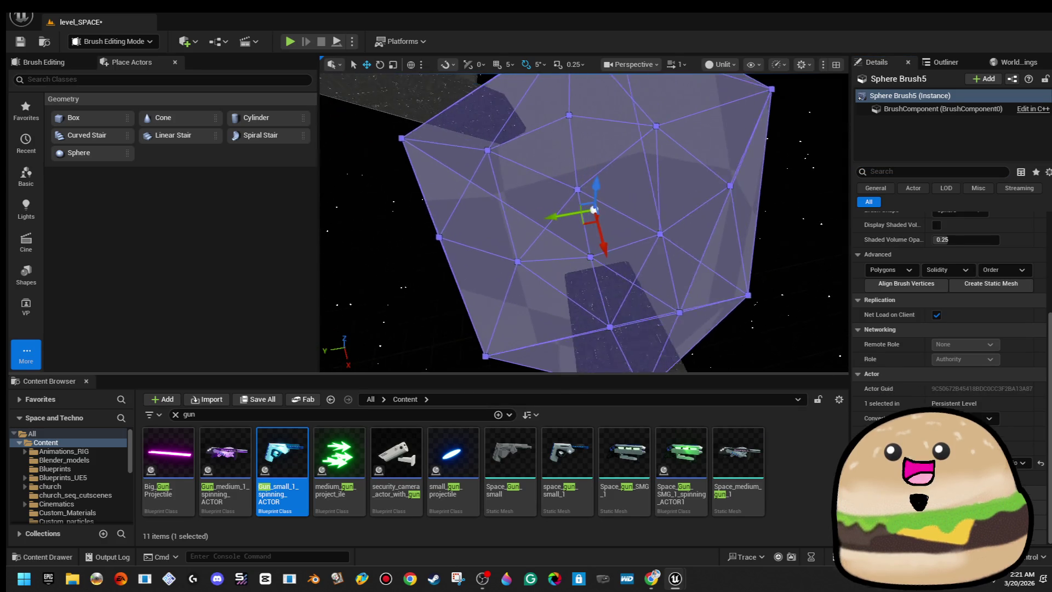
mouse_move(584, 222)
mouse_down()
mouse_move(557, 277)
mouse_move(646, 364)
mouse_move(594, 320)
mouse_up()
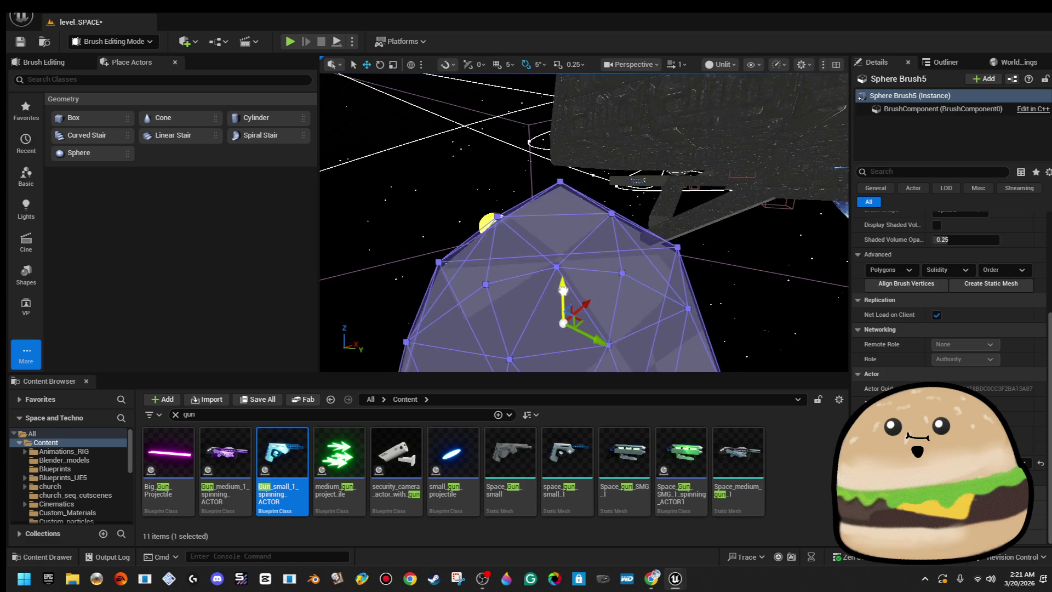
drag(563, 290, 557, 270)
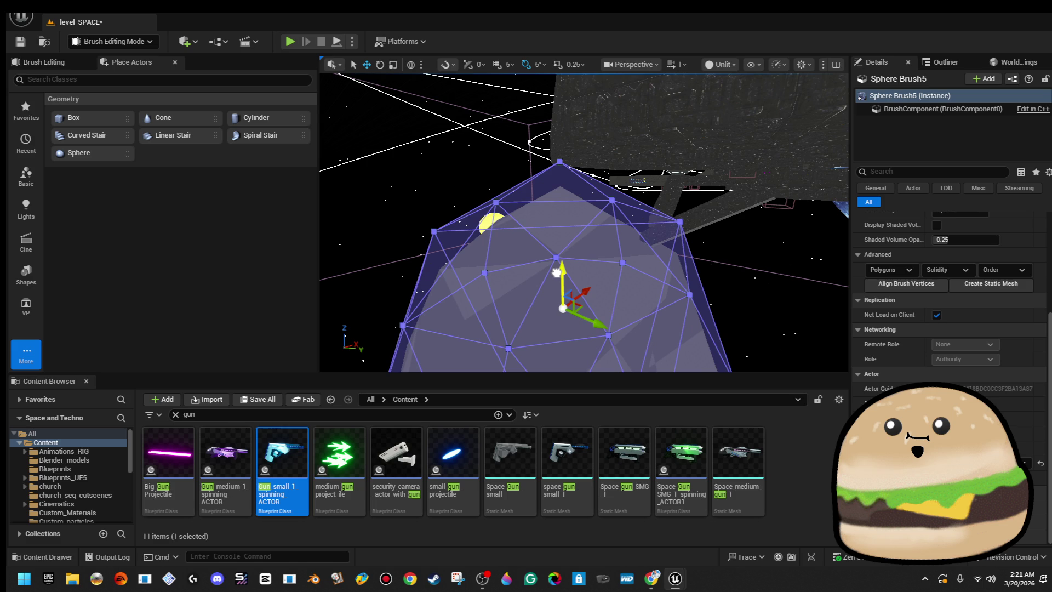
mouse_move(557, 270)
mouse_down()
mouse_move(592, 263)
mouse_move(563, 235)
mouse_move(510, 305)
mouse_move(550, 302)
mouse_up()
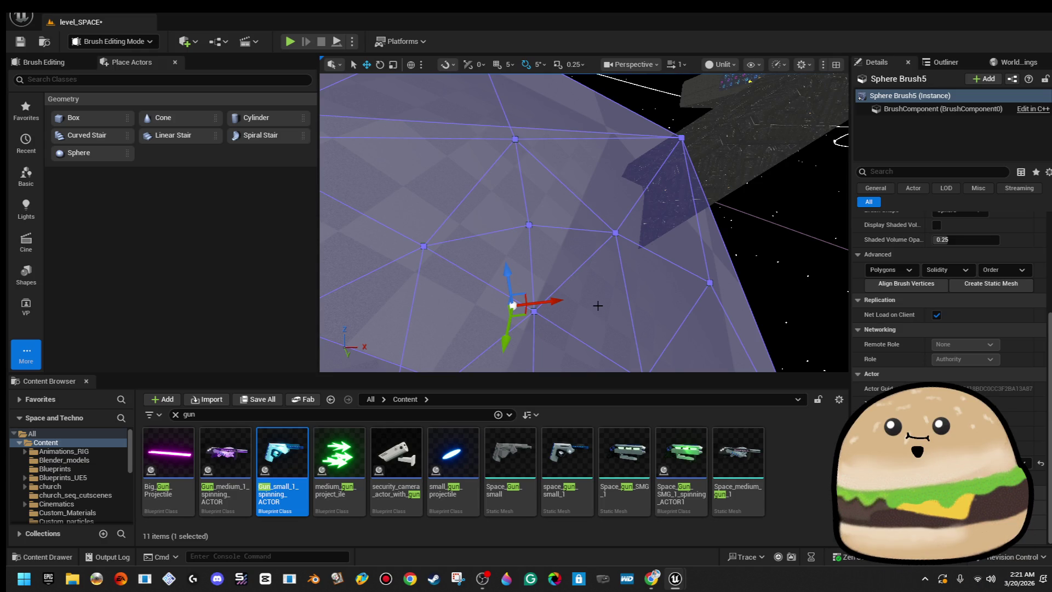
key(Delete)
drag(584, 223, 438, 212)
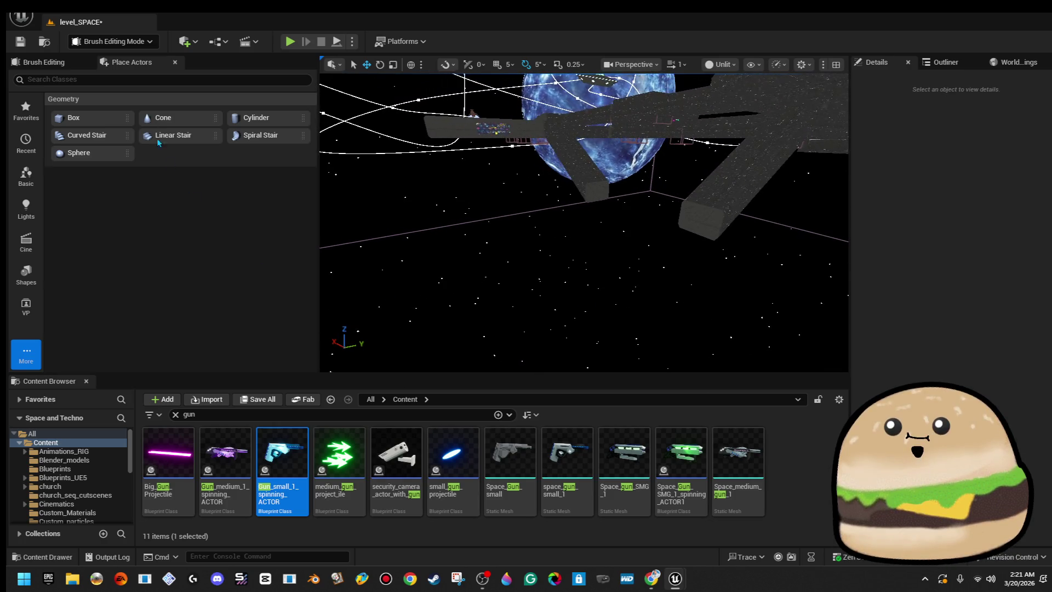
- Select Box Brush95 and scale it up about 1.5 times
mouse_move(86, 131)
mouse_down()
mouse_move(307, 208)
mouse_move(622, 251)
mouse_move(681, 239)
mouse_move(683, 228)
mouse_move(630, 230)
mouse_up()
drag(483, 198, 483, 198)
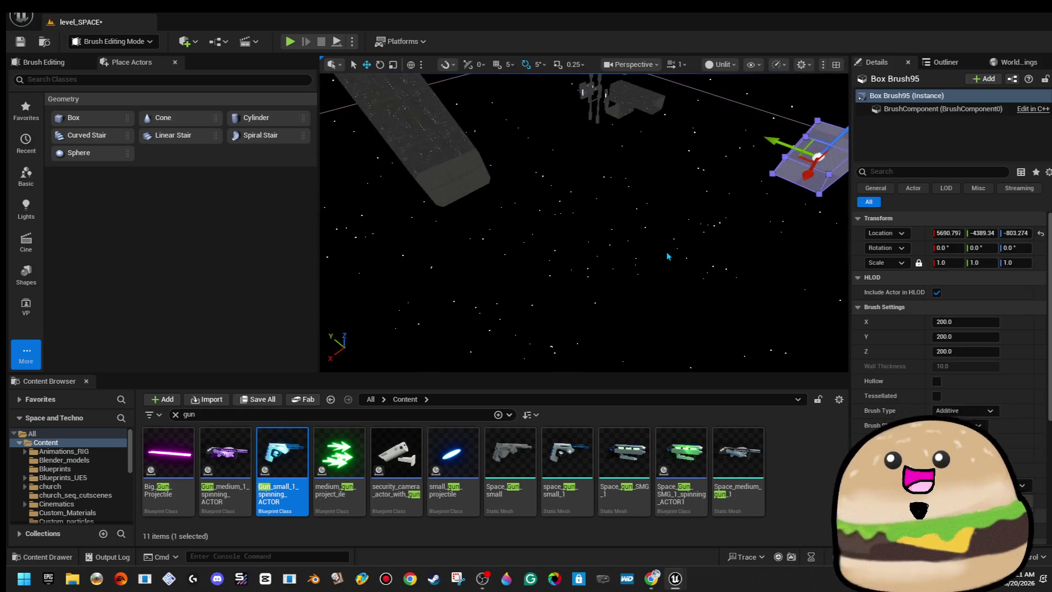
click(492, 172)
drag(493, 172, 507, 173)
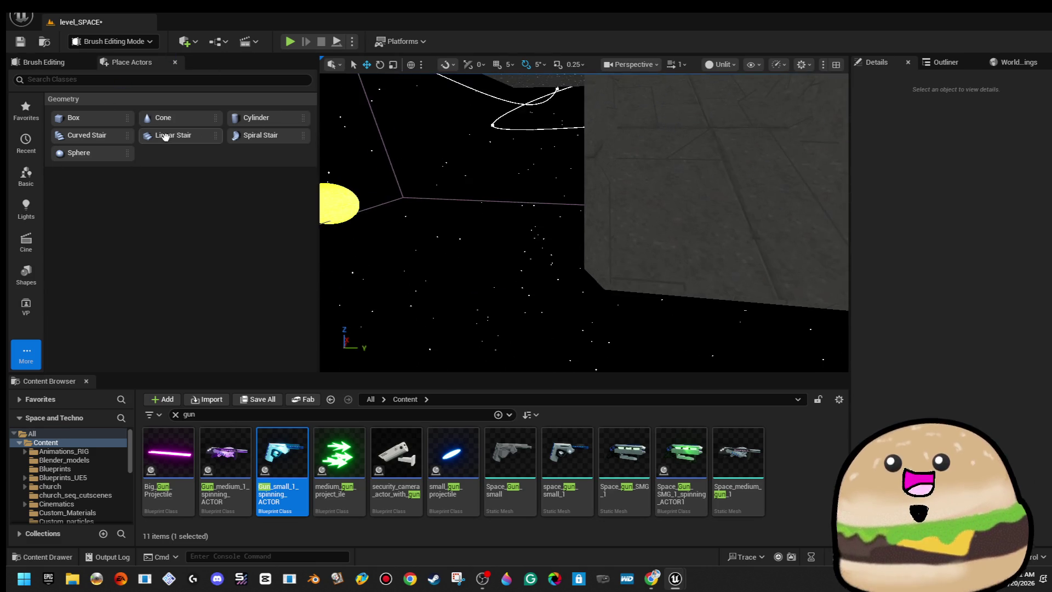
click(588, 195)
key(f)
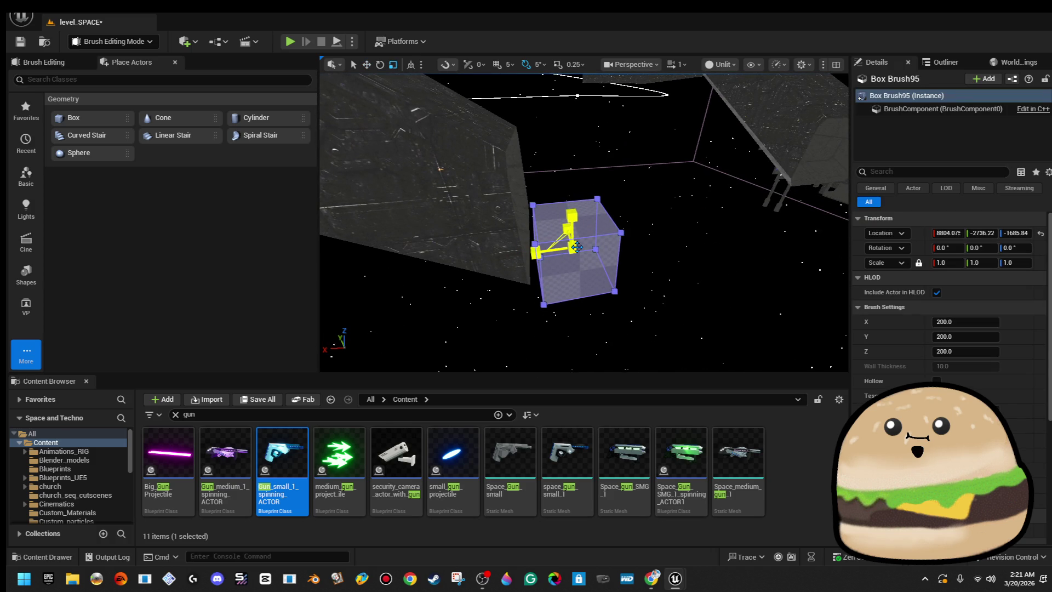
drag(570, 229, 587, 216)
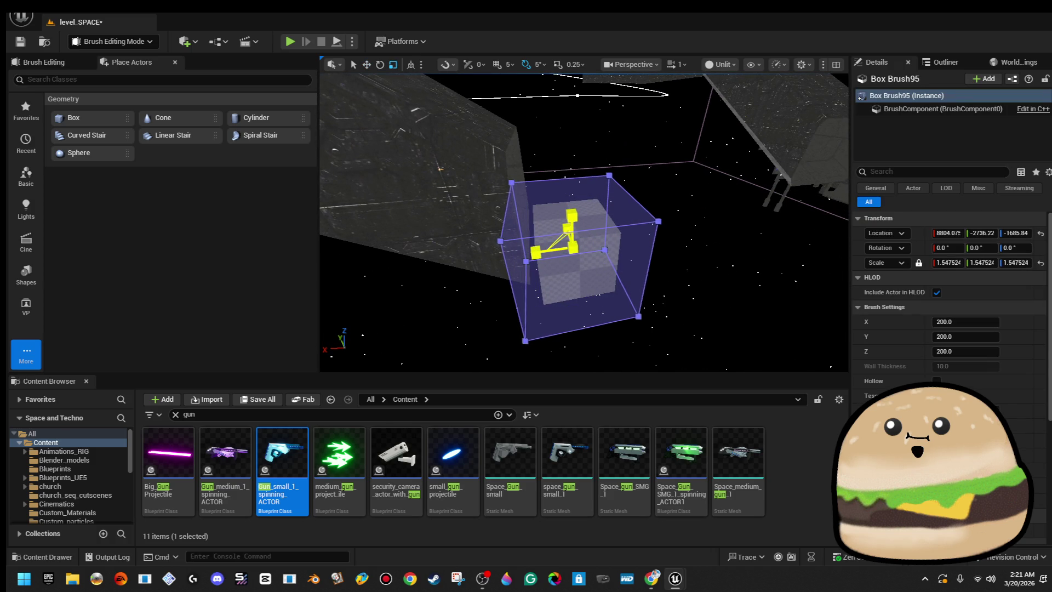
key(w)
key(f)
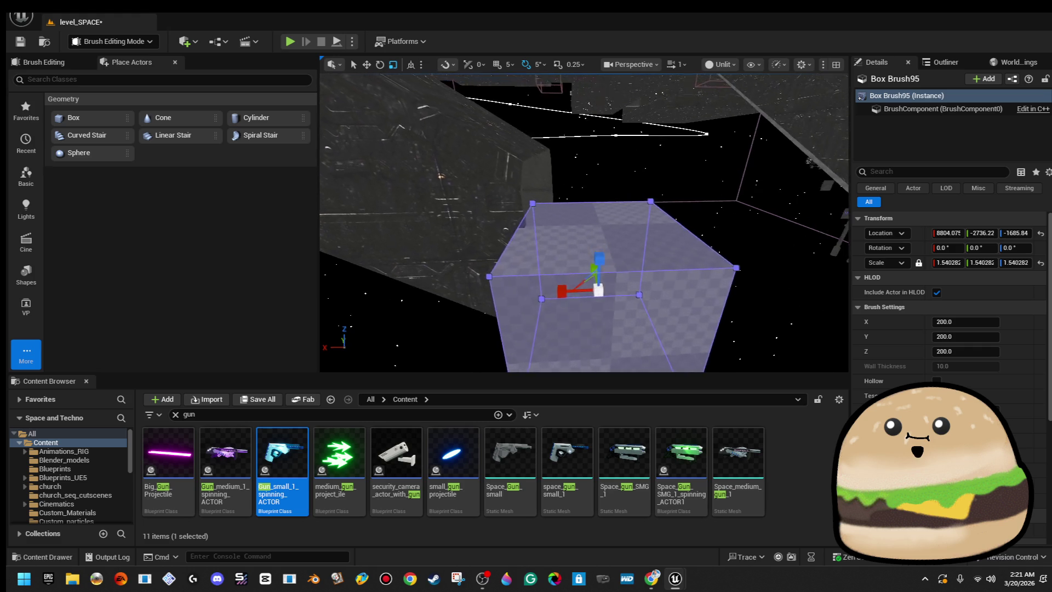
drag(583, 219, 493, 220)
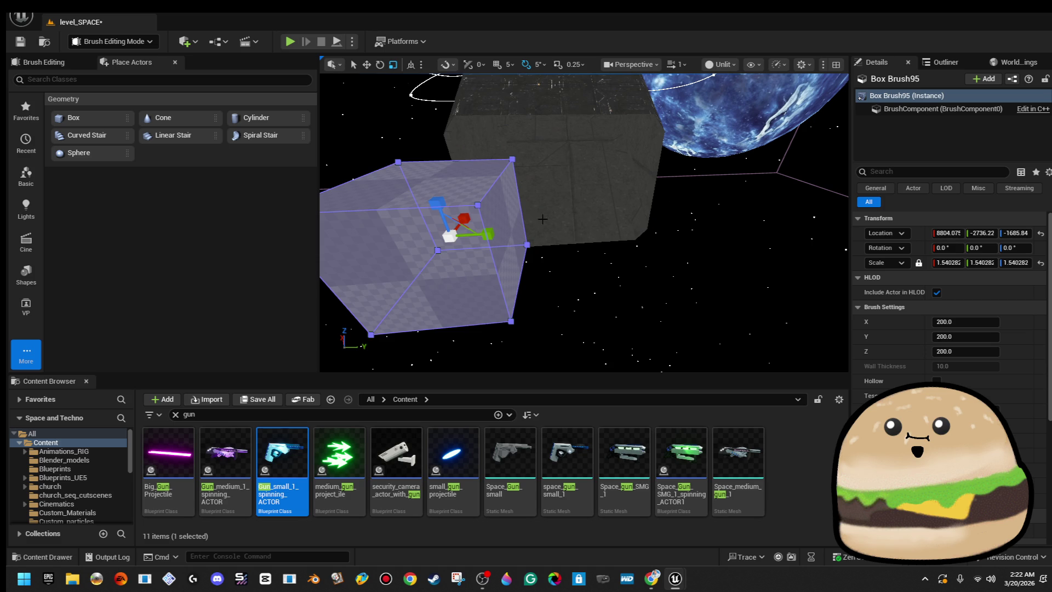
mouse_move(498, 220)
mouse_down()
mouse_move(493, 252)
mouse_move(570, 217)
mouse_up()
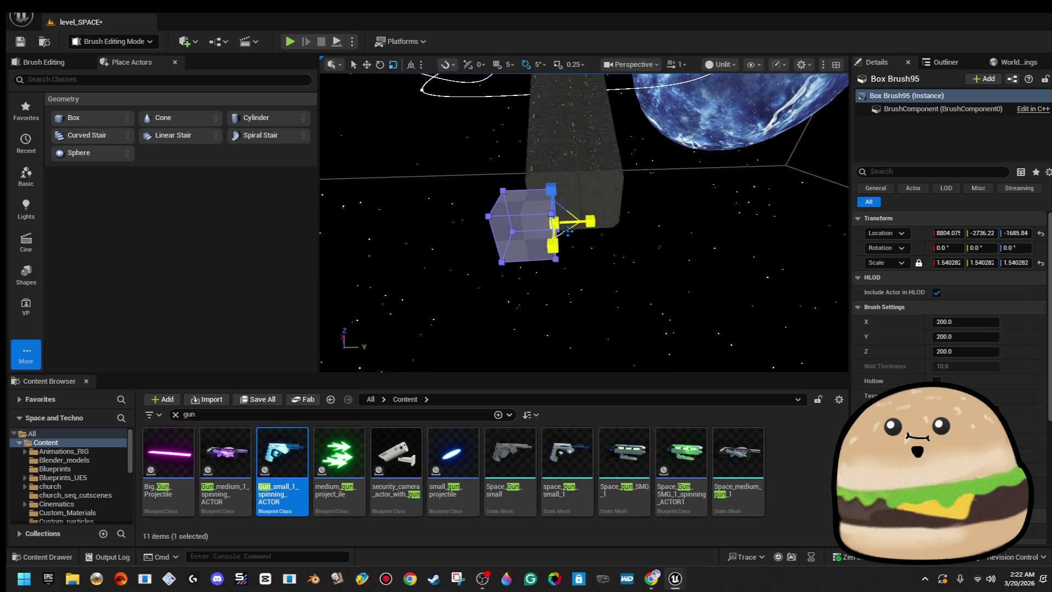
- Select a Box Brush95 face and drag it outward into a long, wide slab
click(527, 225)
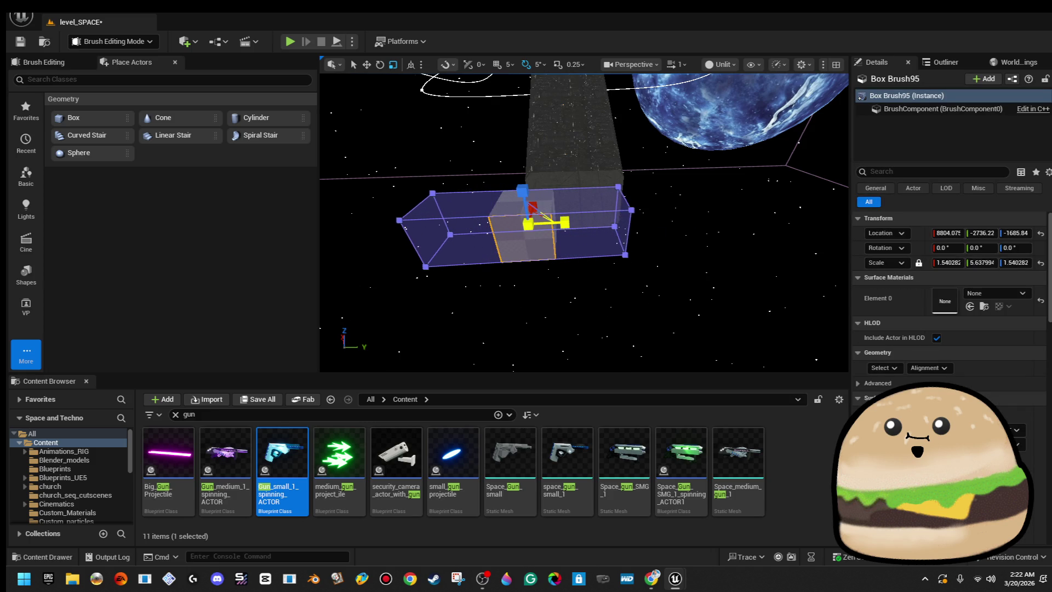
click(571, 224)
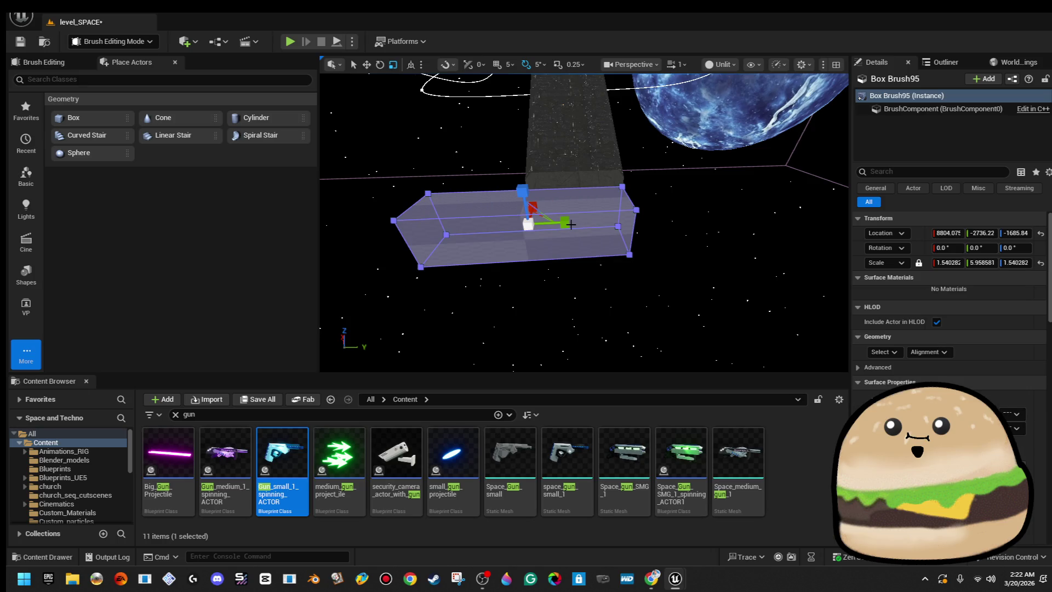
mouse_move(622, 363)
mouse_down()
mouse_move(611, 230)
mouse_move(574, 162)
mouse_up()
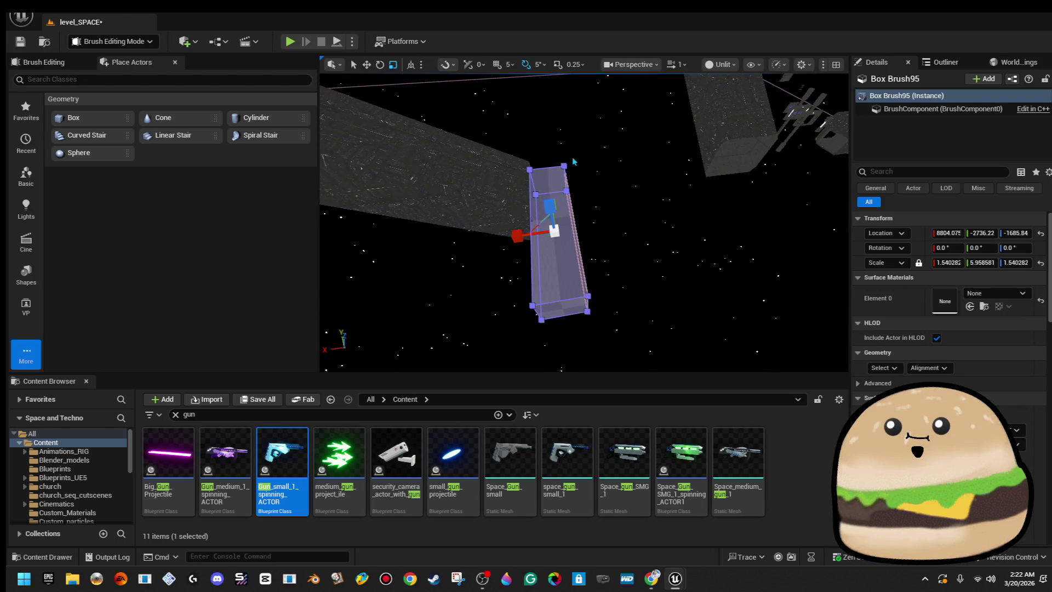
mouse_move(598, 334)
mouse_down()
mouse_move(592, 307)
mouse_move(500, 288)
mouse_up()
key(w)
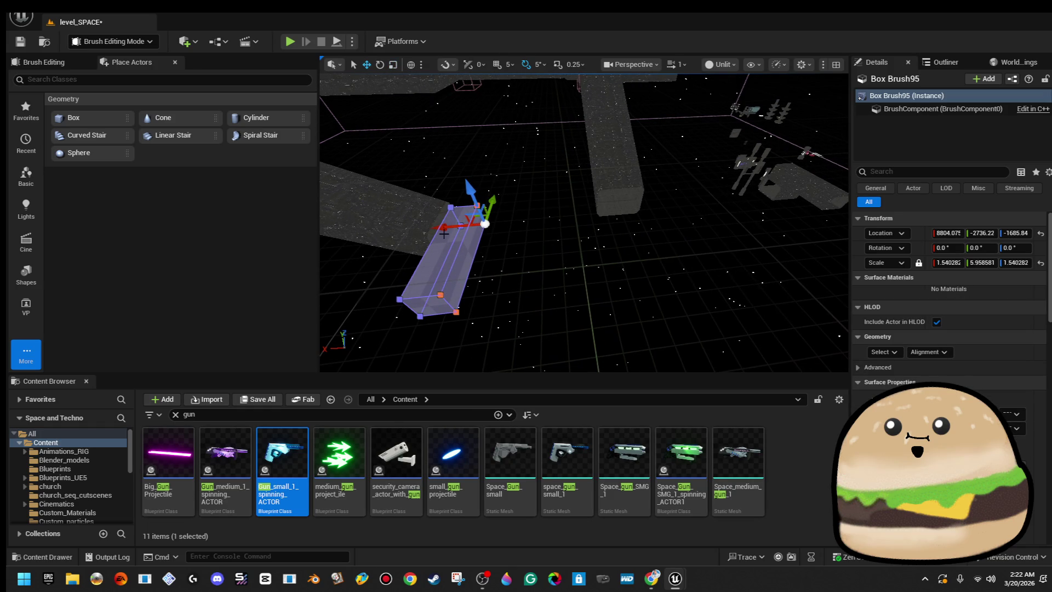
mouse_move(441, 228)
mouse_down()
mouse_move(623, 237)
mouse_move(768, 219)
mouse_move(767, 263)
mouse_move(745, 219)
mouse_up()
drag(672, 257, 669, 251)
- Raise the slab's top face on Z to make it taller
click(672, 255)
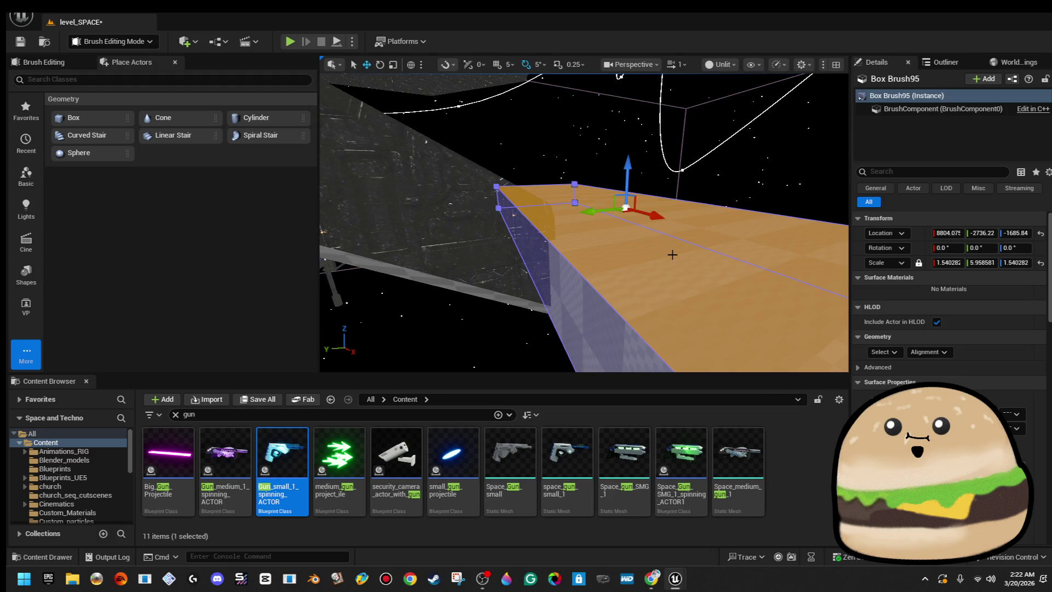
mouse_move(624, 173)
mouse_down()
mouse_move(620, 149)
mouse_move(566, 154)
mouse_move(604, 165)
mouse_up()
click(567, 154)
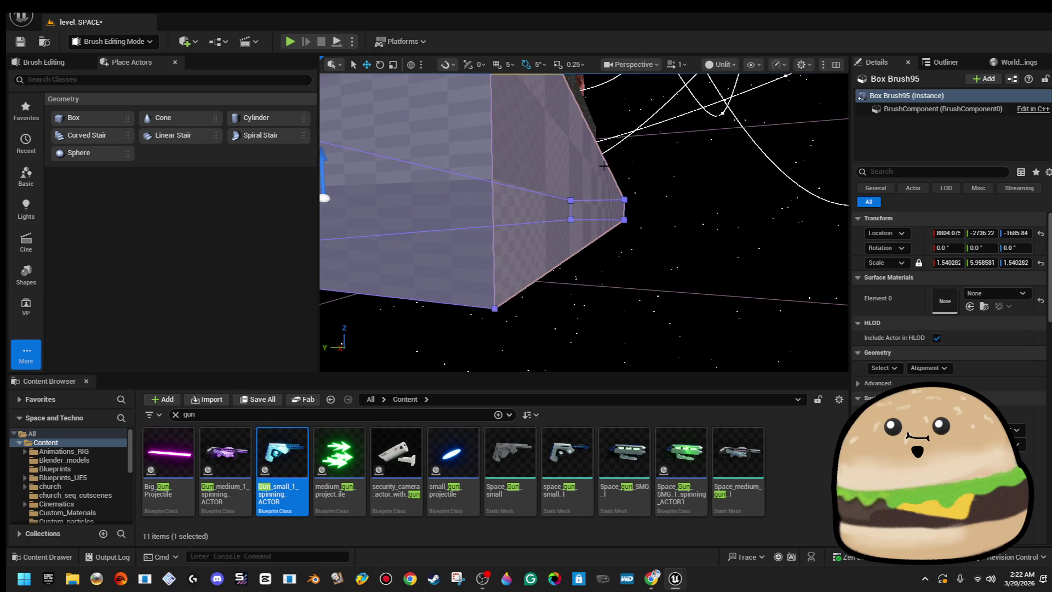
drag(582, 247, 582, 247)
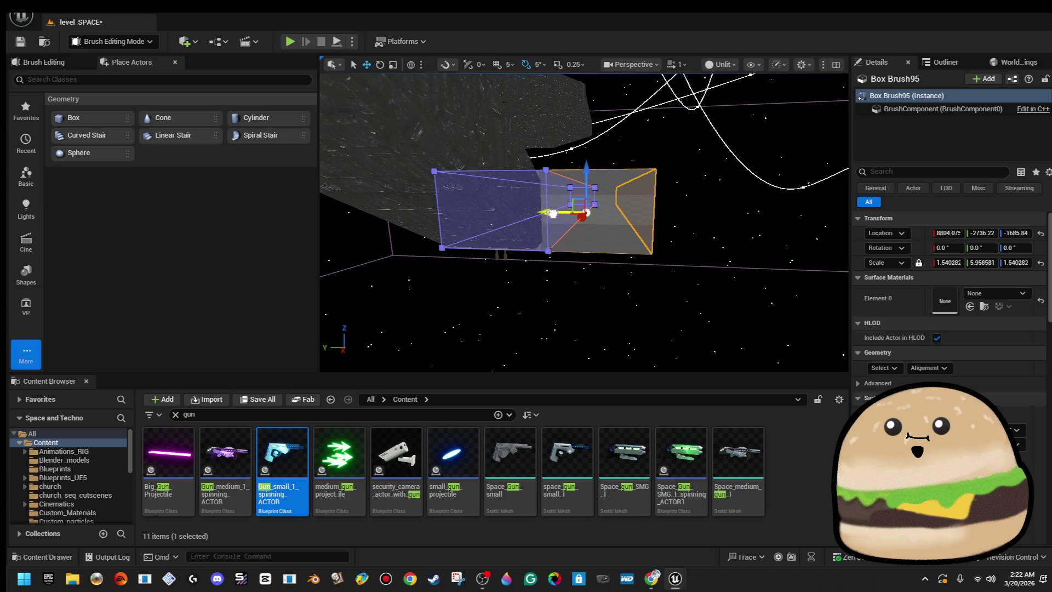
- Reselect Box Brush95, frame it, and extend it downward on Z
drag(552, 214, 577, 230)
click(588, 219)
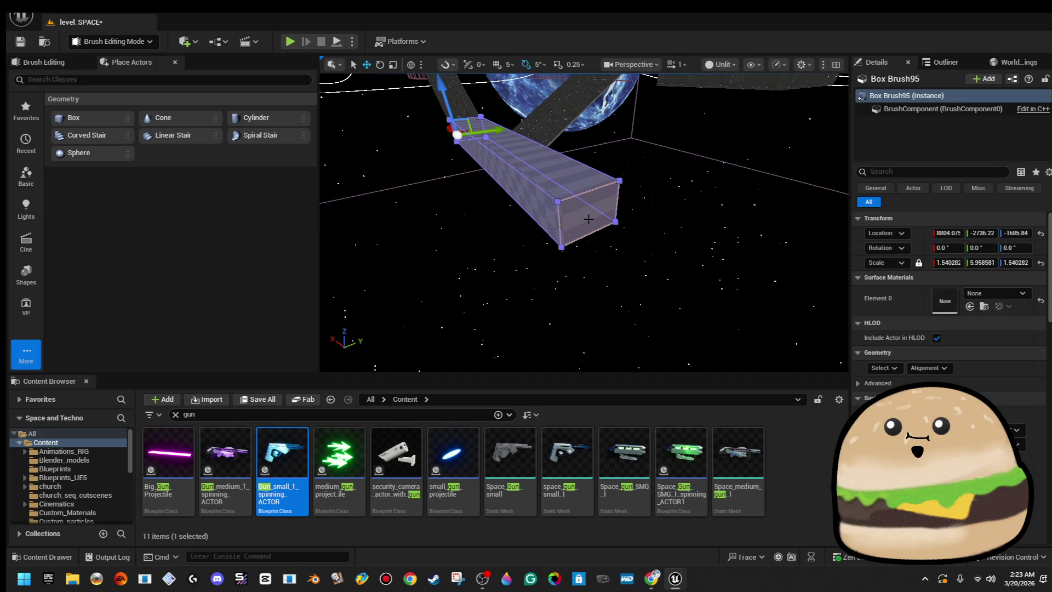
drag(525, 203, 546, 200)
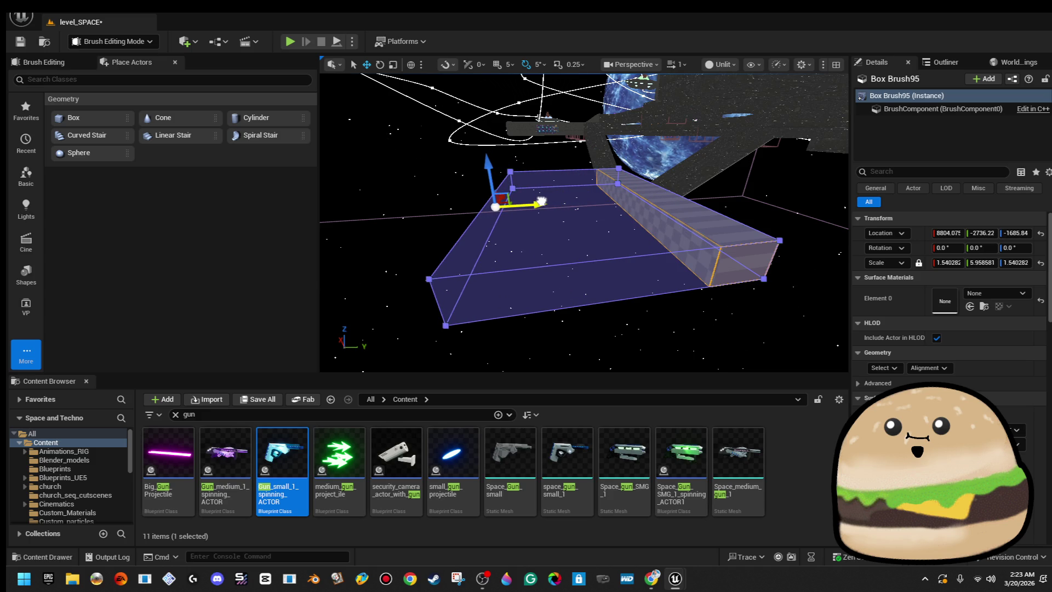
drag(542, 201, 542, 222)
key(f)
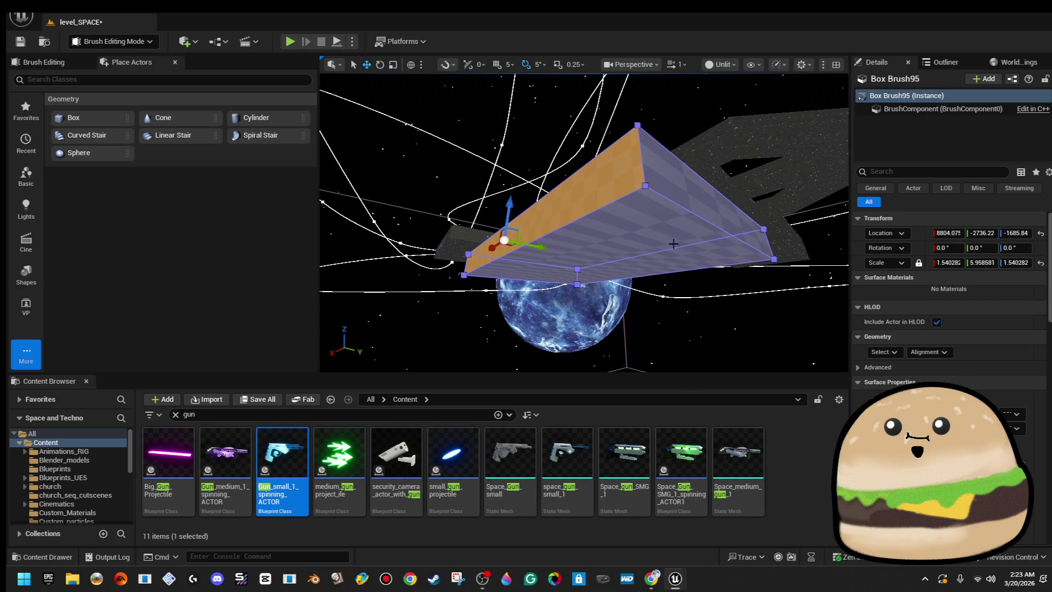
drag(583, 234, 598, 328)
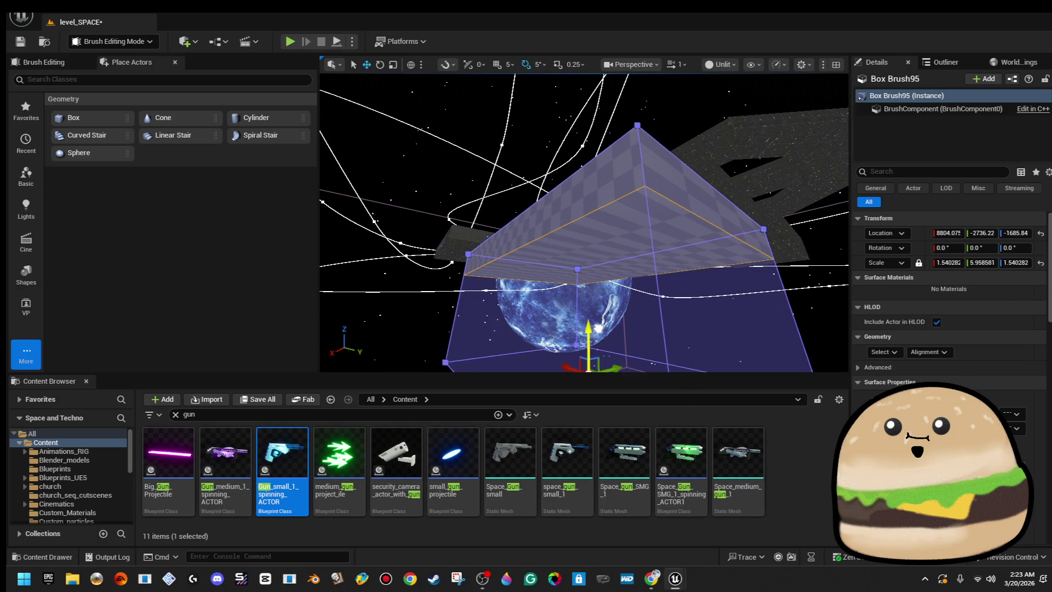
drag(584, 219, 496, 236)
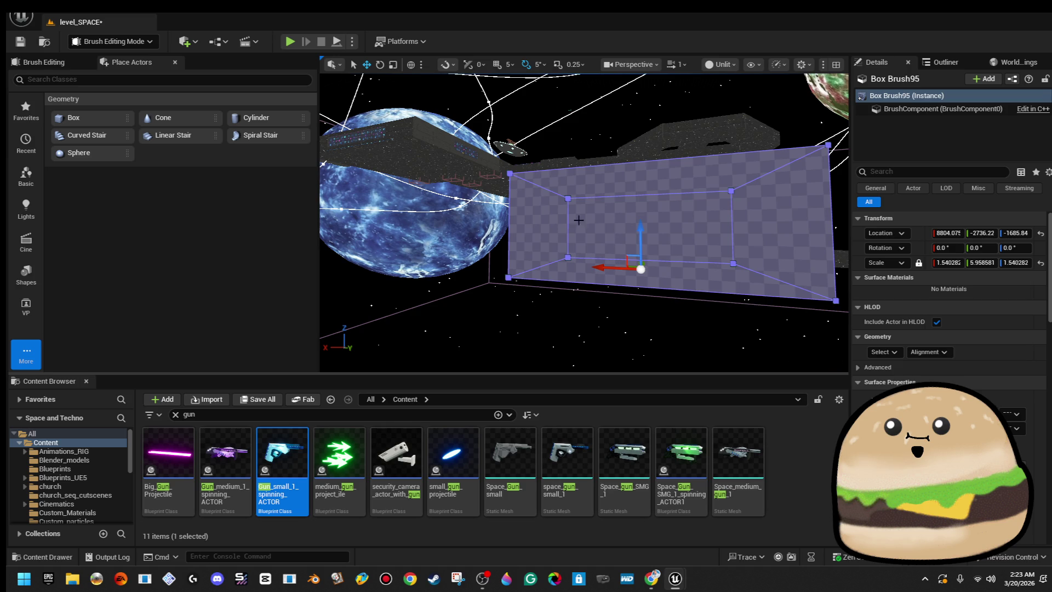
- Drag Box Brush95's top face upward on the Z arrow to heighten the block
click(417, 220)
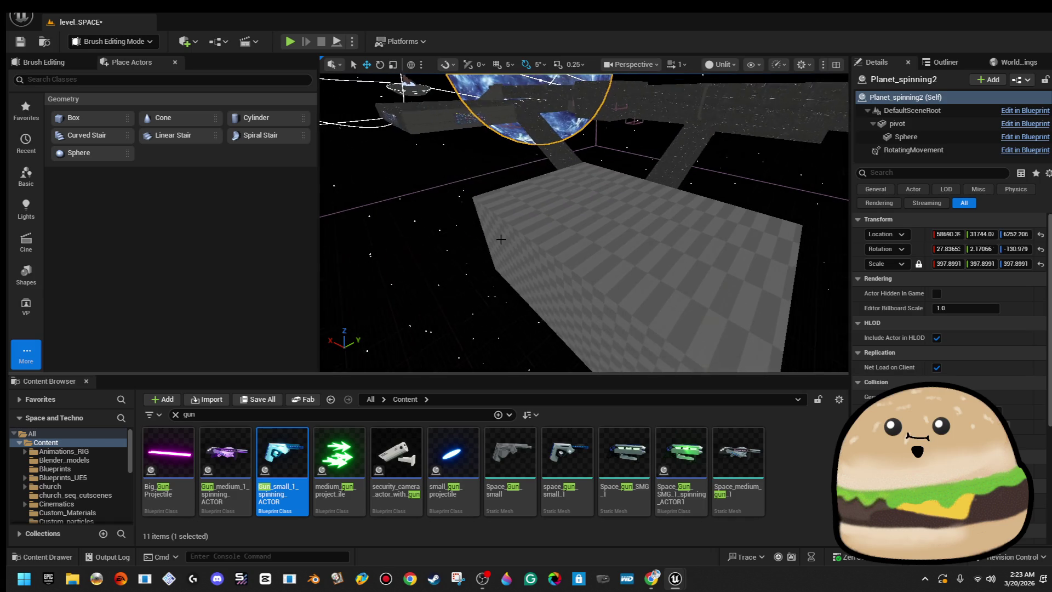
click(631, 246)
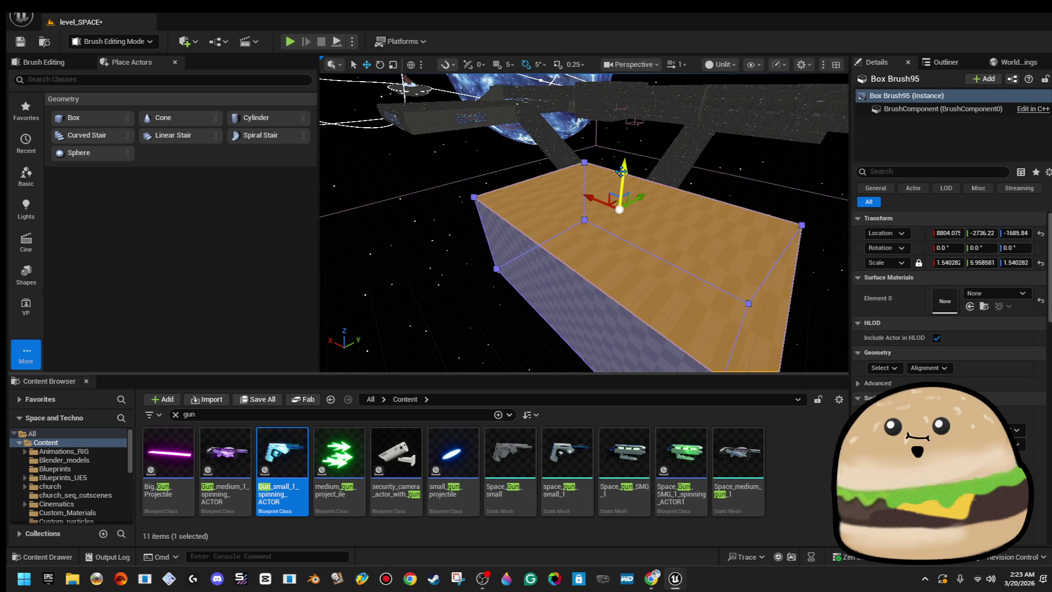
drag(624, 159, 632, 109)
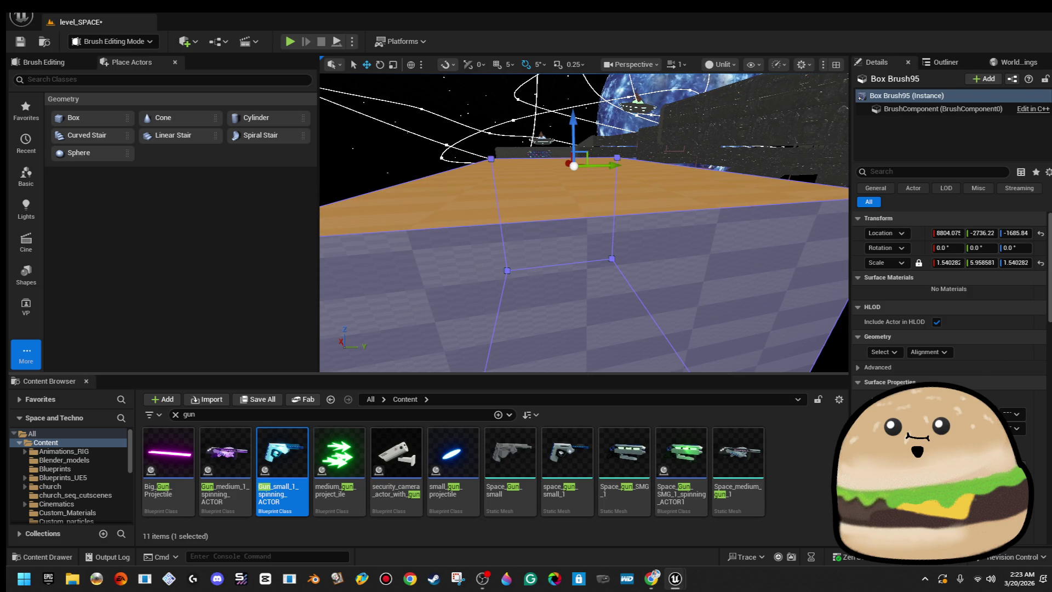
click(541, 138)
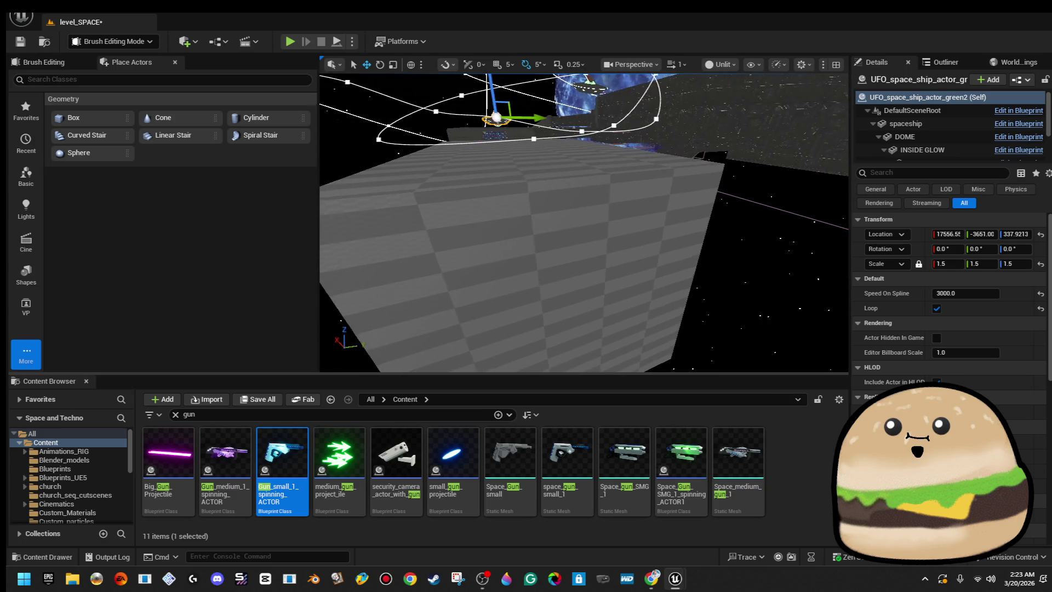
click(502, 263)
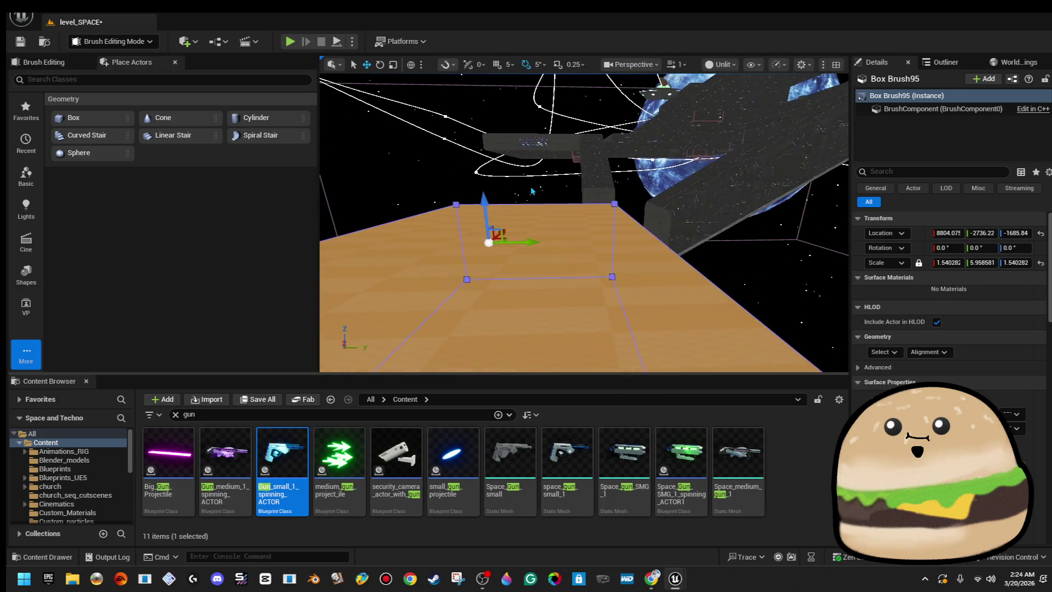
drag(487, 196, 488, 175)
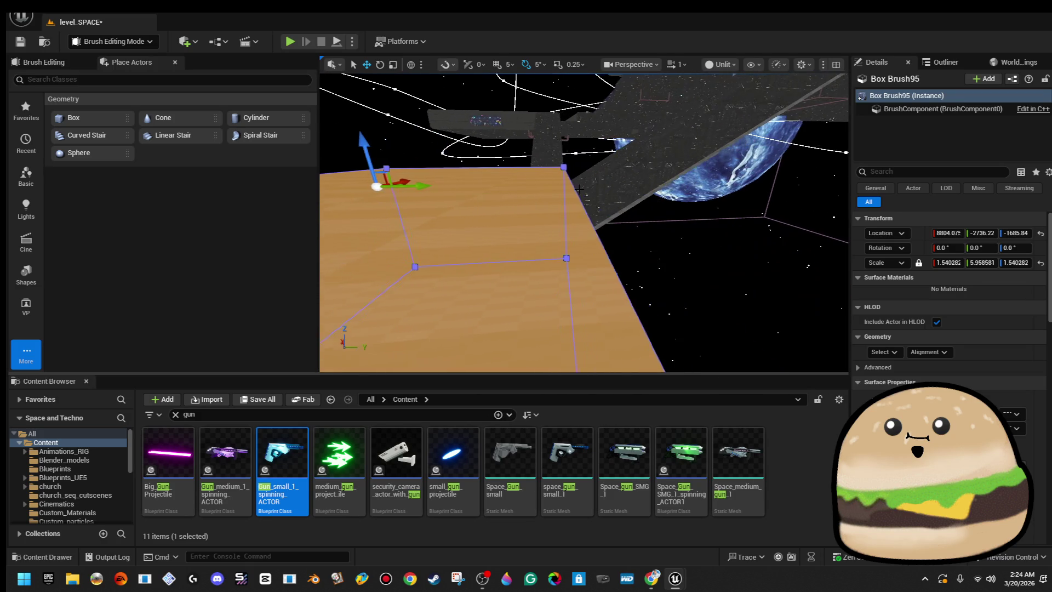
- Extend Box Brush95's face, then Alt-drag it along Y to create Box Brush96
click(683, 263)
mouse_move(683, 263)
mouse_down()
mouse_move(657, 198)
mouse_move(614, 239)
mouse_move(603, 214)
mouse_move(458, 241)
mouse_move(499, 220)
mouse_move(546, 317)
mouse_up()
click(561, 230)
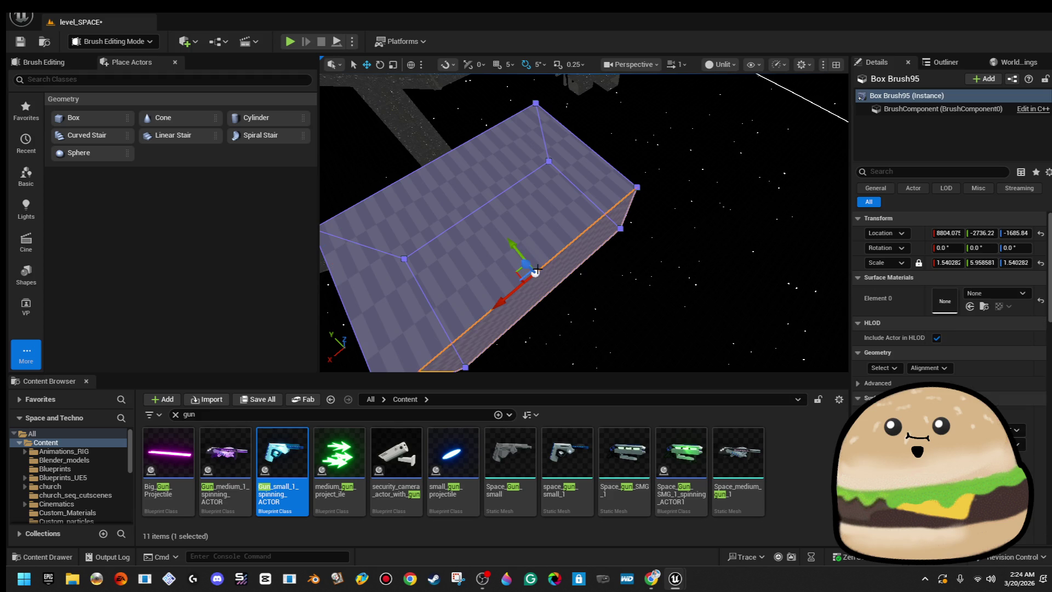
mouse_move(533, 264)
mouse_down()
mouse_move(591, 301)
mouse_move(619, 337)
mouse_up()
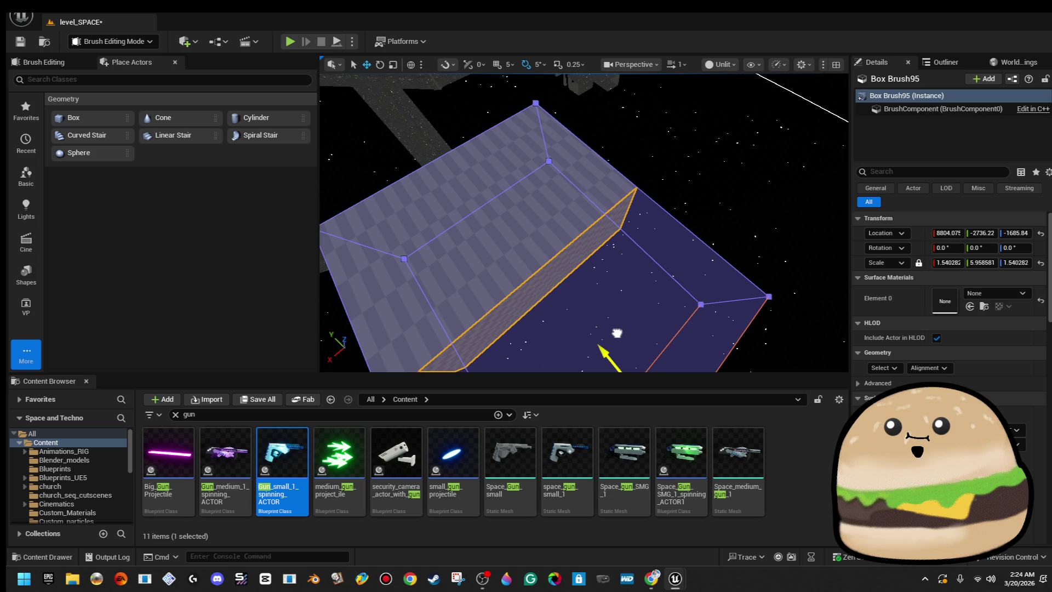
click(645, 182)
mouse_move(644, 182)
mouse_down()
mouse_move(577, 218)
mouse_move(603, 195)
mouse_up()
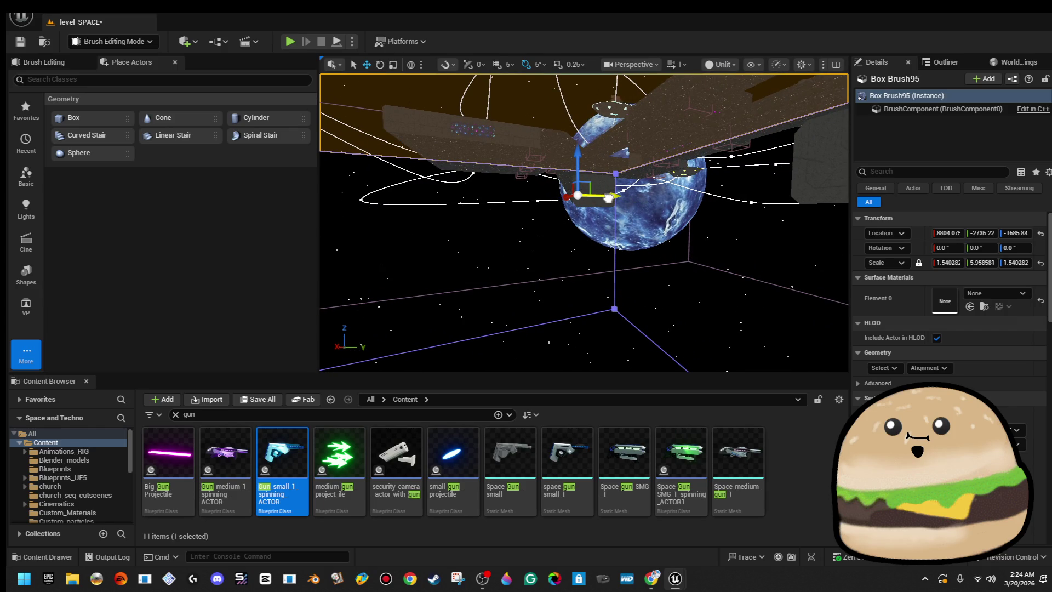
drag(609, 199, 605, 199)
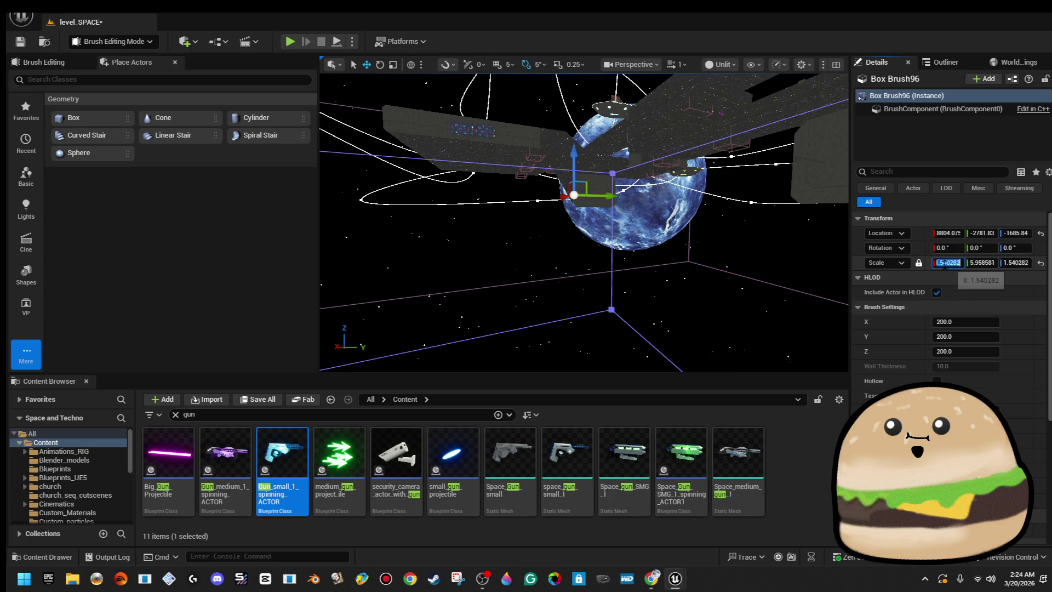
text(1.53)
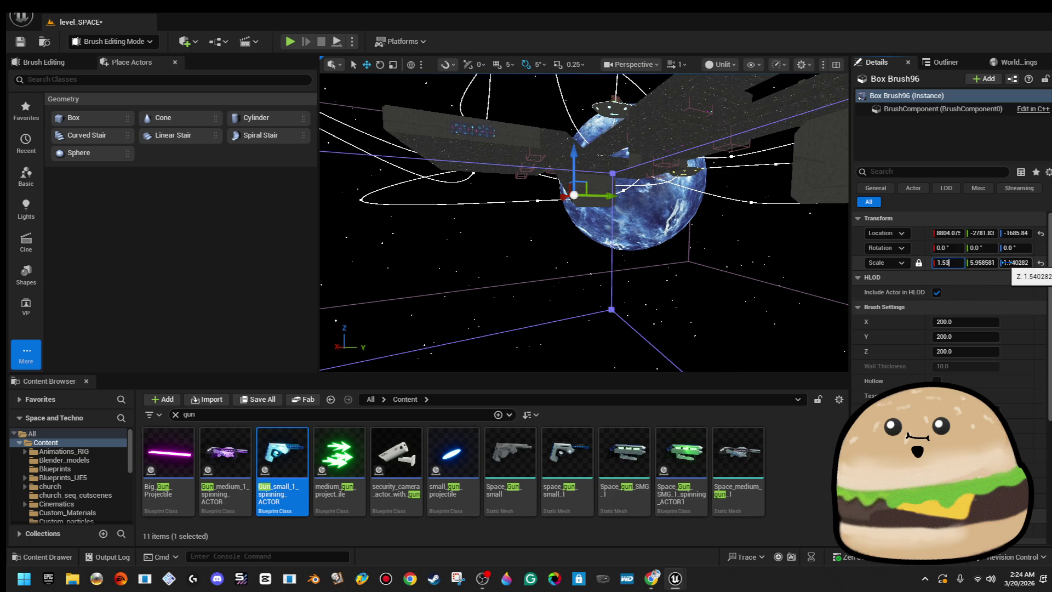
- Apply Scale X 1.53 to Box Brush96 and check it from inside the box
key(Return)
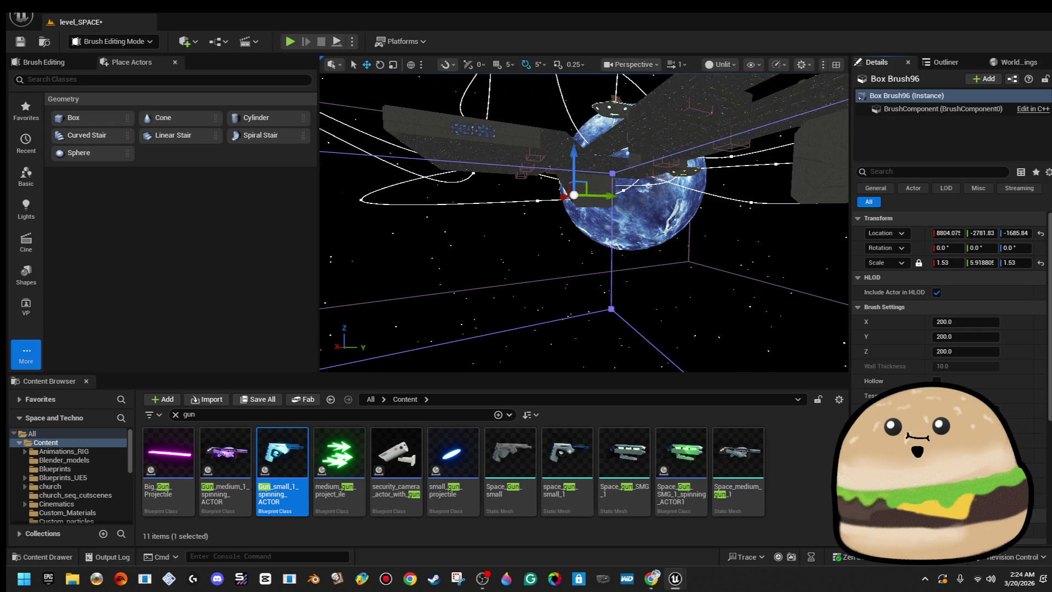
scroll(719, 265, up, 5)
mouse_move(681, 236)
mouse_down()
mouse_move(681, 274)
mouse_move(660, 226)
mouse_up()
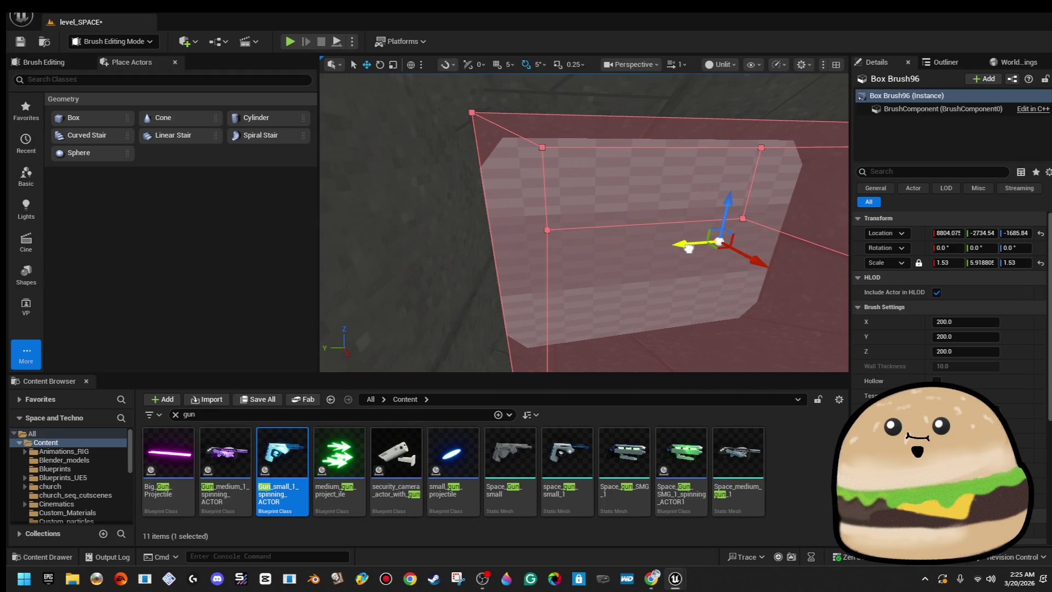
mouse_move(612, 235)
mouse_down()
mouse_move(520, 283)
mouse_move(543, 236)
mouse_move(564, 258)
mouse_move(576, 247)
mouse_move(564, 249)
mouse_up()
click(521, 283)
mouse_move(520, 279)
mouse_down()
mouse_move(518, 307)
mouse_move(520, 279)
mouse_up()
click(576, 228)
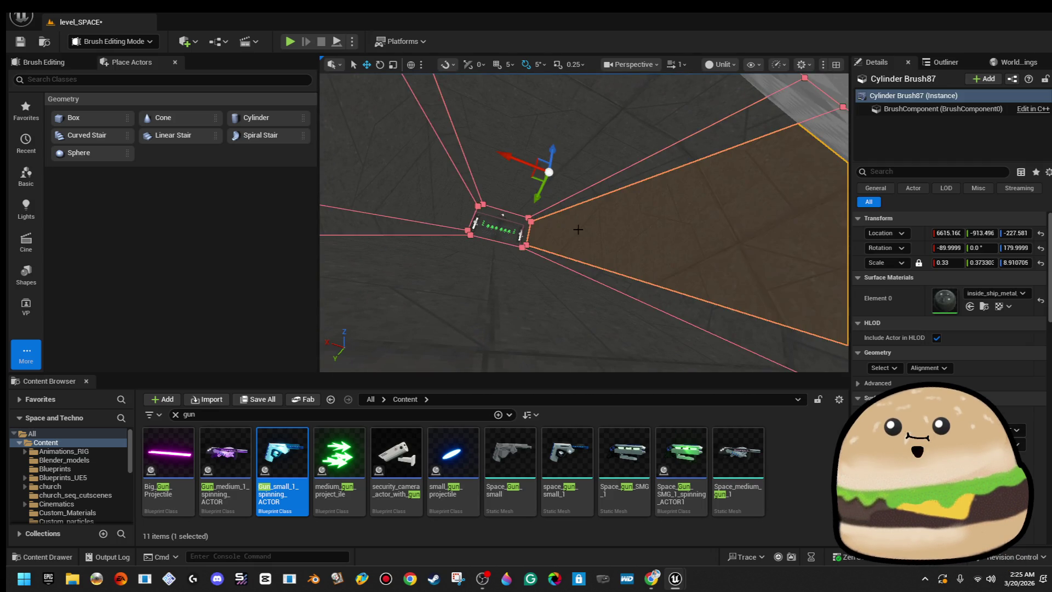
- Duplicate Cylinder Brush87 with Ctrl+D, then select Cylinder Brush84 with the scale gizmo
mouse_move(518, 207)
mouse_down()
mouse_move(543, 213)
mouse_move(415, 249)
mouse_up()
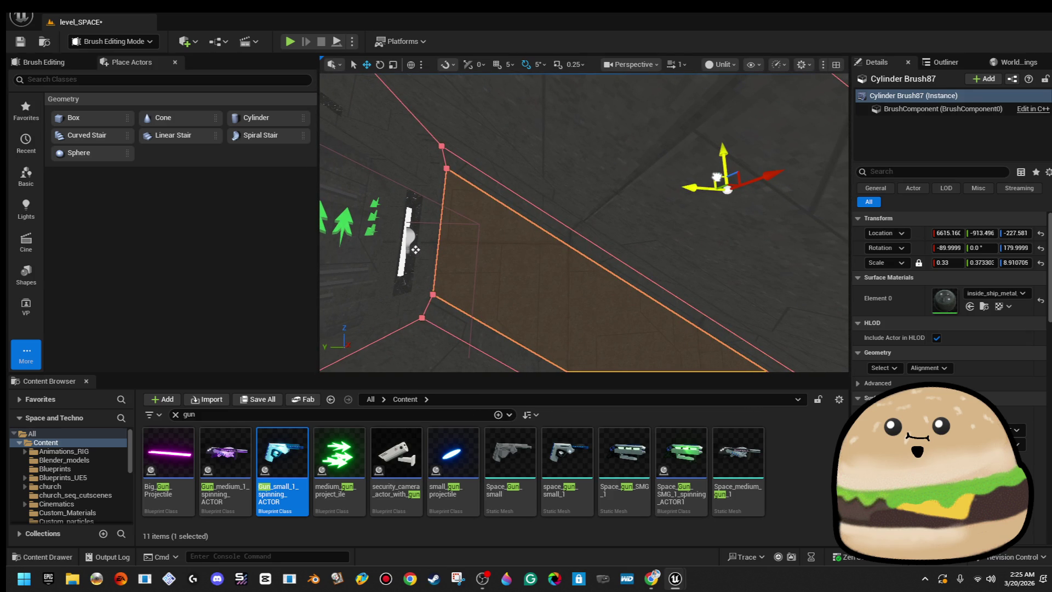
key(ctrl+d)
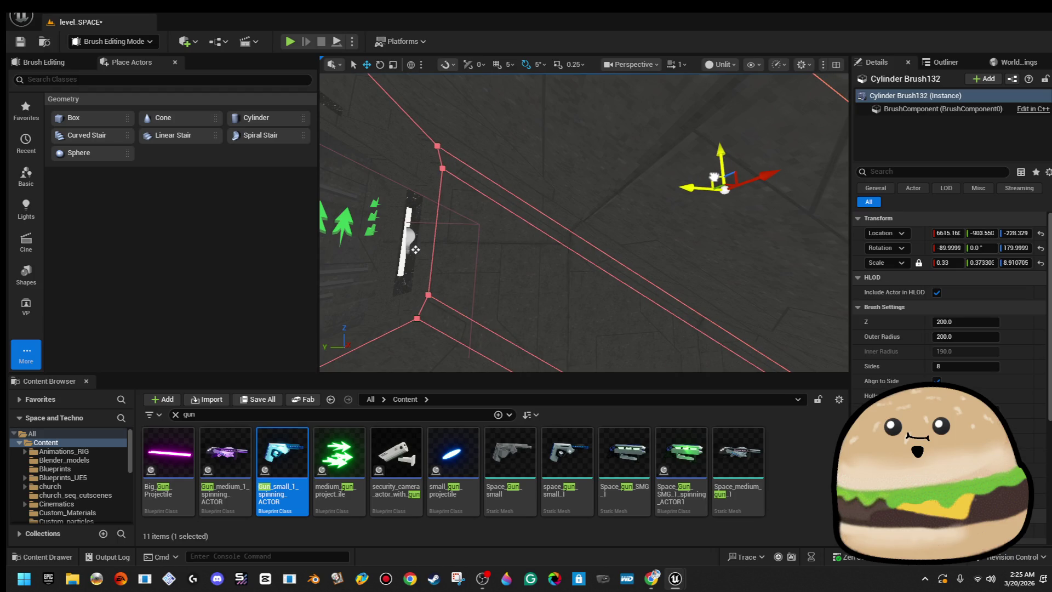
click(593, 193)
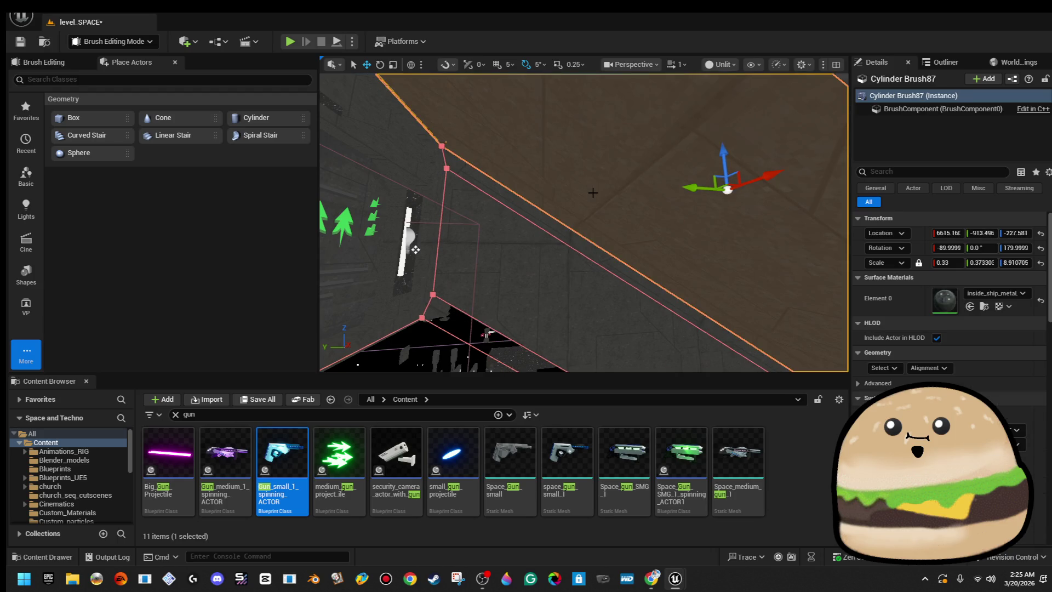
mouse_move(559, 269)
mouse_down()
mouse_move(582, 240)
mouse_move(597, 267)
mouse_move(579, 251)
mouse_up()
click(597, 273)
key(r)
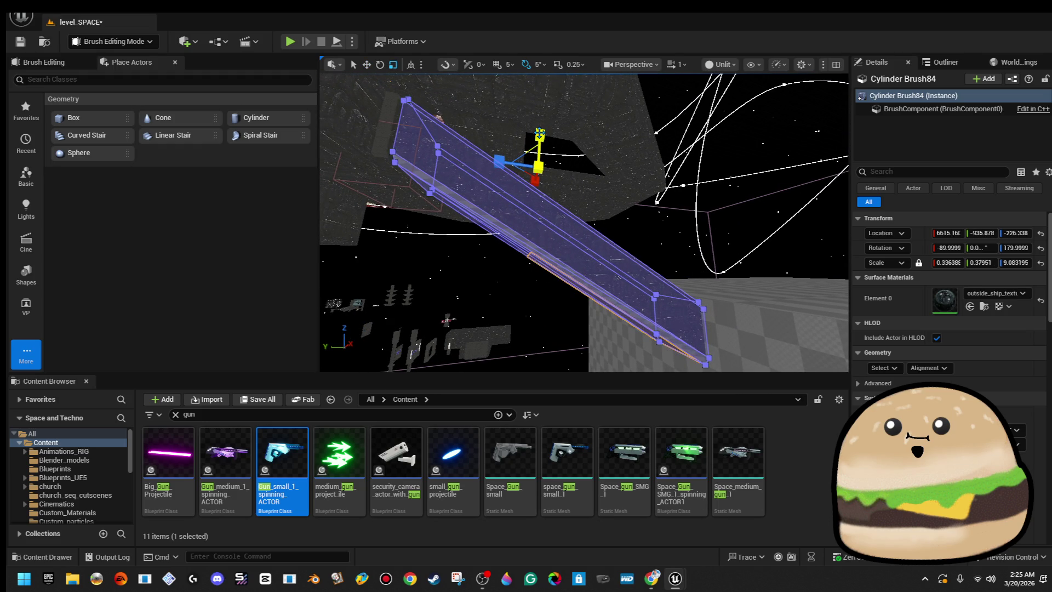
- Widen Cylinder Brush84's Y scale to 0.380529, undoing the stray selections
drag(538, 166, 538, 162)
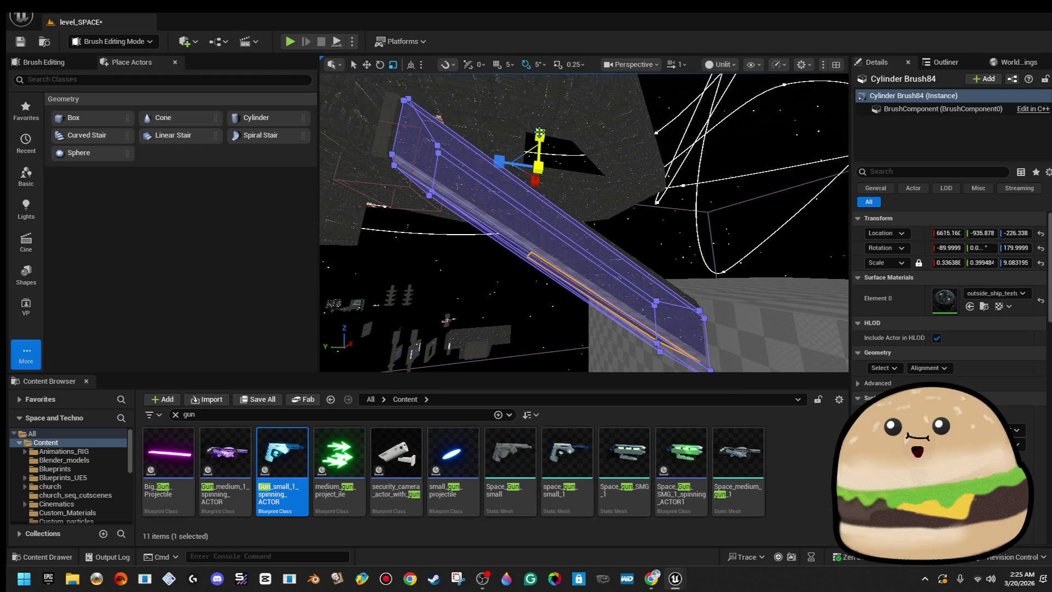
click(540, 132)
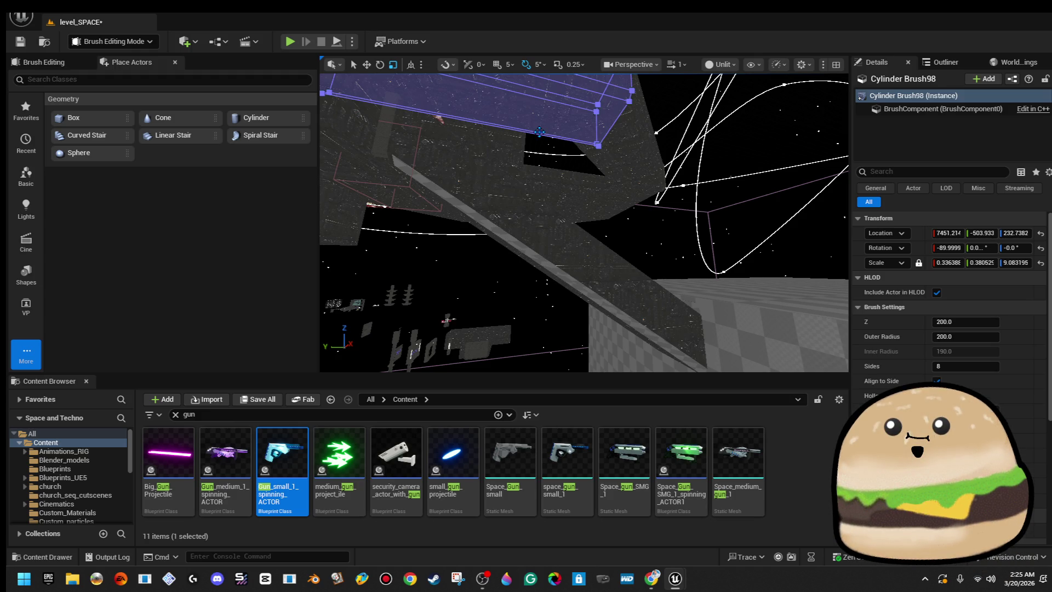
key(ctrl+z)
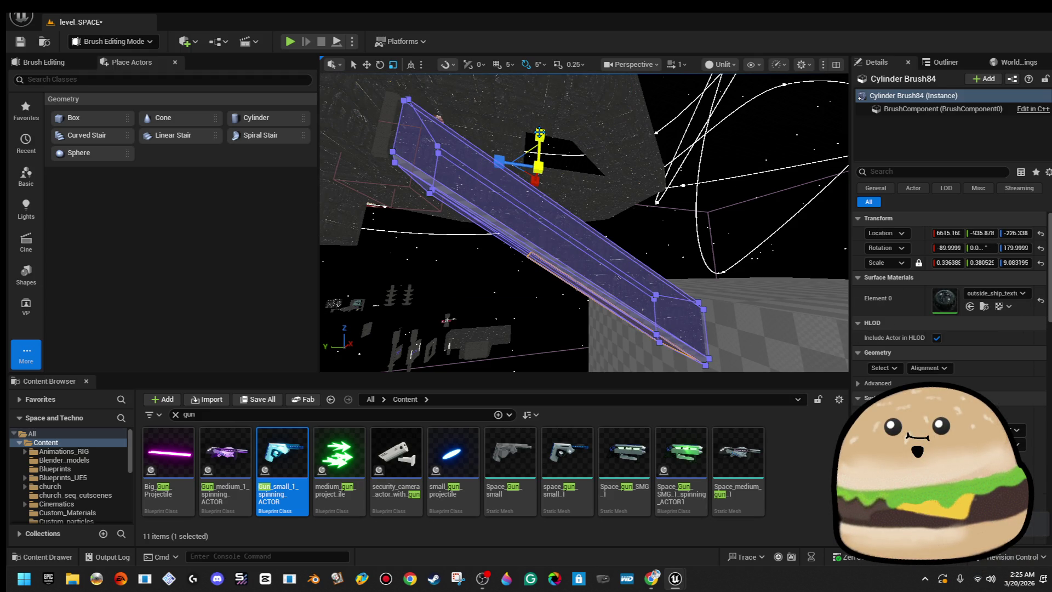
key(ctrl+z)
key(ctrl+z)
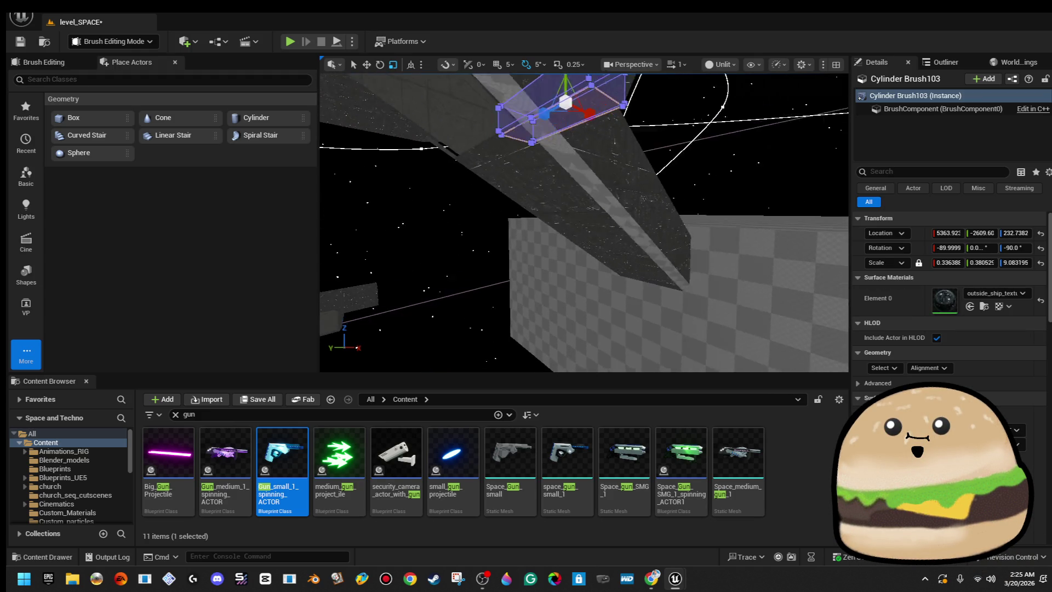
key(w)
key(ctrl+z)
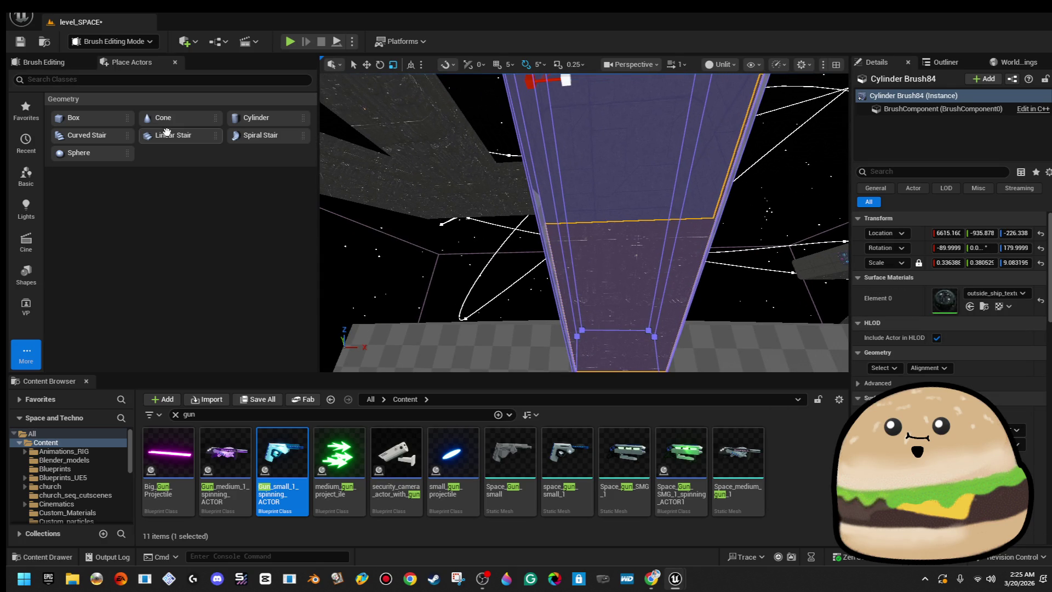
- Select Cylinder Brush132, the inner wall copy
mouse_move(350, 184)
mouse_down()
mouse_move(553, 207)
mouse_move(570, 225)
mouse_move(494, 236)
mouse_up()
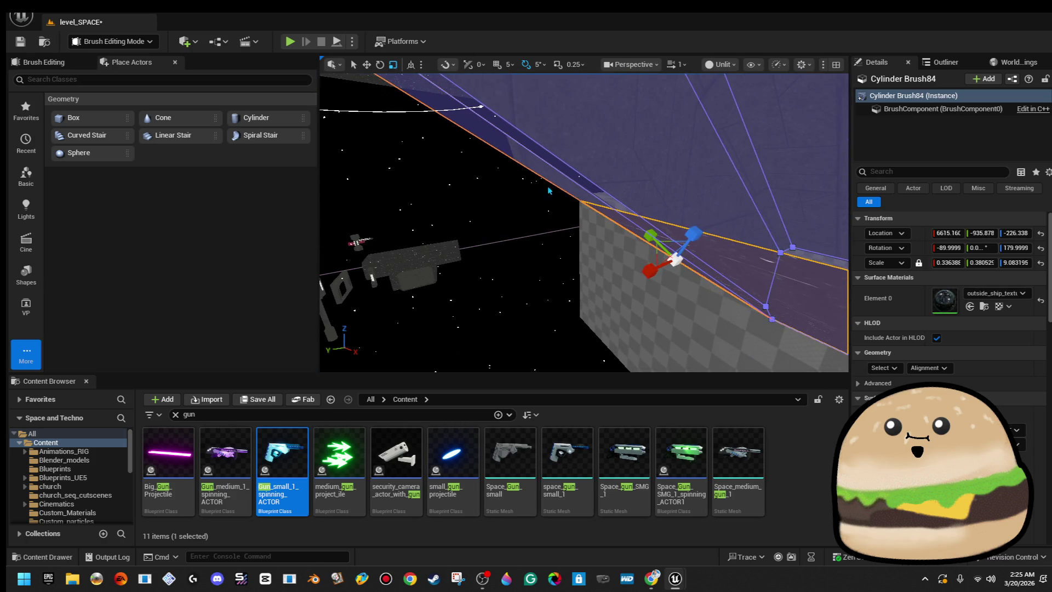
click(544, 169)
drag(529, 168, 499, 175)
drag(595, 224, 602, 227)
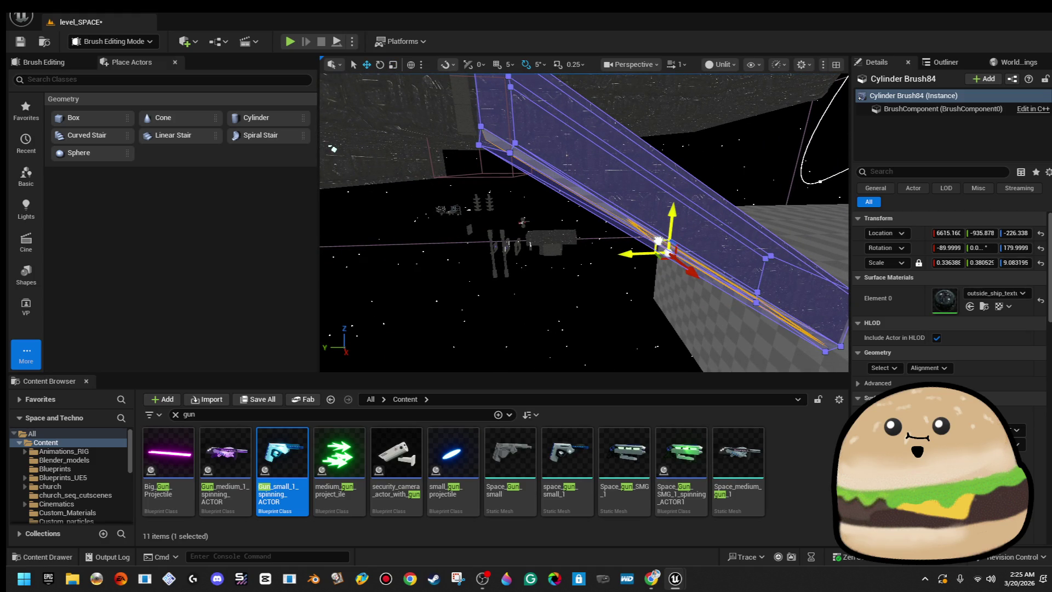
click(523, 221)
mouse_move(524, 221)
mouse_down()
mouse_move(523, 191)
mouse_move(528, 267)
mouse_move(528, 238)
mouse_move(568, 222)
mouse_move(560, 303)
mouse_up()
click(527, 269)
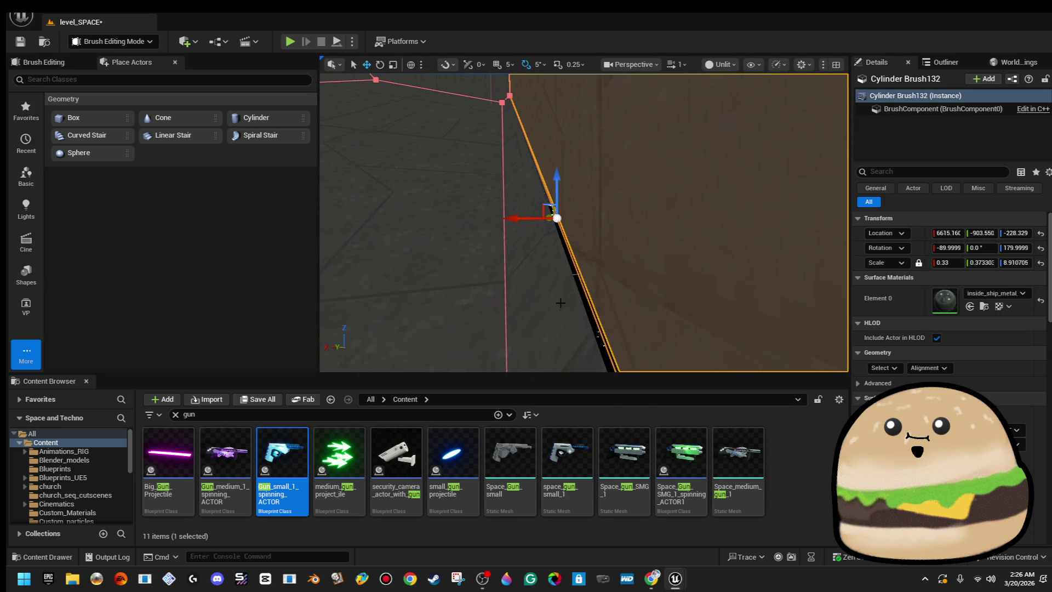
drag(557, 218, 508, 190)
click(508, 190)
drag(482, 146, 482, 181)
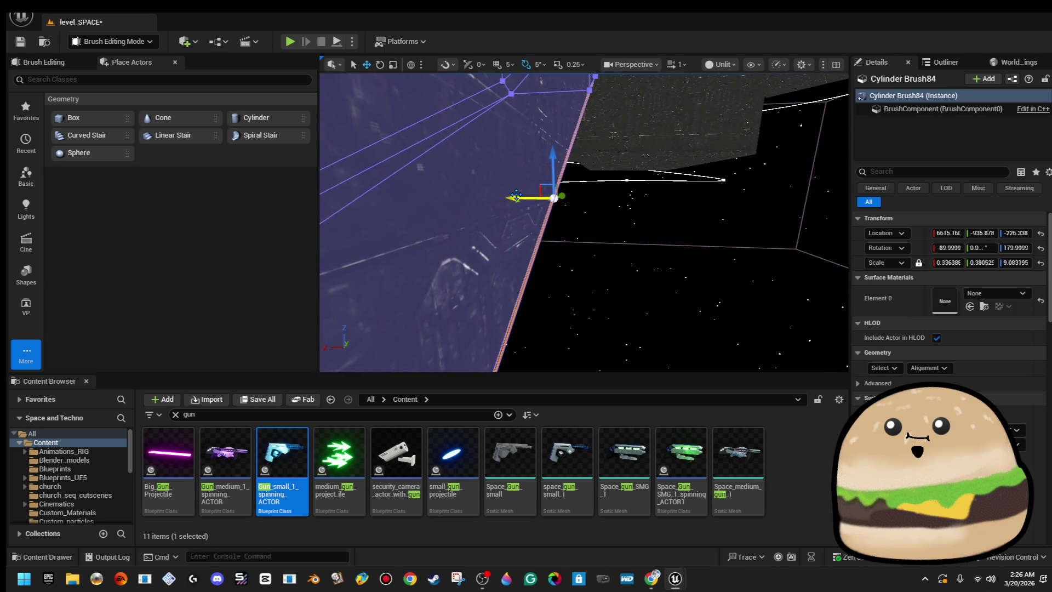
drag(530, 197, 548, 76)
mouse_move(540, 157)
mouse_down()
mouse_move(559, 224)
mouse_move(569, 203)
mouse_up()
click(591, 286)
mouse_move(591, 286)
mouse_down()
mouse_move(487, 276)
mouse_move(484, 153)
mouse_move(457, 147)
mouse_up()
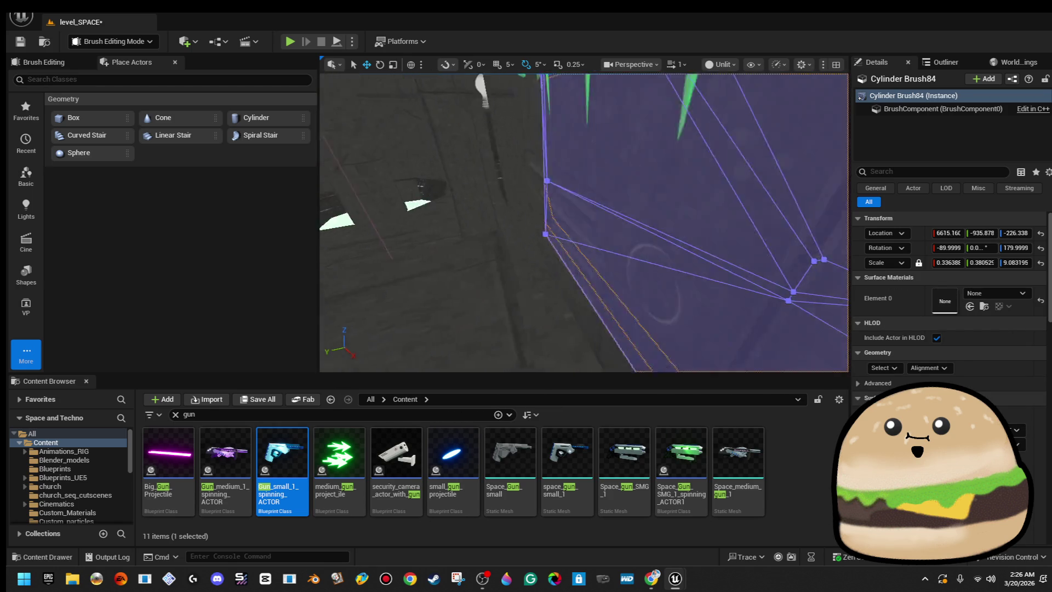
drag(458, 147, 718, 330)
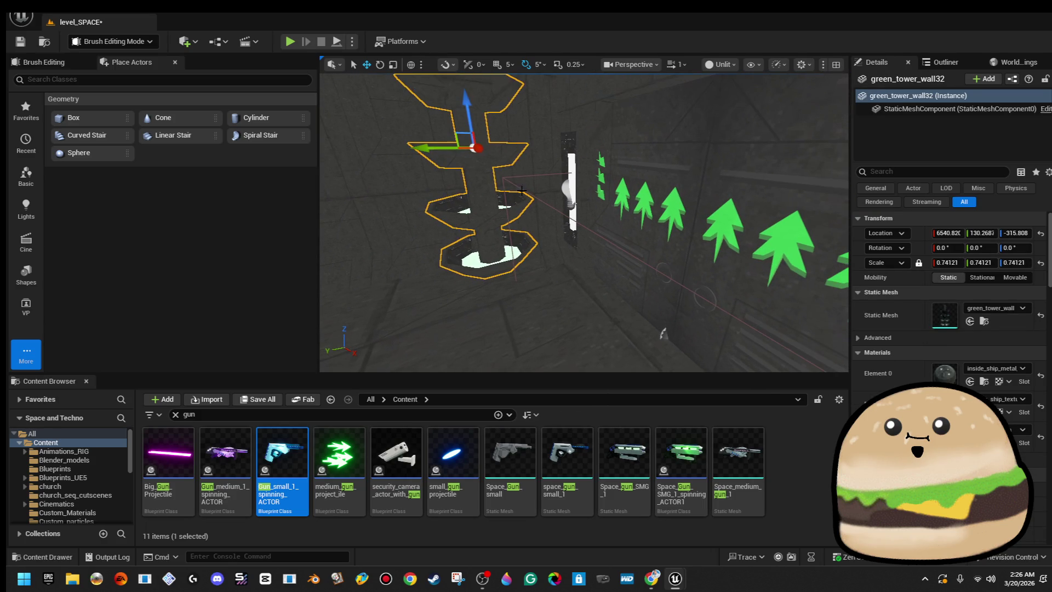
click(528, 184)
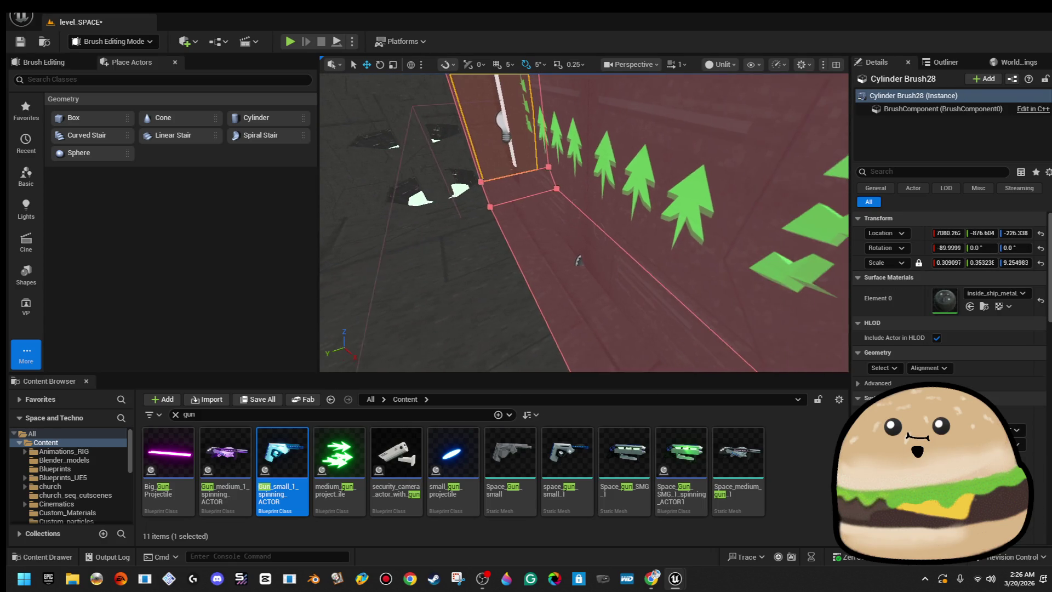
drag(529, 184, 541, 159)
key(f)
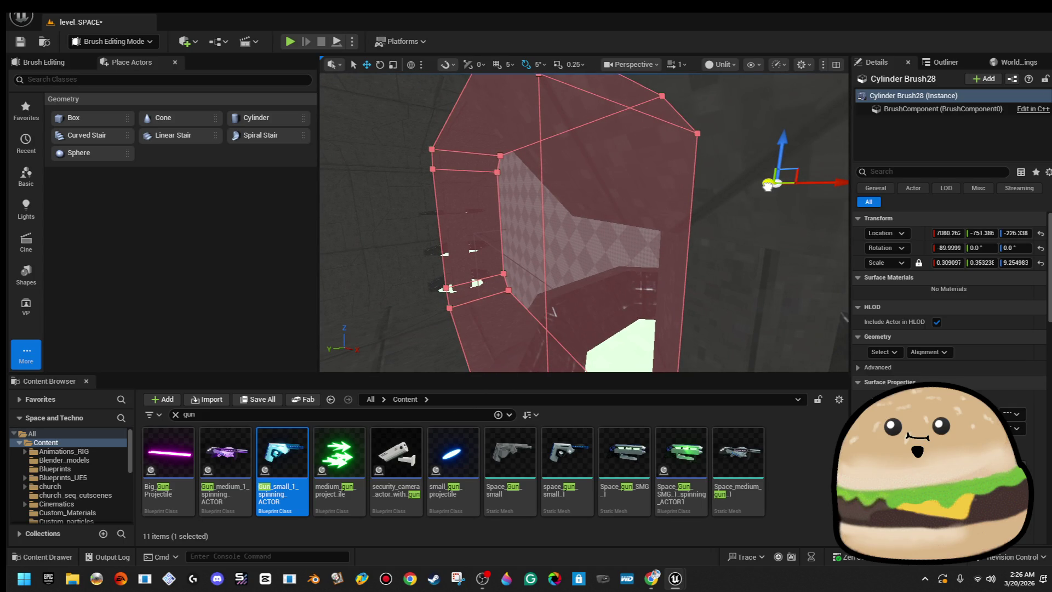
drag(768, 185, 774, 185)
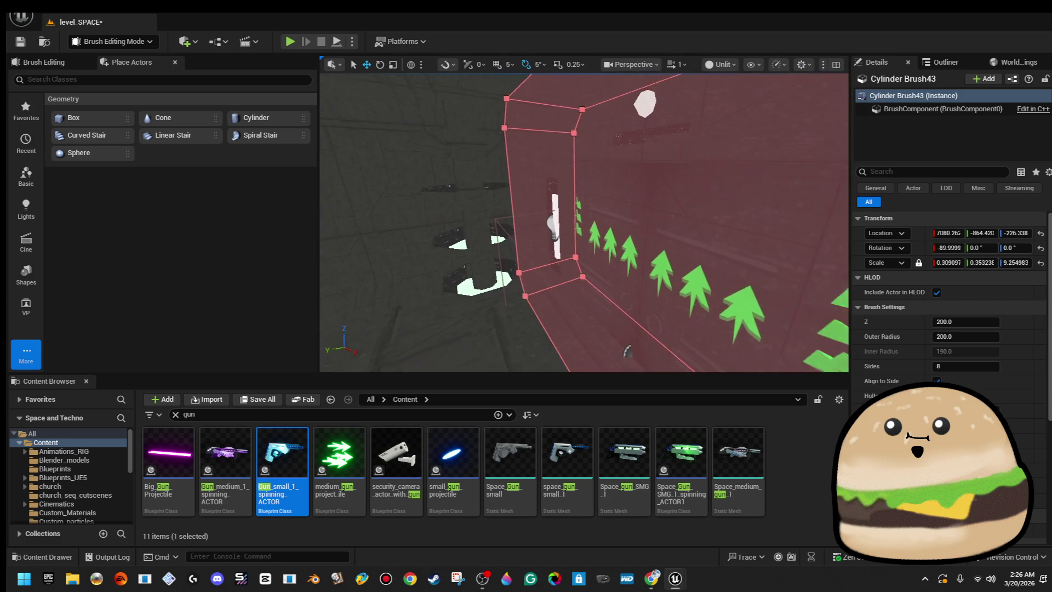
key(f)
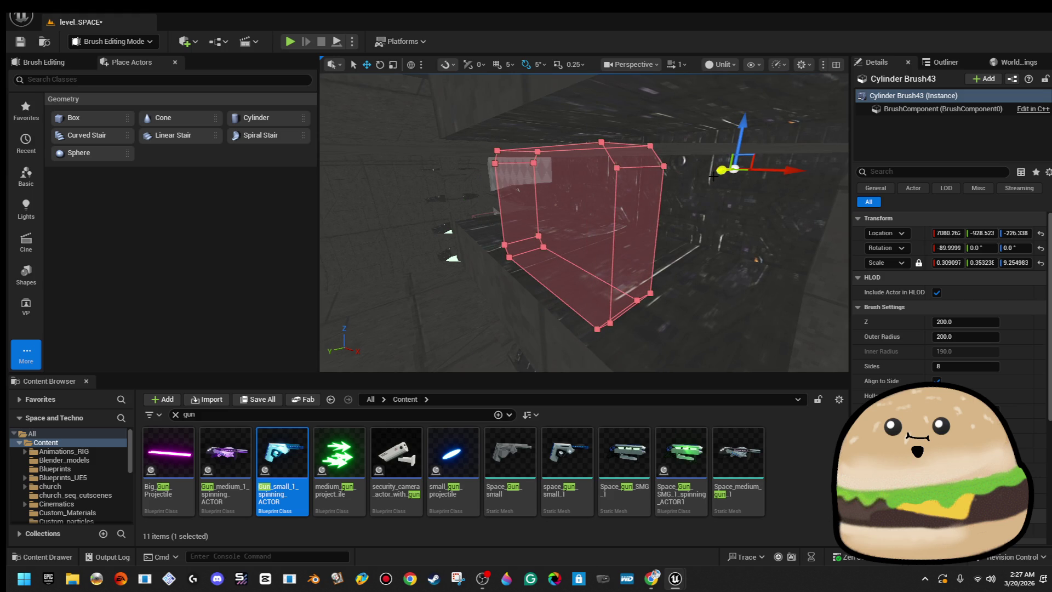
scroll(712, 177, up, 10)
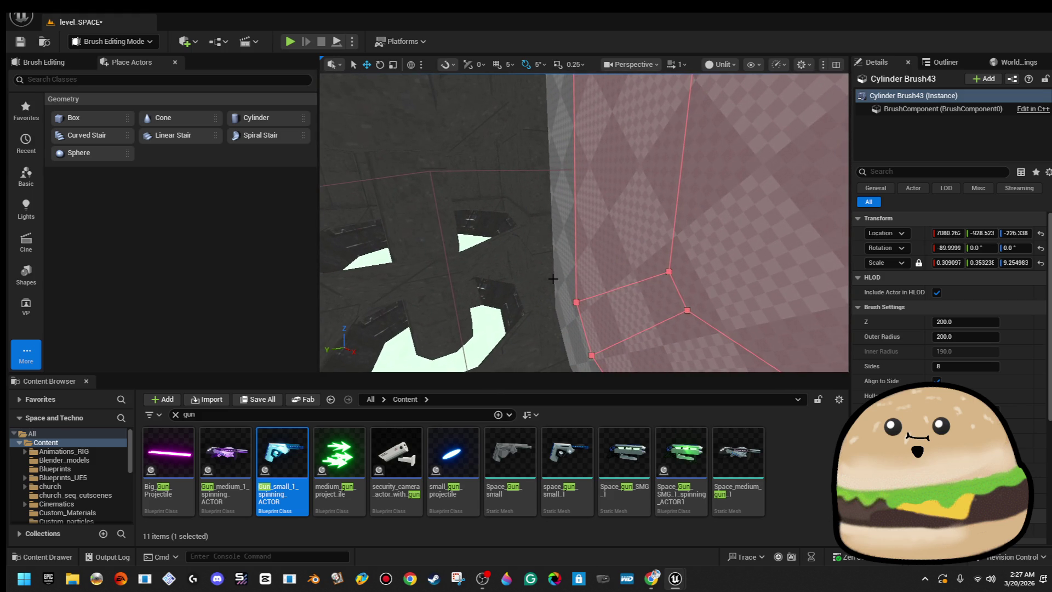
click(544, 279)
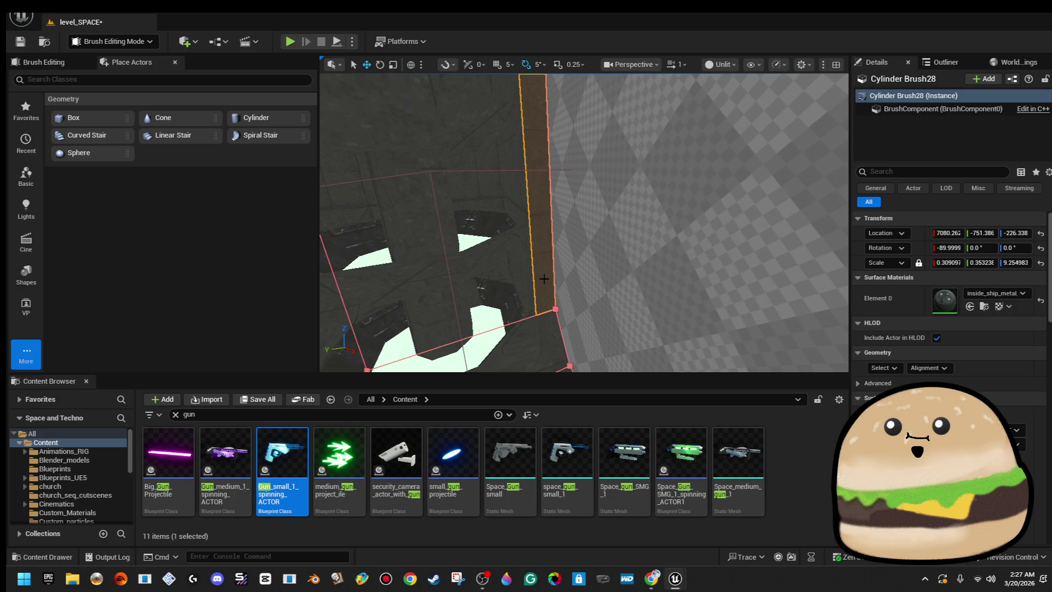
key(Escape)
mouse_move(547, 277)
mouse_down()
mouse_move(572, 273)
mouse_move(553, 273)
mouse_up()
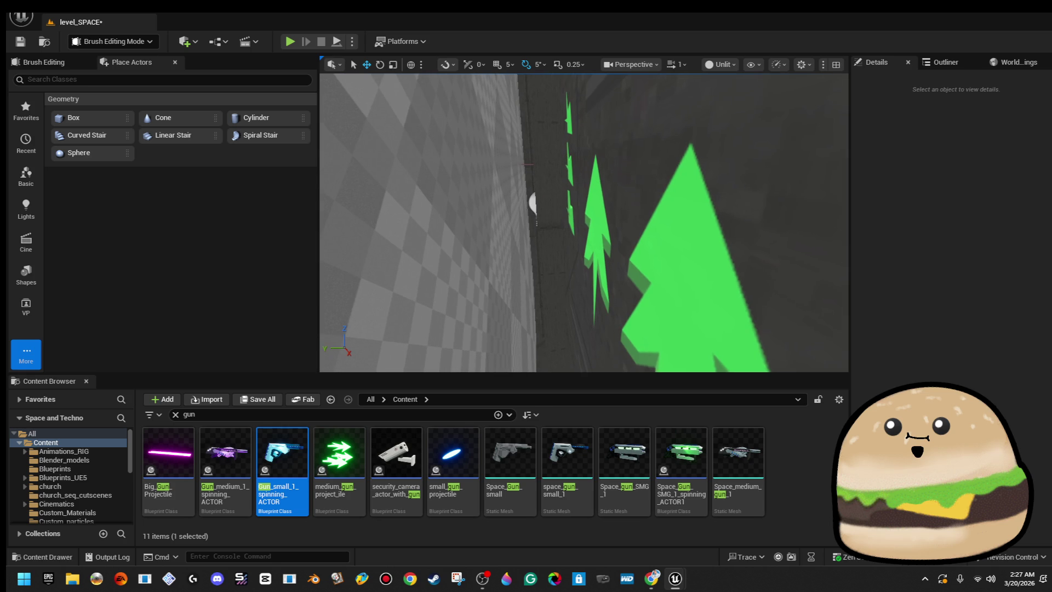
click(528, 265)
key(f)
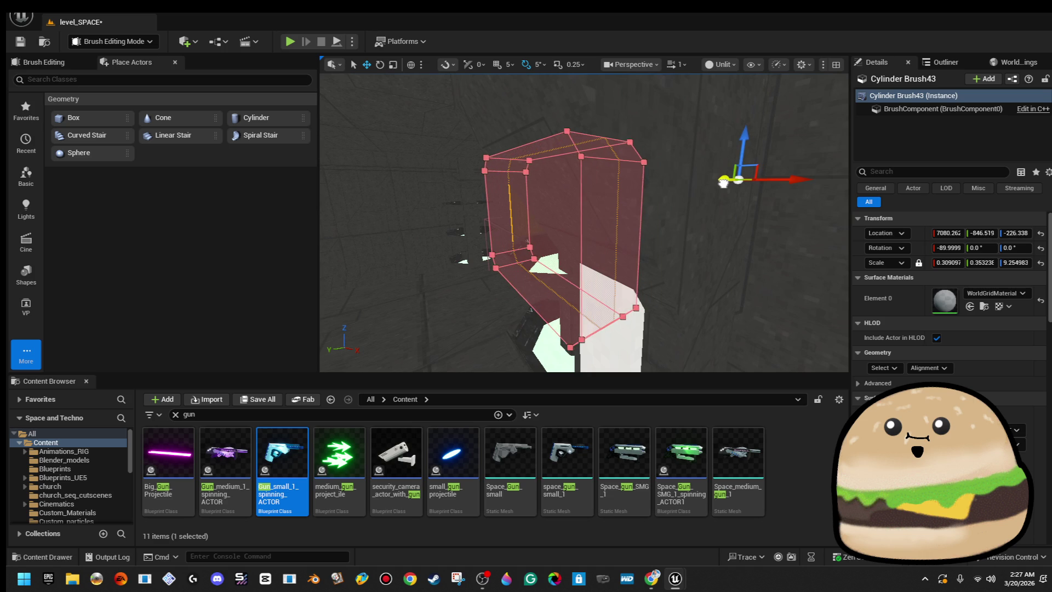
scroll(721, 183, up, 6)
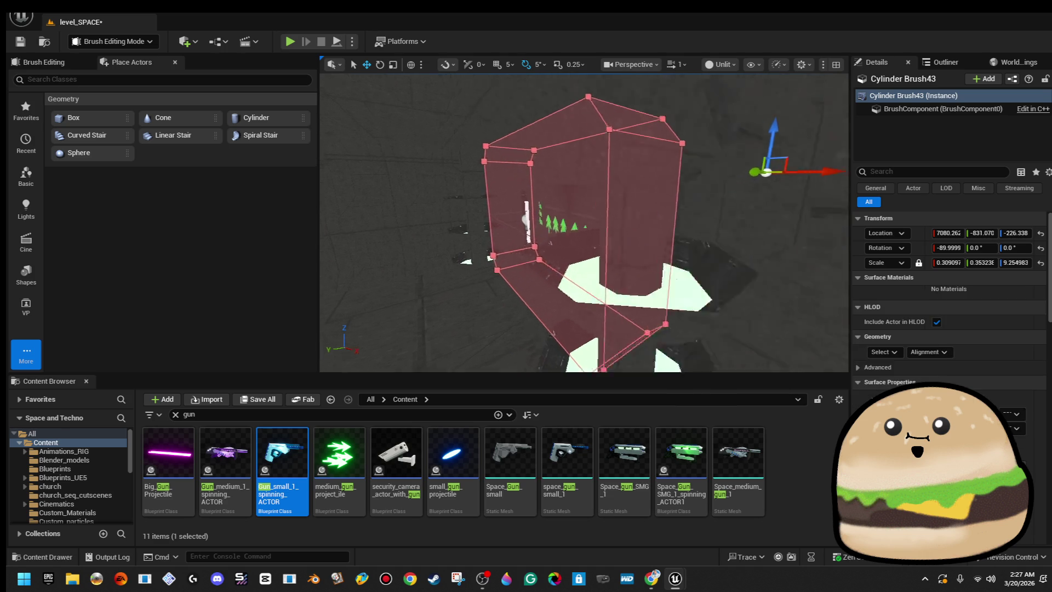
scroll(441, 253, up, 2)
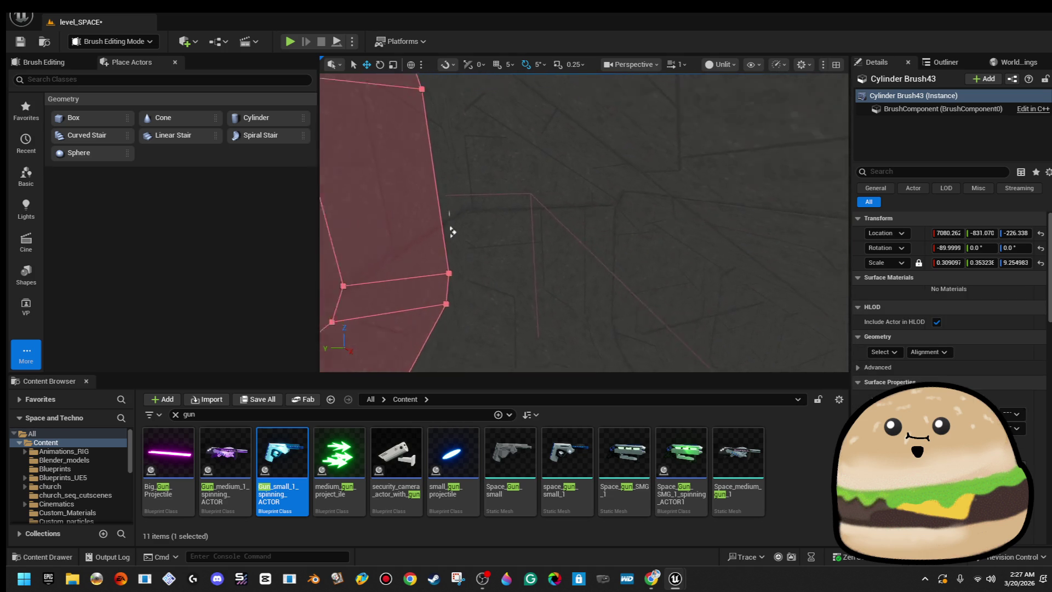
scroll(452, 232, down, 5)
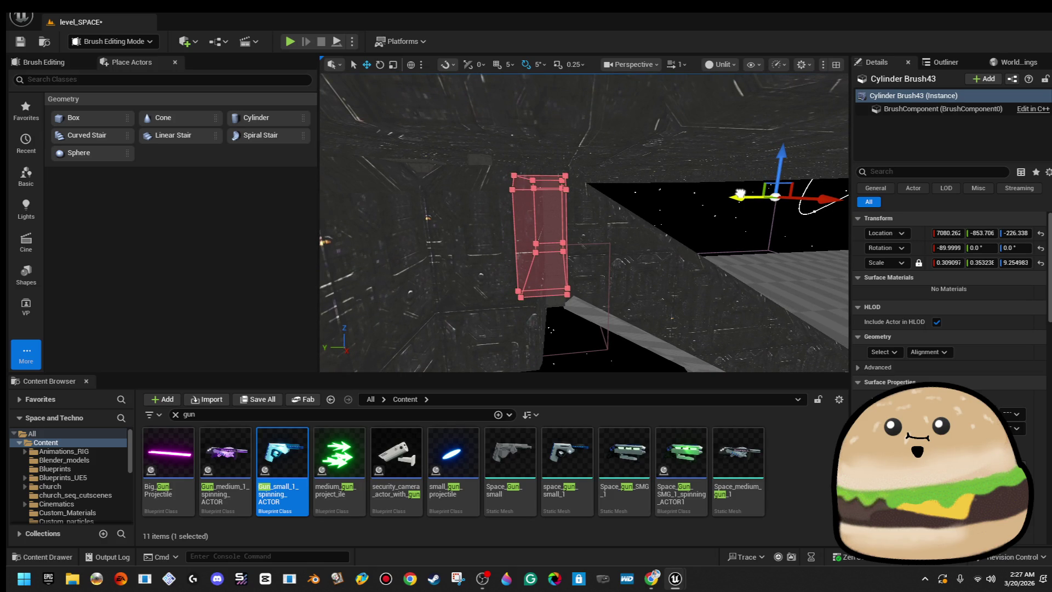
click(706, 202)
scroll(561, 230, up, 5)
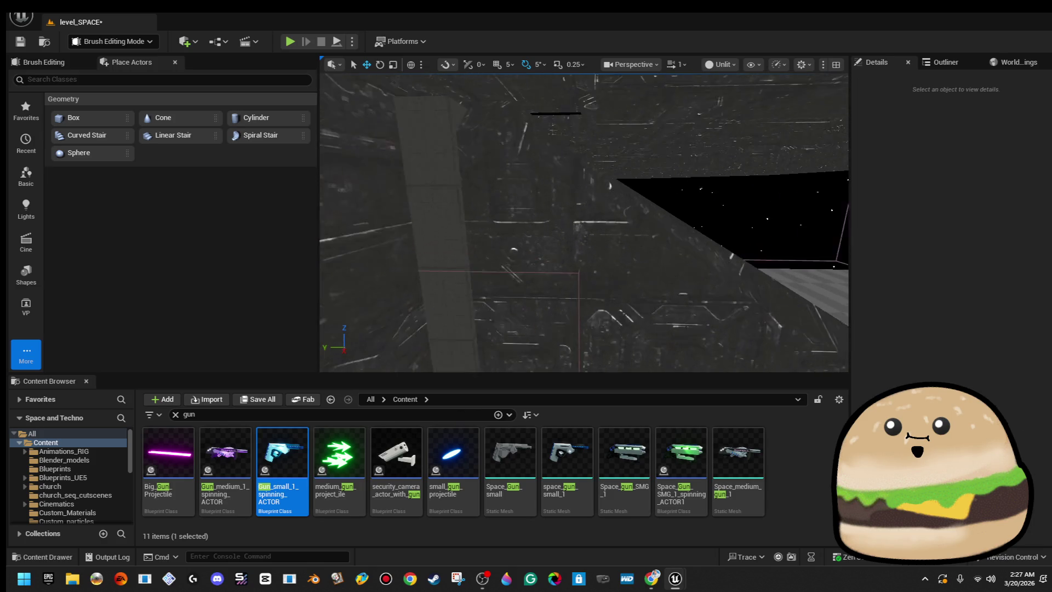
scroll(705, 196, down, 5)
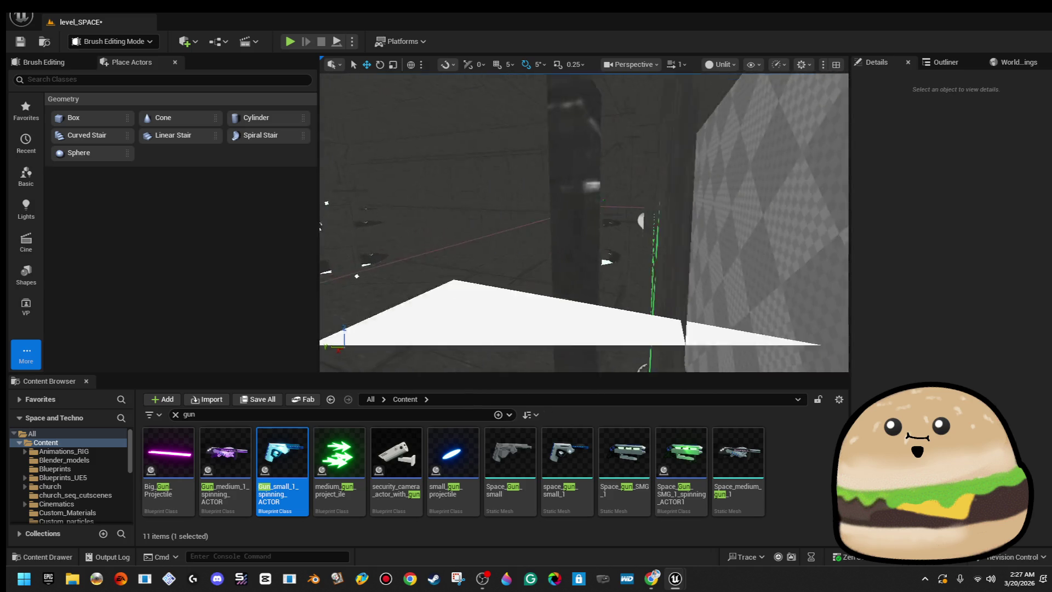
click(585, 180)
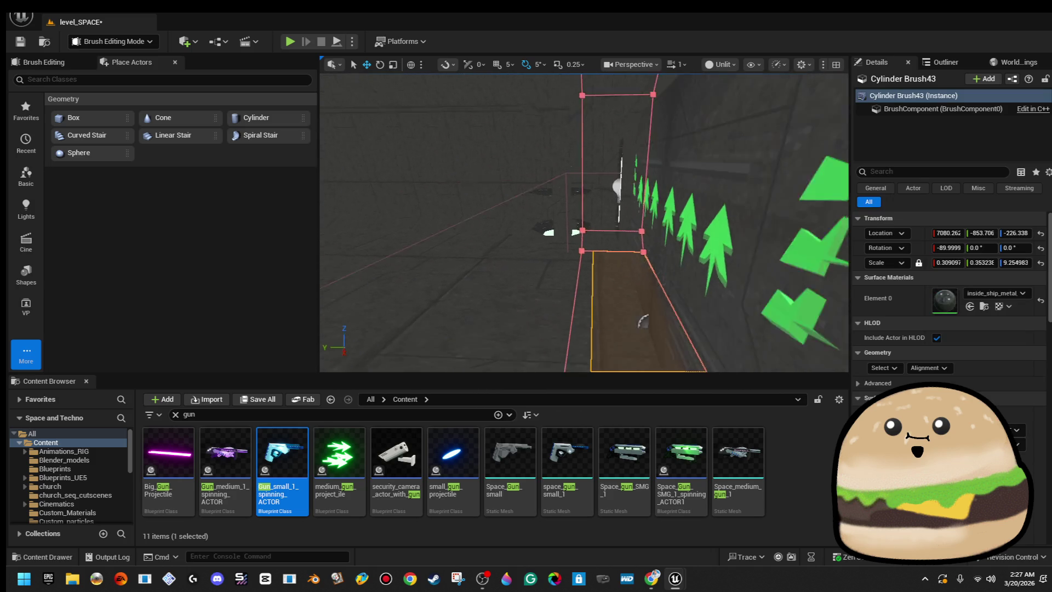
key(f)
scroll(594, 239, up, 4)
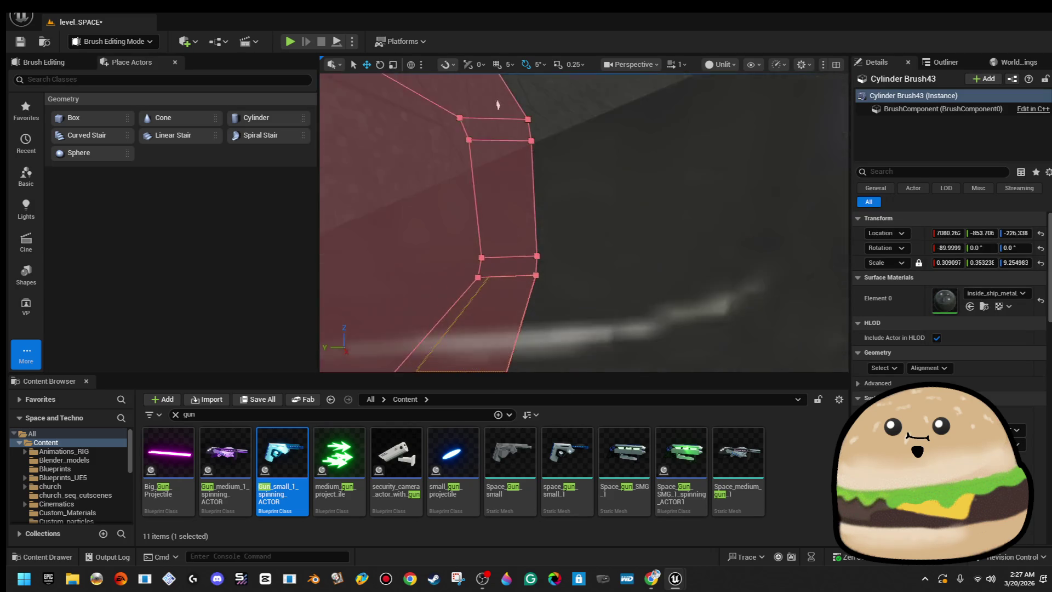
- Select and frame a cylinder wall brush and its face for inspection
click(577, 226)
key(f)
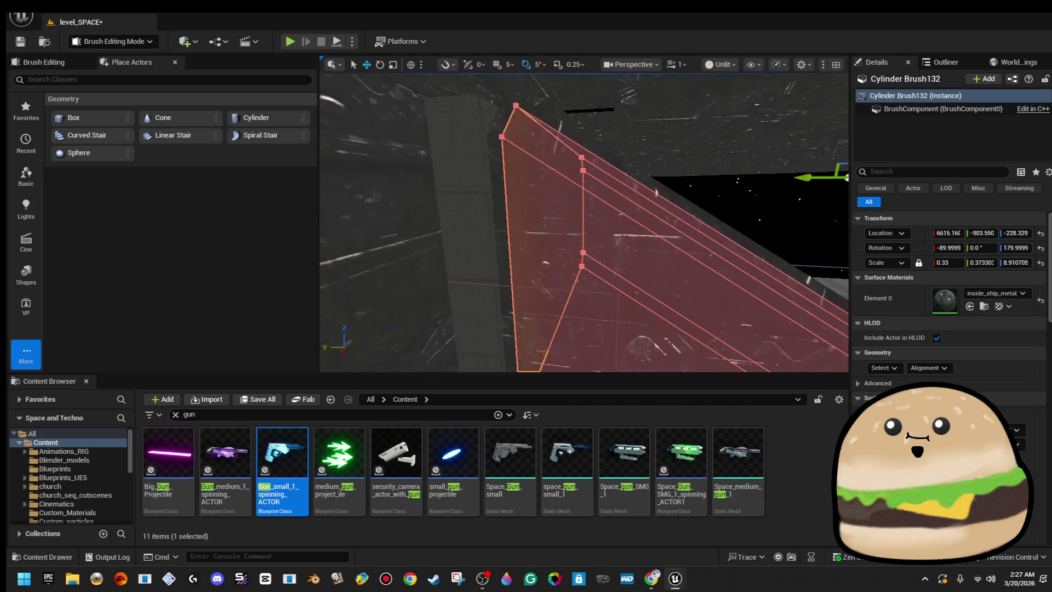
scroll(532, 210, down, 3)
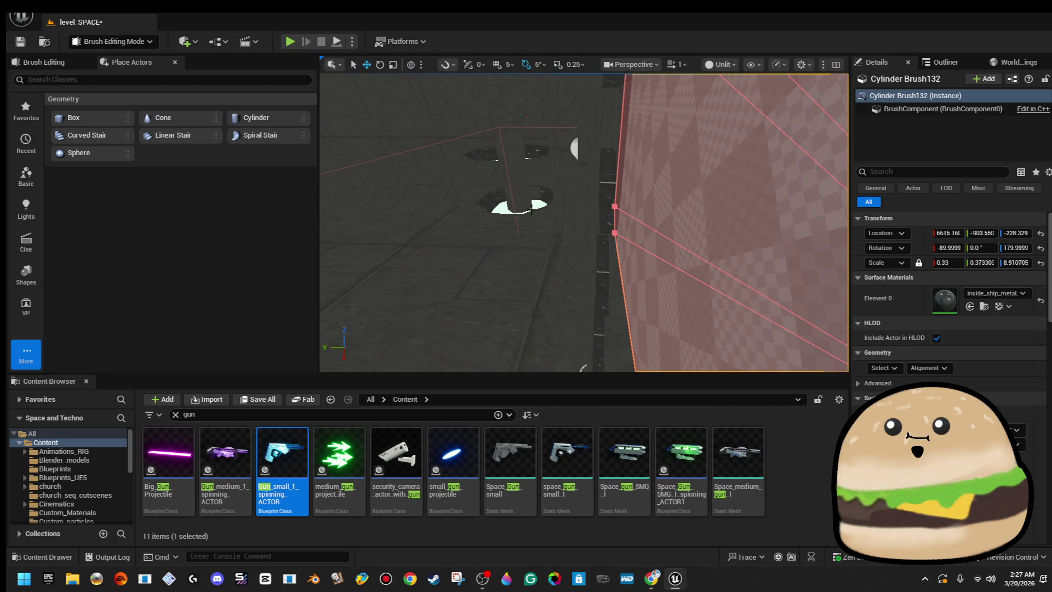
mouse_move(559, 253)
mouse_down()
mouse_move(590, 191)
mouse_move(562, 250)
mouse_up()
click(482, 216)
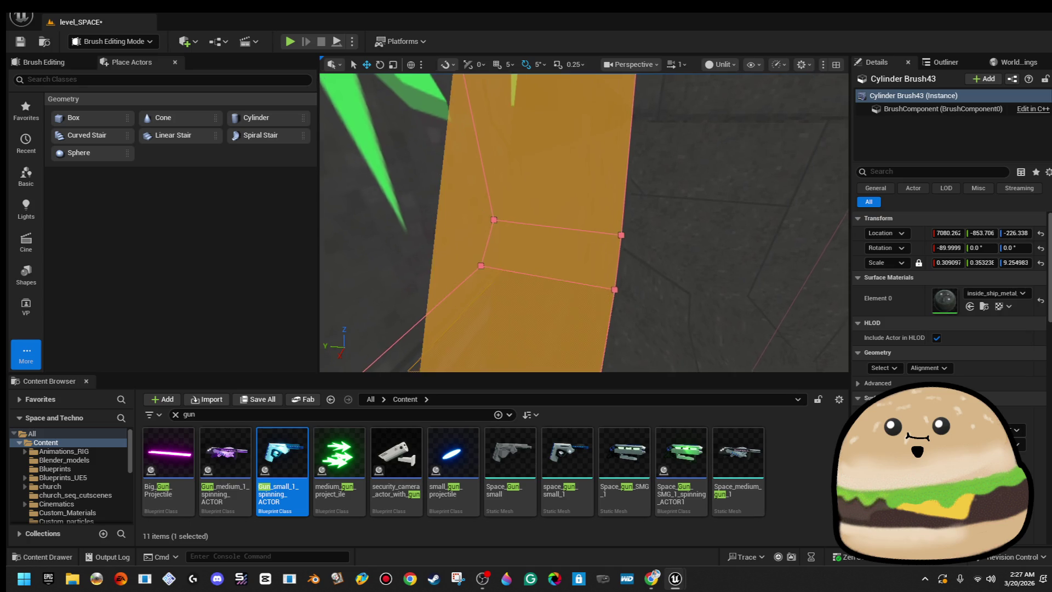
key(f)
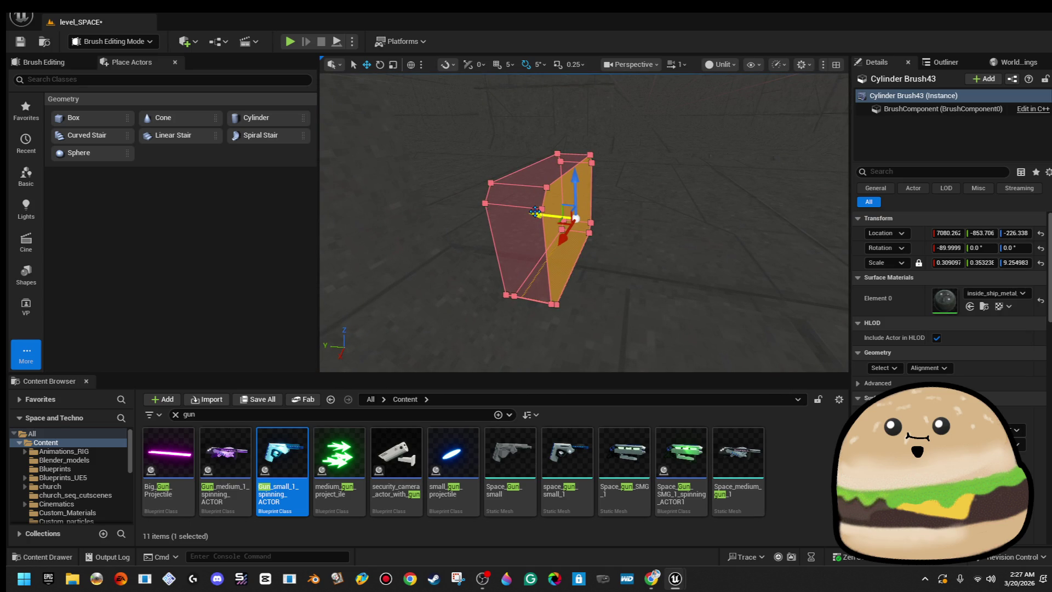
drag(544, 216, 567, 225)
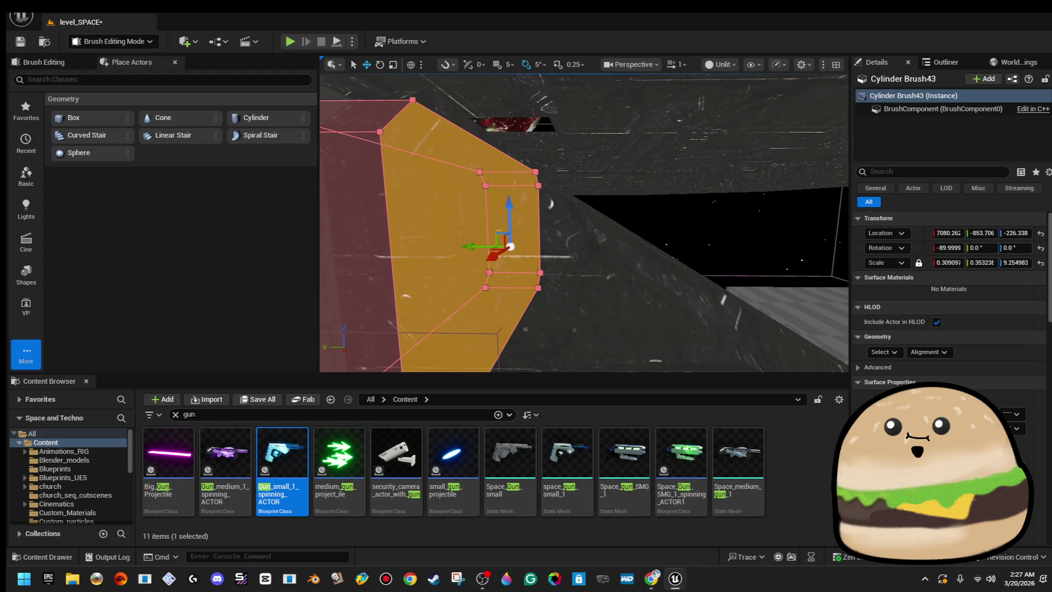
- Select the outer cylinder wall brush and look down toward the floor and green arrows
click(627, 216)
drag(543, 270, 575, 249)
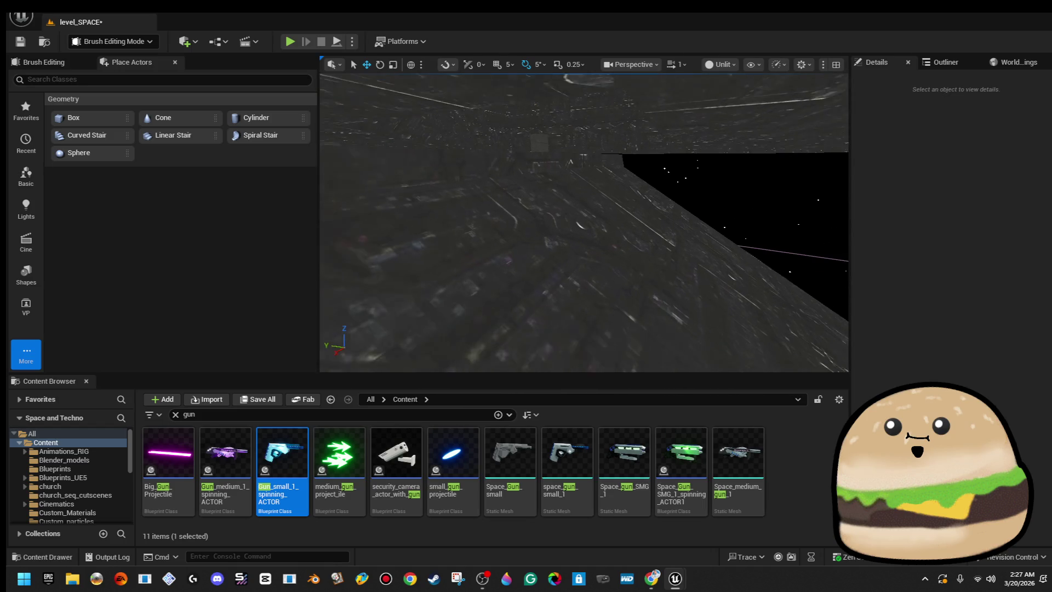
click(617, 217)
drag(618, 217, 598, 230)
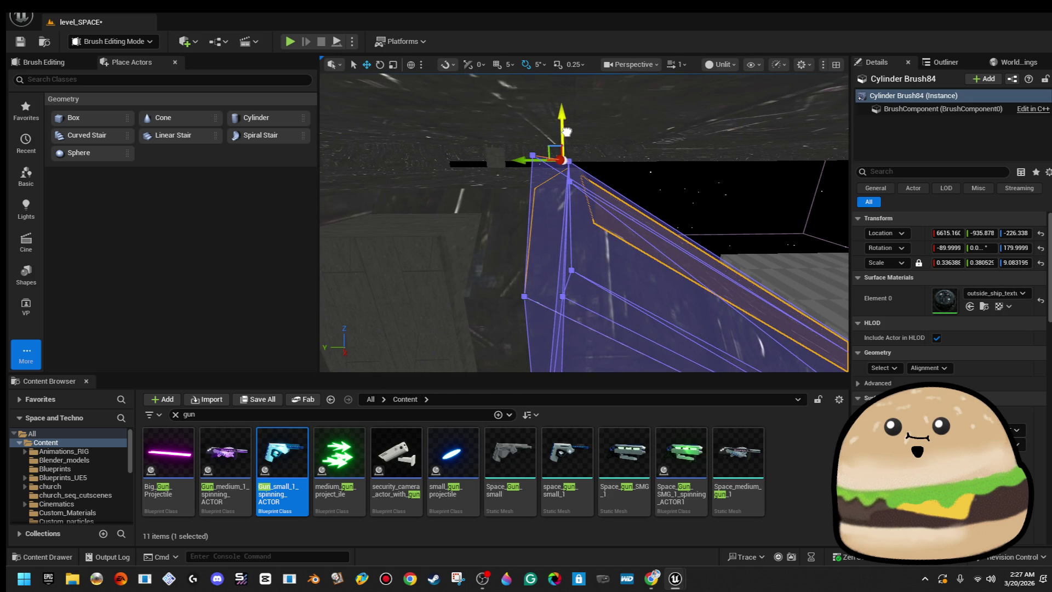
mouse_move(567, 132)
mouse_down()
mouse_move(556, 168)
mouse_move(547, 137)
mouse_up()
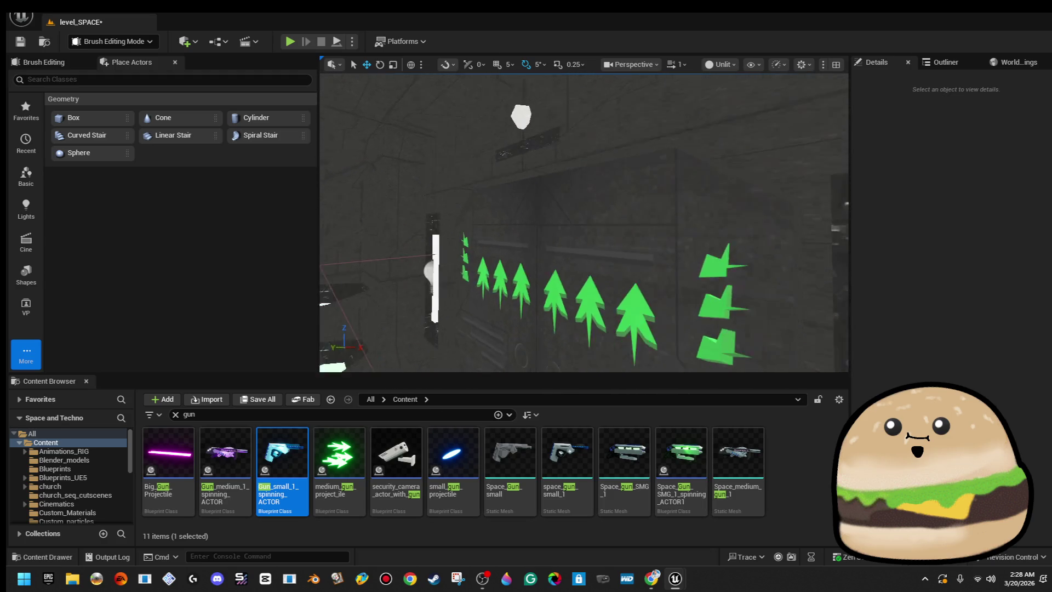
mouse_move(383, 275)
mouse_down()
mouse_move(551, 326)
mouse_move(548, 334)
mouse_move(716, 324)
mouse_move(619, 242)
mouse_move(508, 211)
mouse_move(449, 170)
mouse_move(417, 187)
mouse_move(666, 220)
mouse_move(647, 268)
mouse_up()
- Slide white_ship_double_doors2 to Y -18.4392, then Play From Here fullscreen on the floor
click(666, 220)
drag(596, 305, 584, 308)
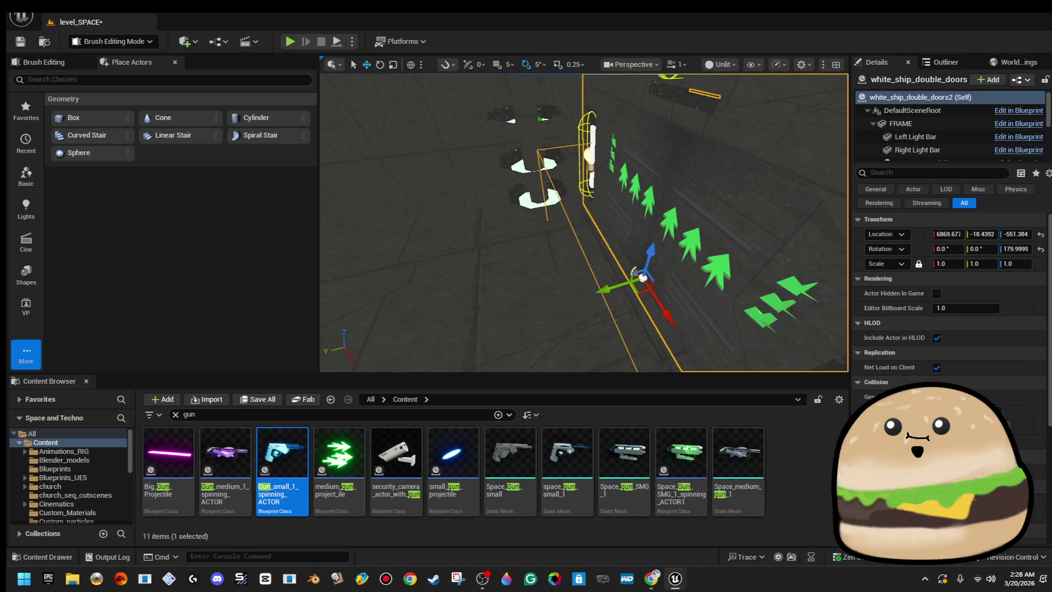
right_click(471, 204)
click(517, 554)
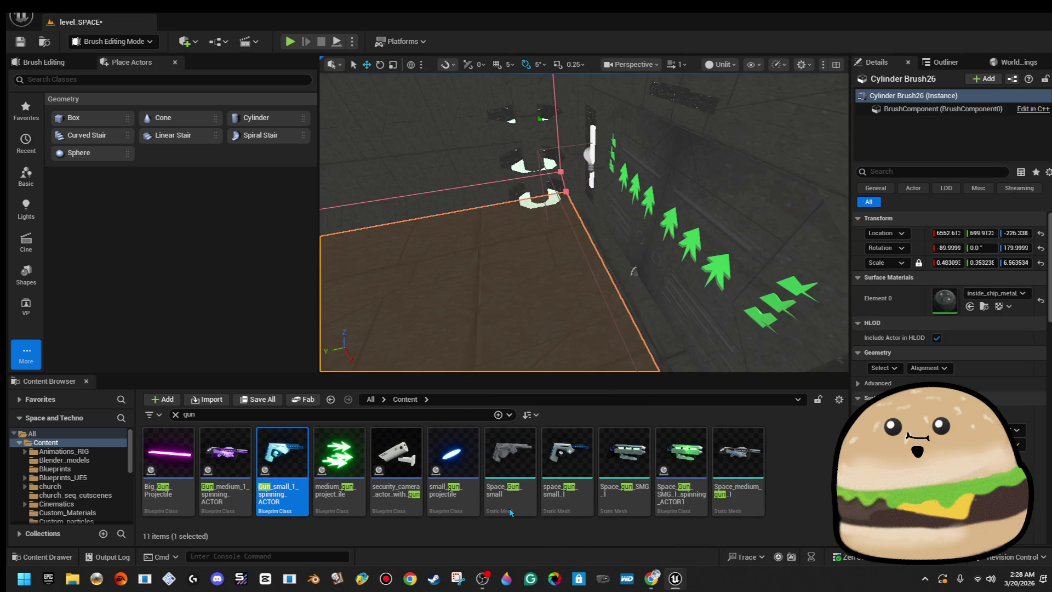
key(F11)
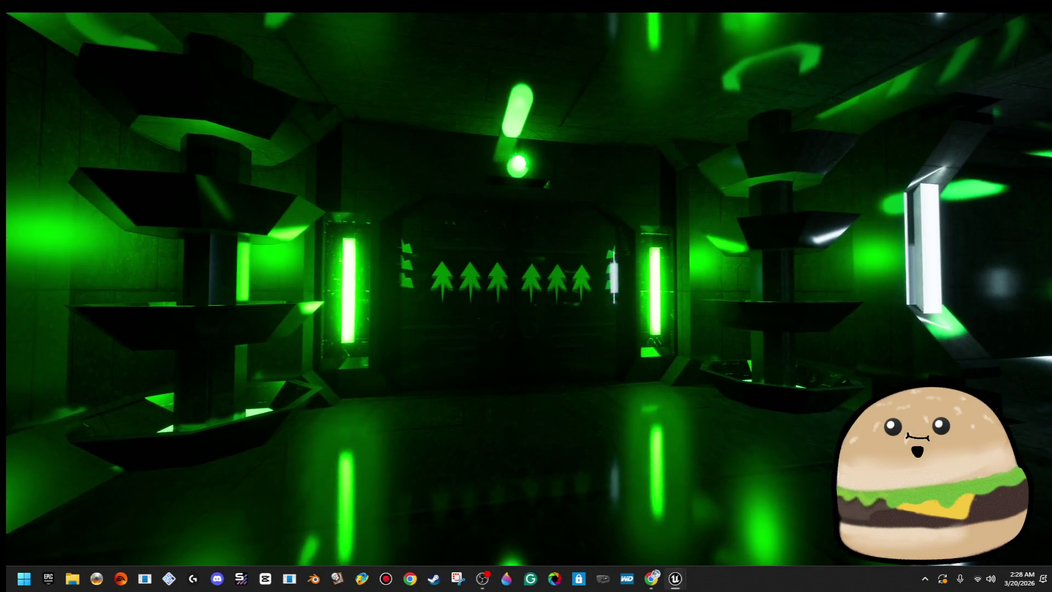
- Stop the play test and set the viewport View Mode to Lit
key(Escape)
click(925, 18)
click(709, 215)
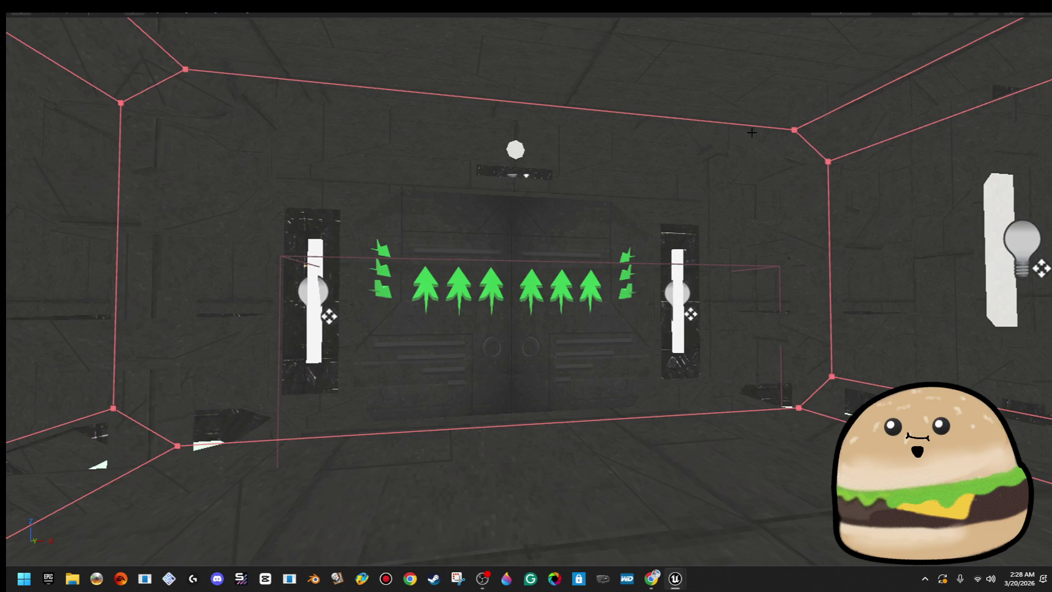
click(925, 20)
click(944, 51)
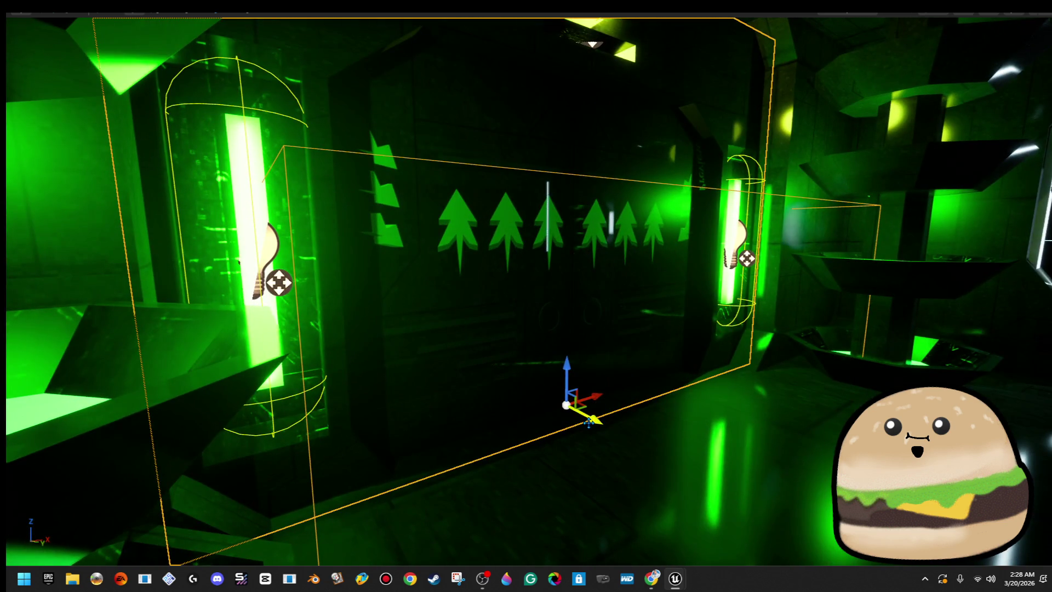
- Play From Here on the floor, then eject and exit immersive mode
scroll(593, 421, up, 3)
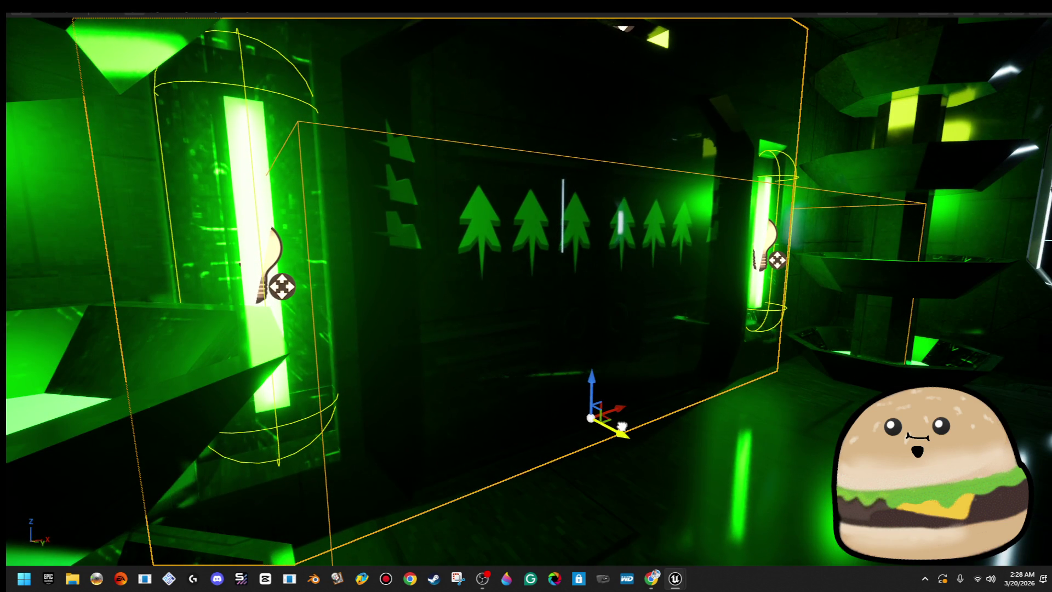
scroll(619, 424, down, 1)
scroll(616, 423, up, 1)
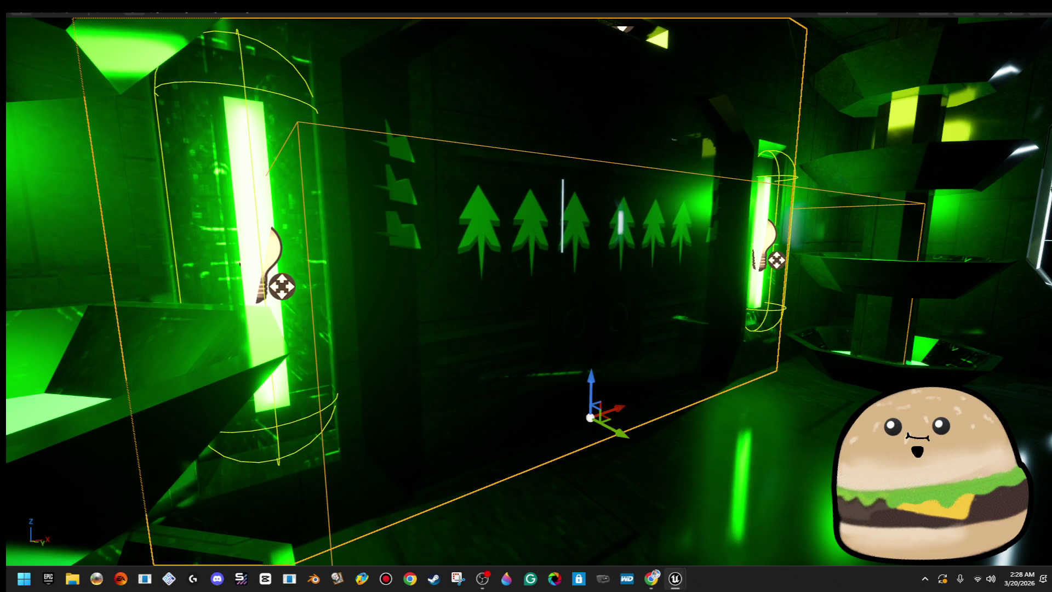
key(f)
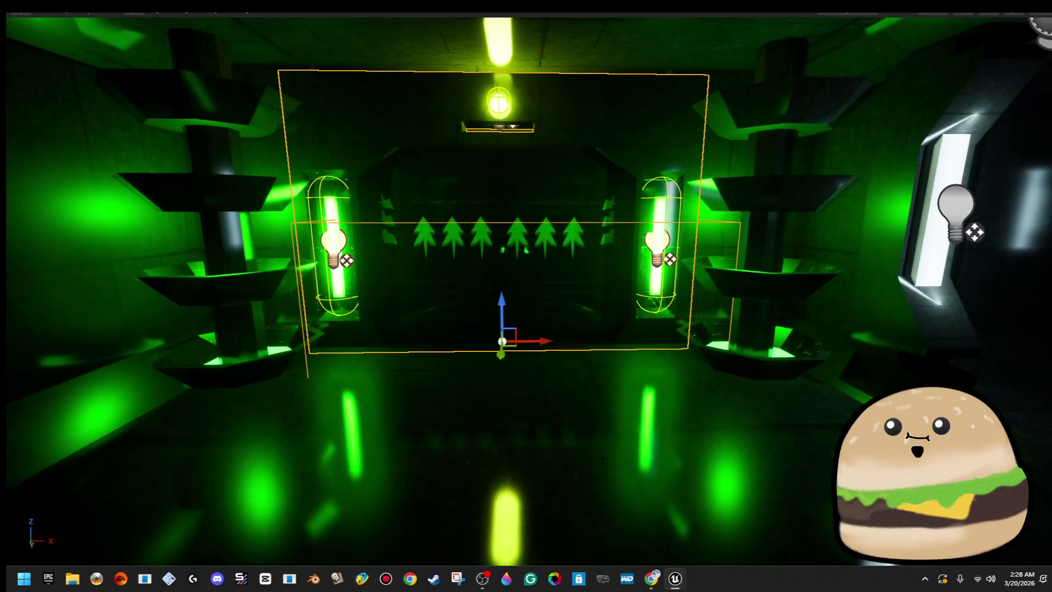
scroll(603, 458, up, 3)
right_click(603, 458)
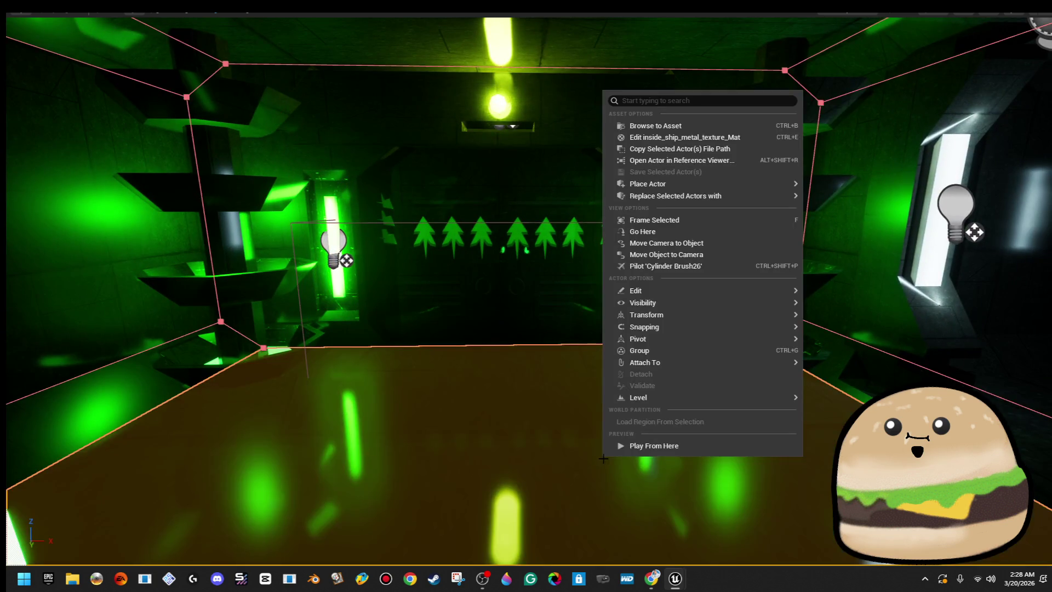
click(685, 443)
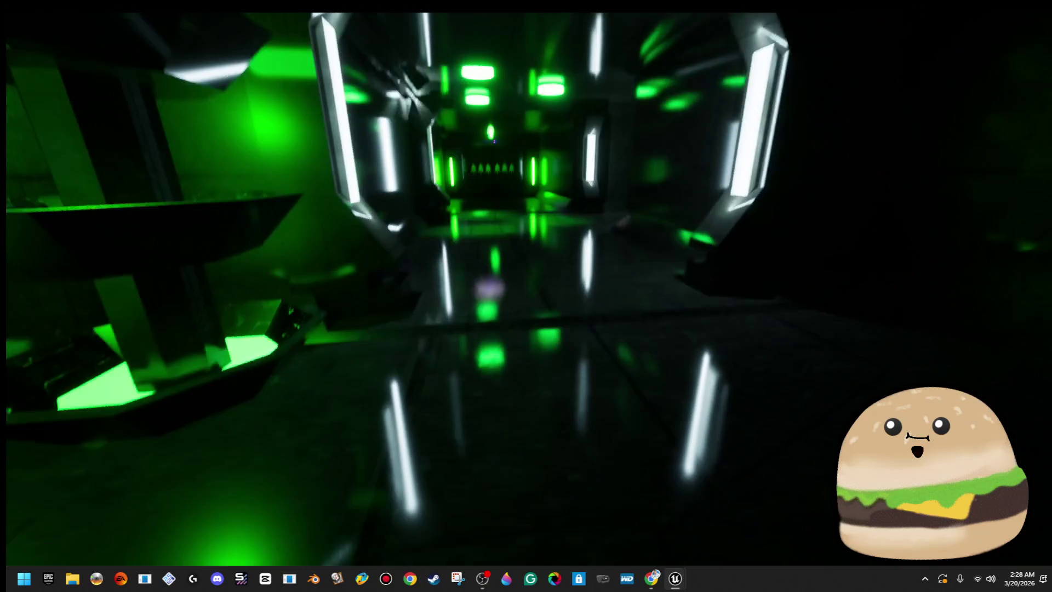
key(g)
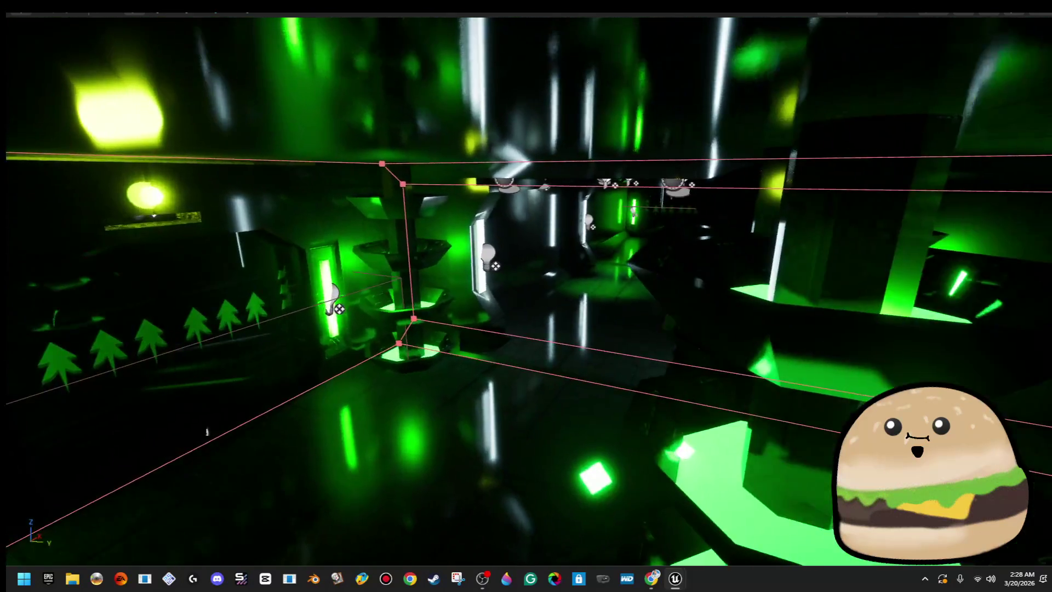
key(F11)
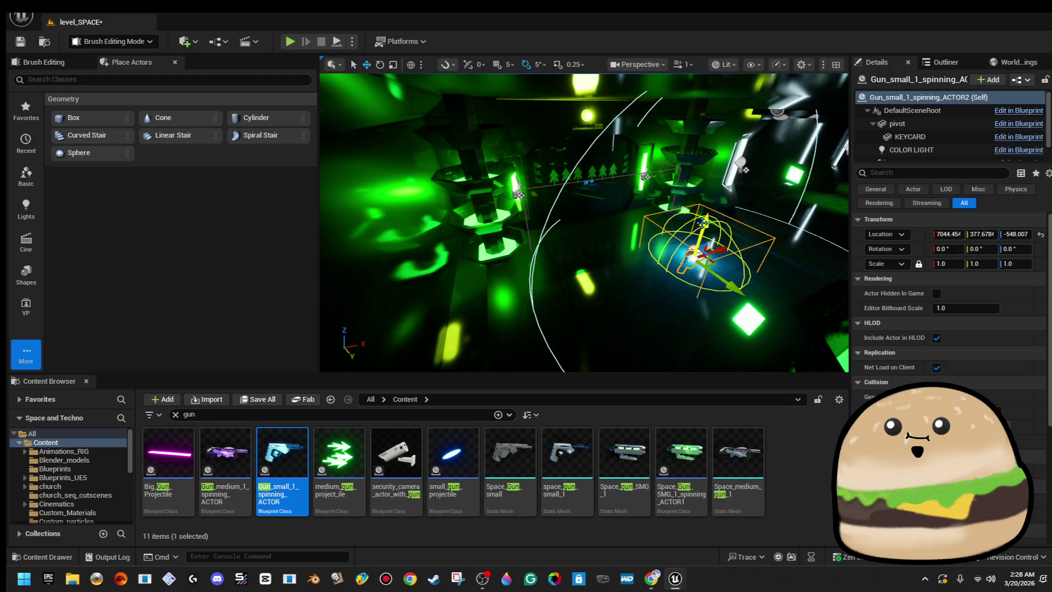
- Play-test from the floor brush in fullscreen first-person view, walking the green-lit corridors, then stop
right_click(563, 201)
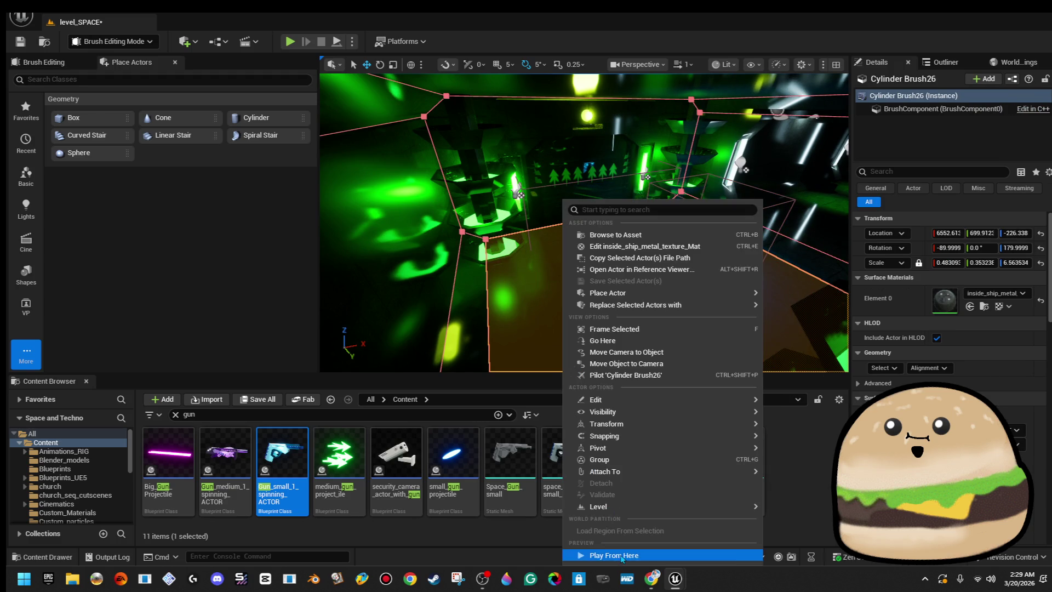
click(623, 555)
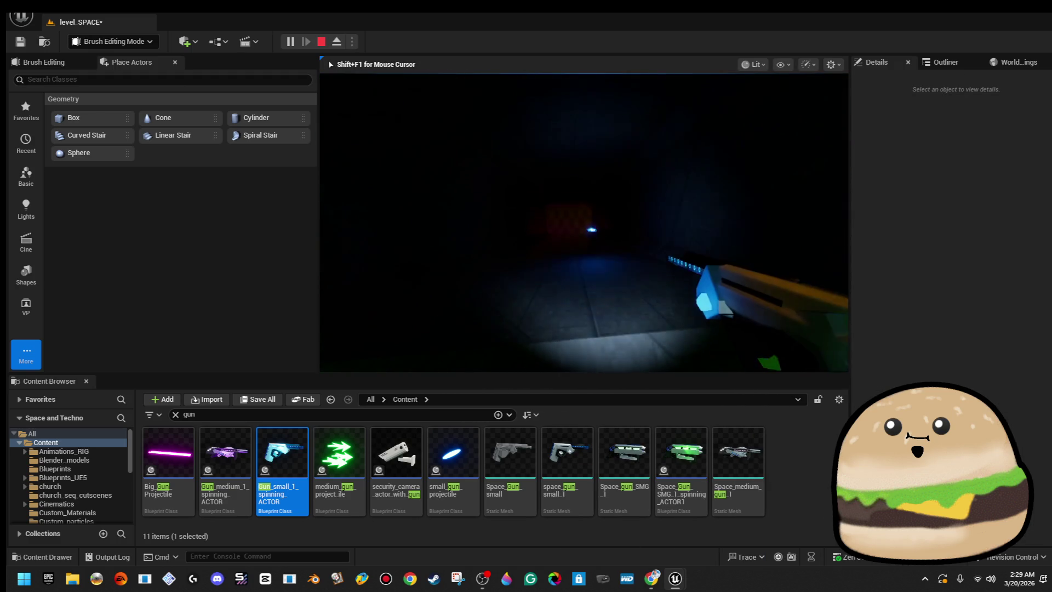
key(F11)
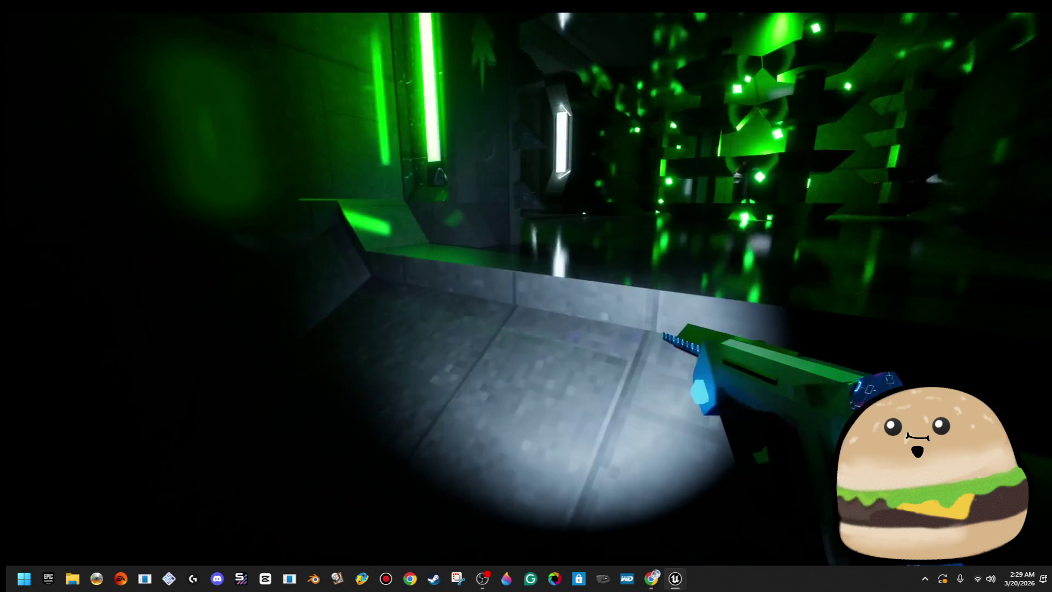
key(Escape)
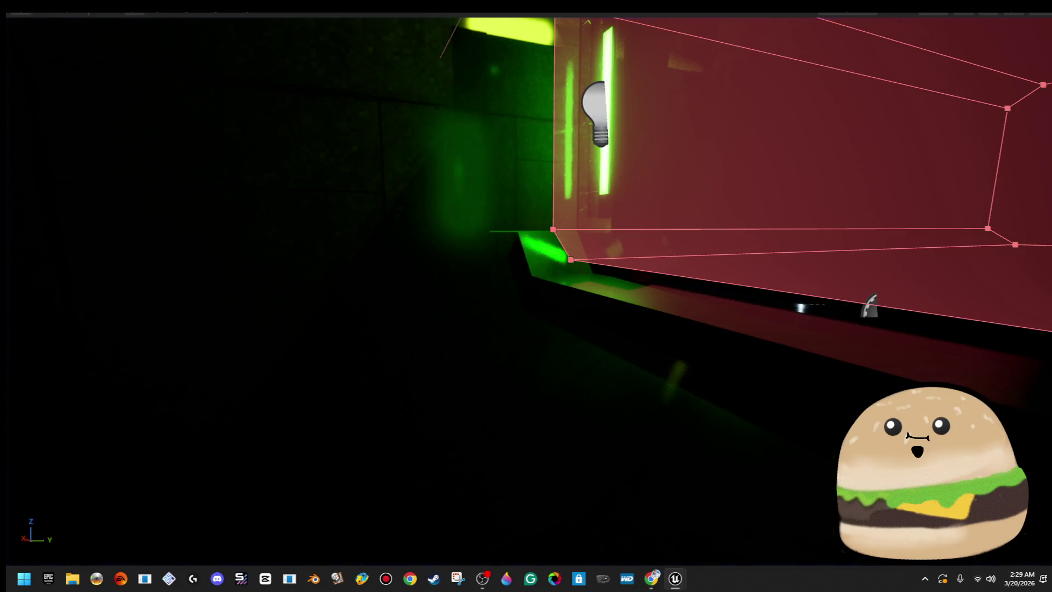
drag(526, 296, 439, 285)
mouse_move(526, 296)
mouse_down()
mouse_move(647, 295)
mouse_move(643, 262)
mouse_move(484, 279)
mouse_move(442, 251)
mouse_up()
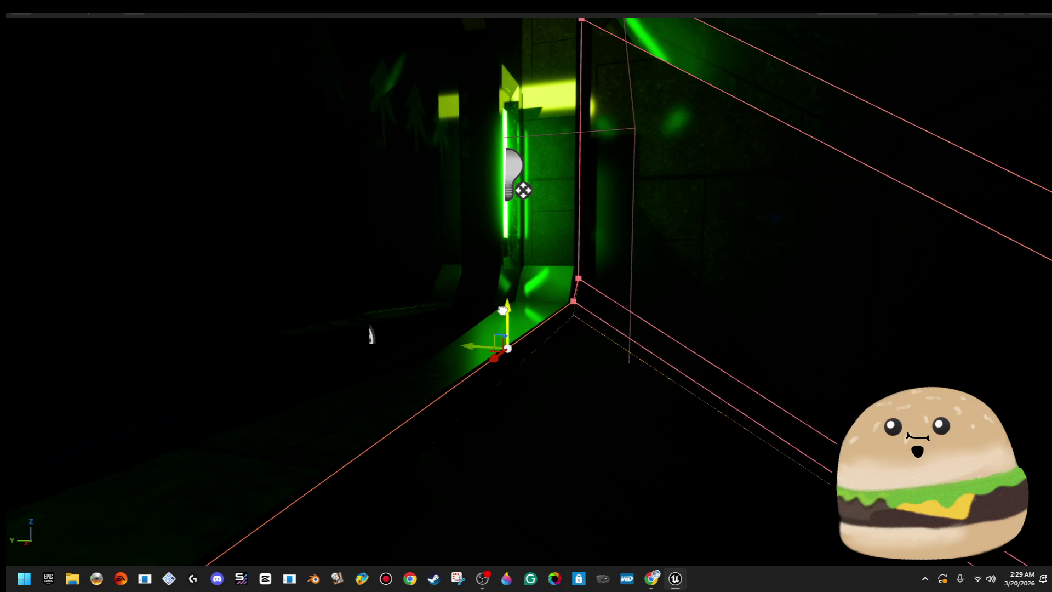
drag(442, 251, 399, 223)
drag(501, 389, 501, 389)
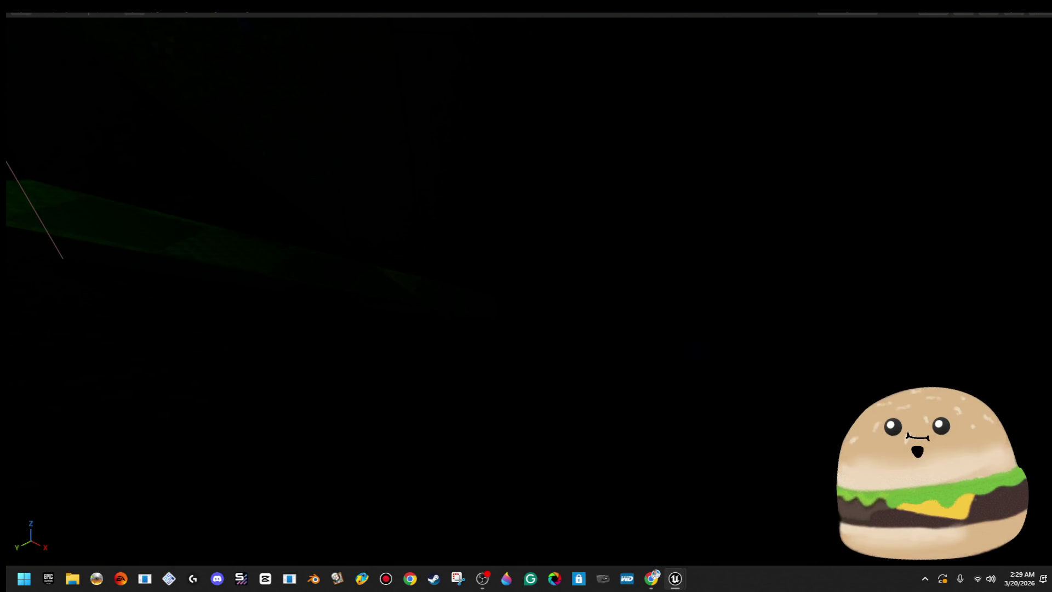
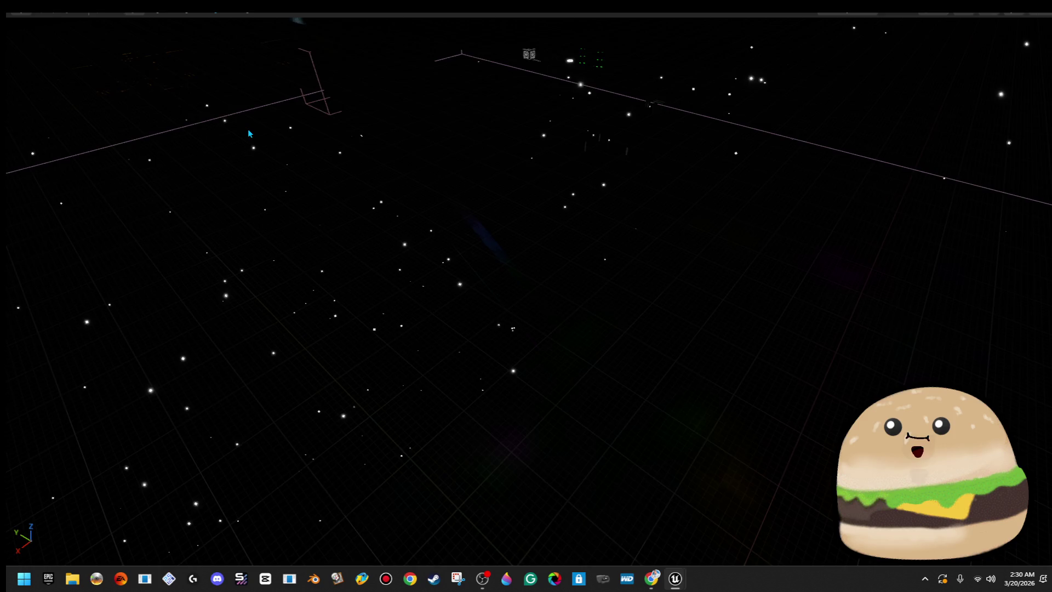
- Leave fullscreen and switch the viewport to Unlit view mode
key(F11)
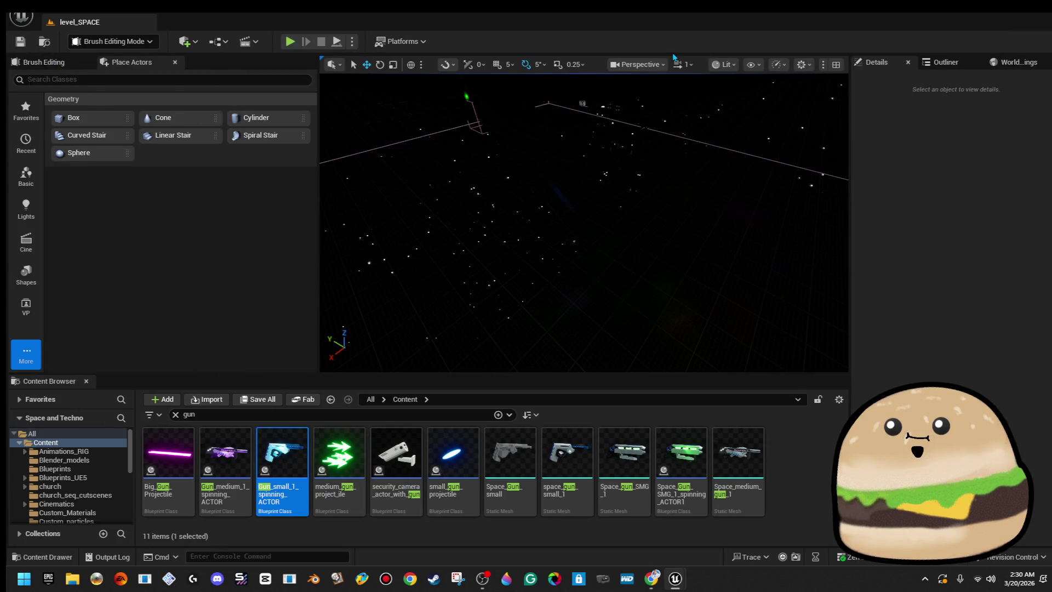
click(665, 65)
click(733, 66)
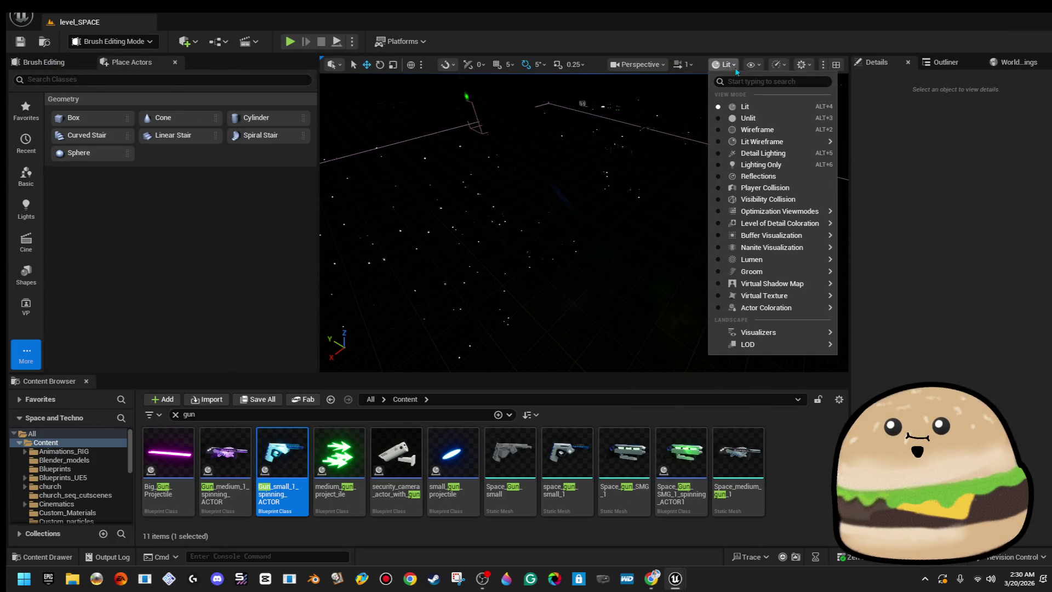
click(756, 120)
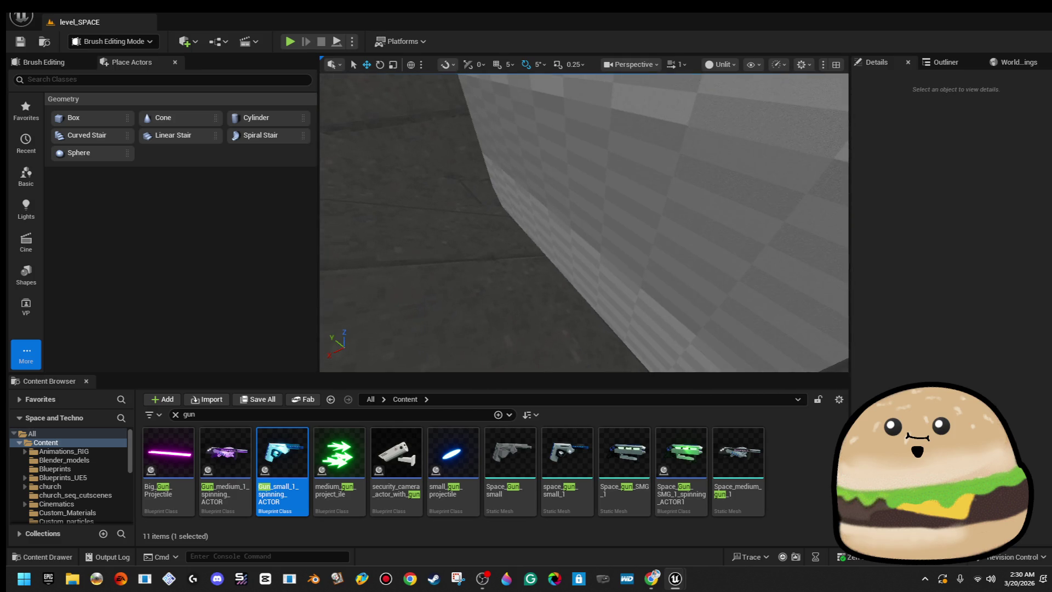
- Select Cylinder Brush48 and cut it from the level with Ctrl+X
click(608, 196)
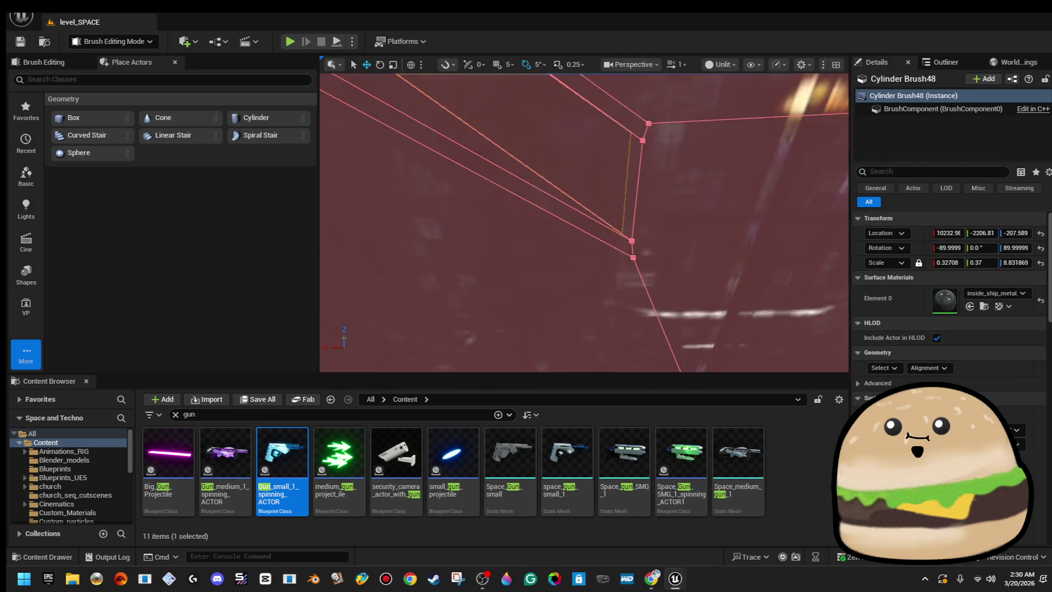
click(22, 16)
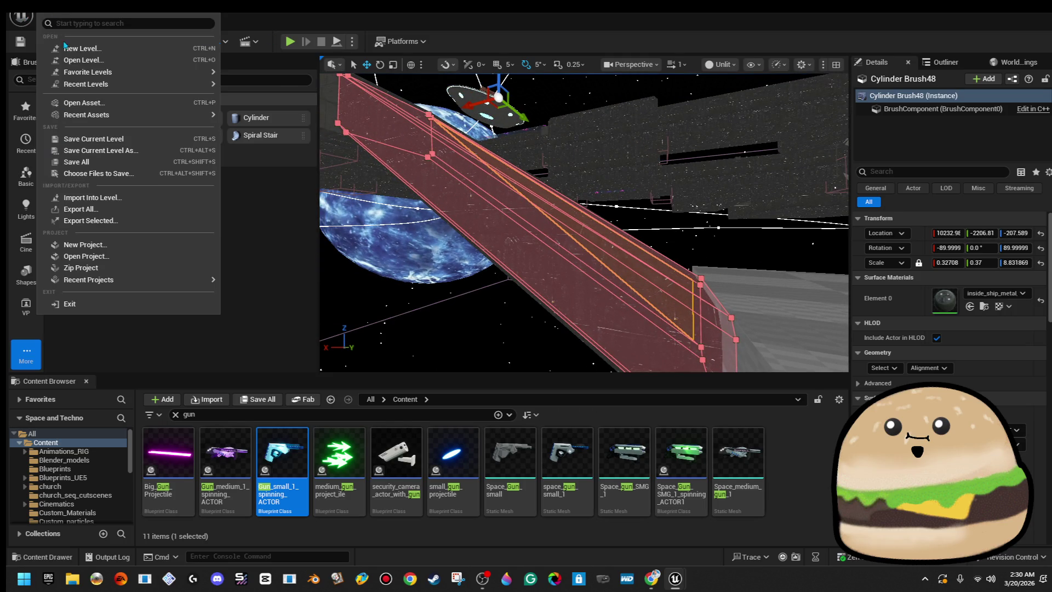
key(Escape)
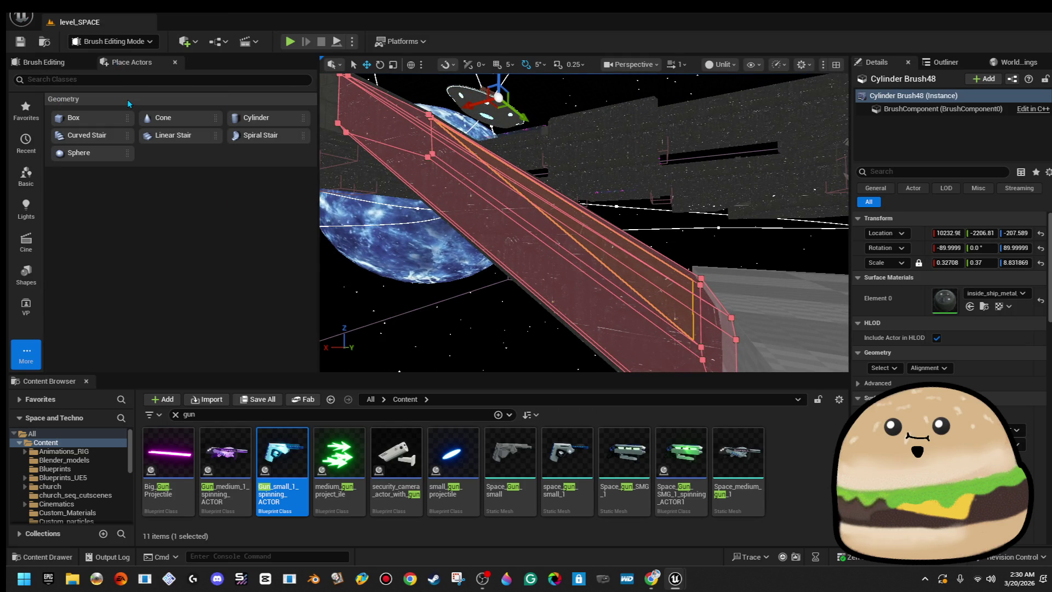
key(ctrl+x)
click(22, 16)
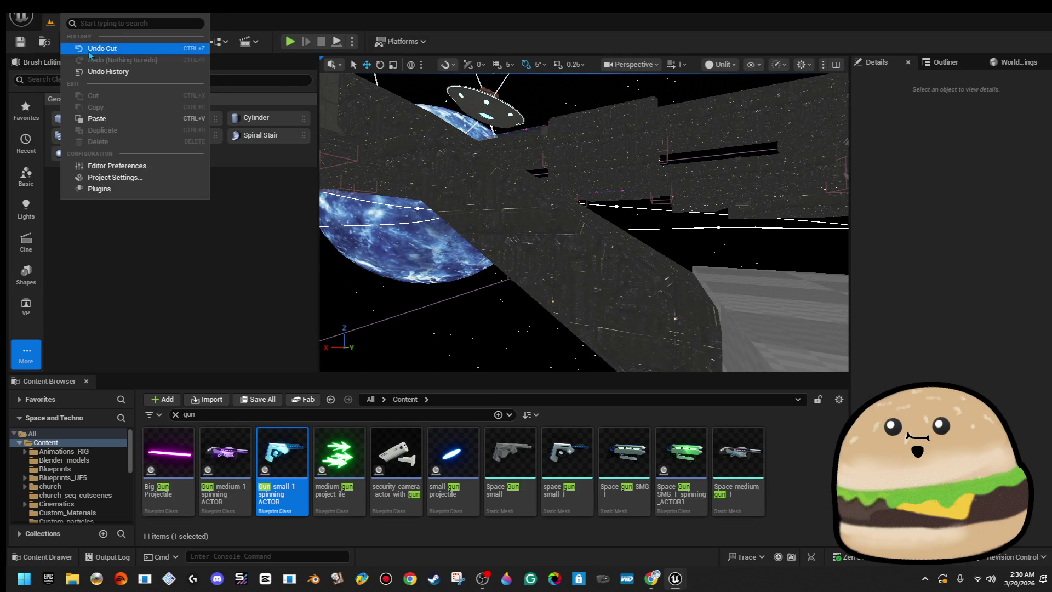
click(97, 119)
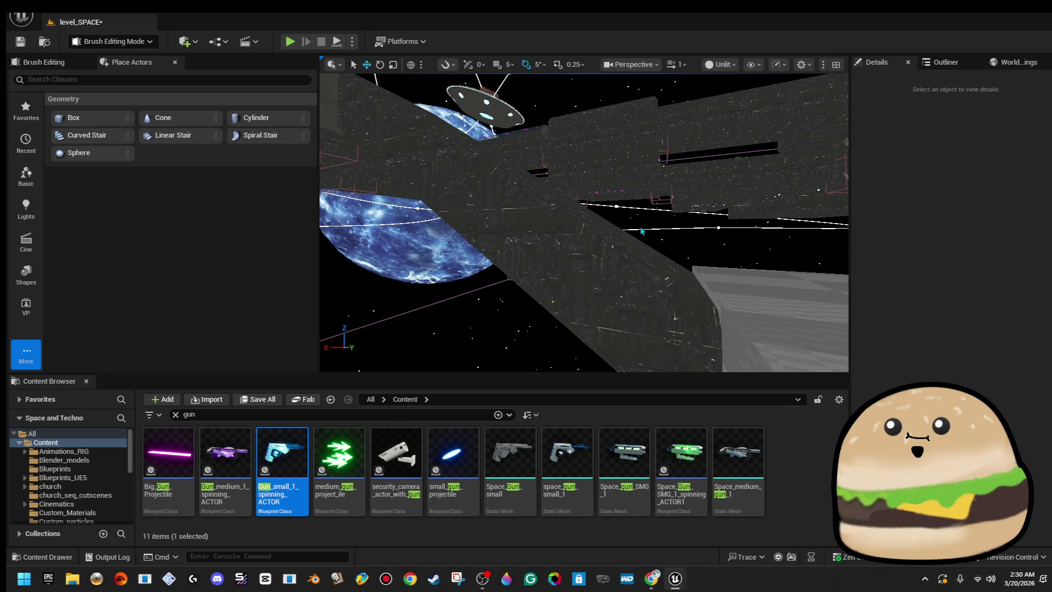
- Save level_SPACE, then add Box Brush111, a flattened box brush, in the corridor
mouse_move(631, 172)
mouse_down()
mouse_move(631, 271)
mouse_move(644, 277)
mouse_move(587, 210)
mouse_up()
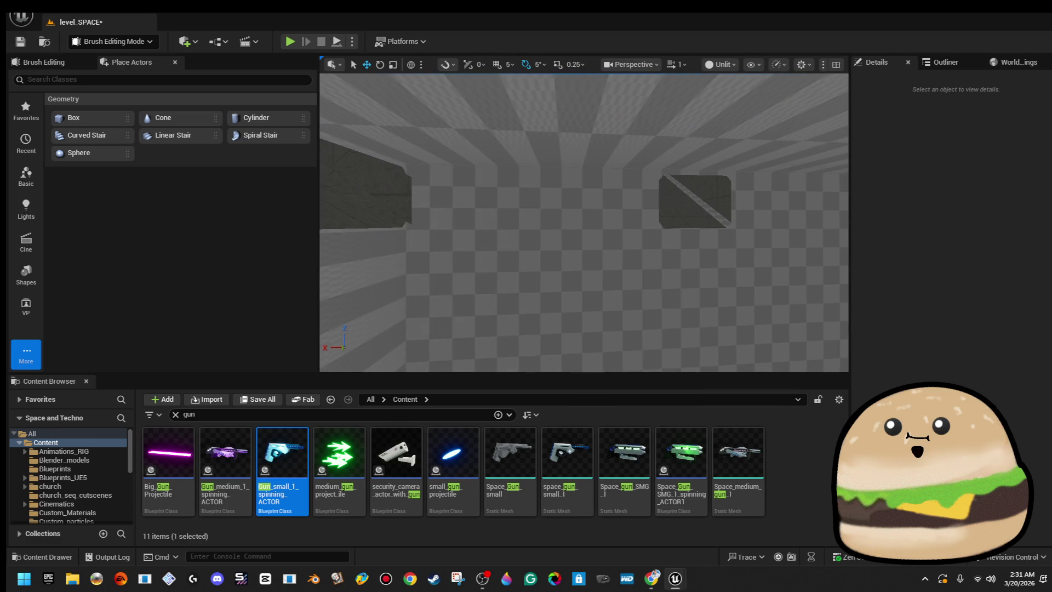
click(19, 44)
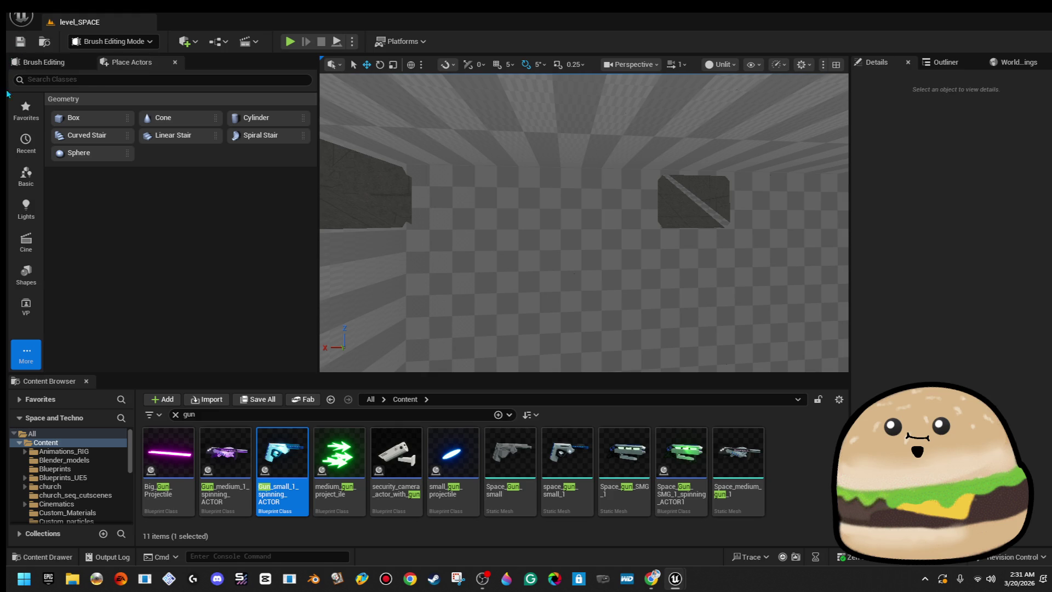
drag(383, 220, 521, 219)
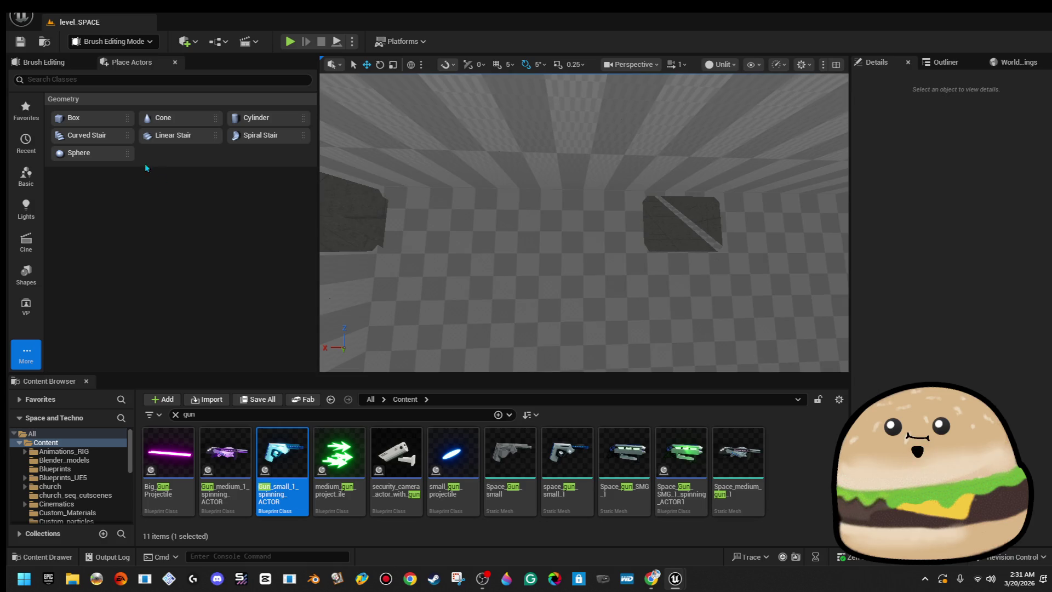
mouse_move(99, 115)
mouse_down()
mouse_move(510, 242)
mouse_move(586, 251)
mouse_move(569, 242)
mouse_up()
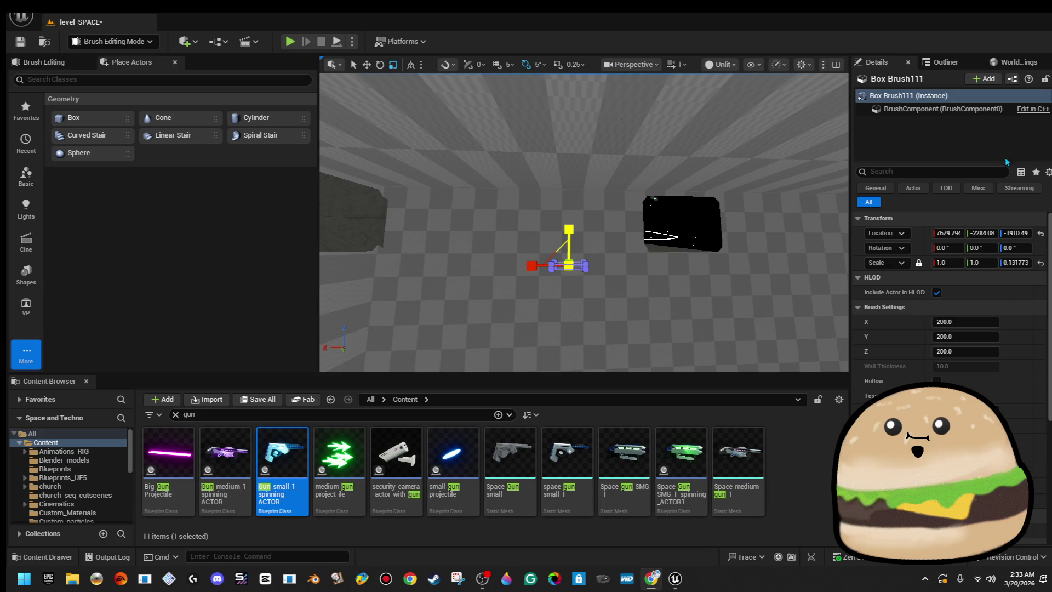
- Stretch Box Brush111 along Y into a long slab (scale about 11.8 × 2.88)
drag(613, 317, 613, 317)
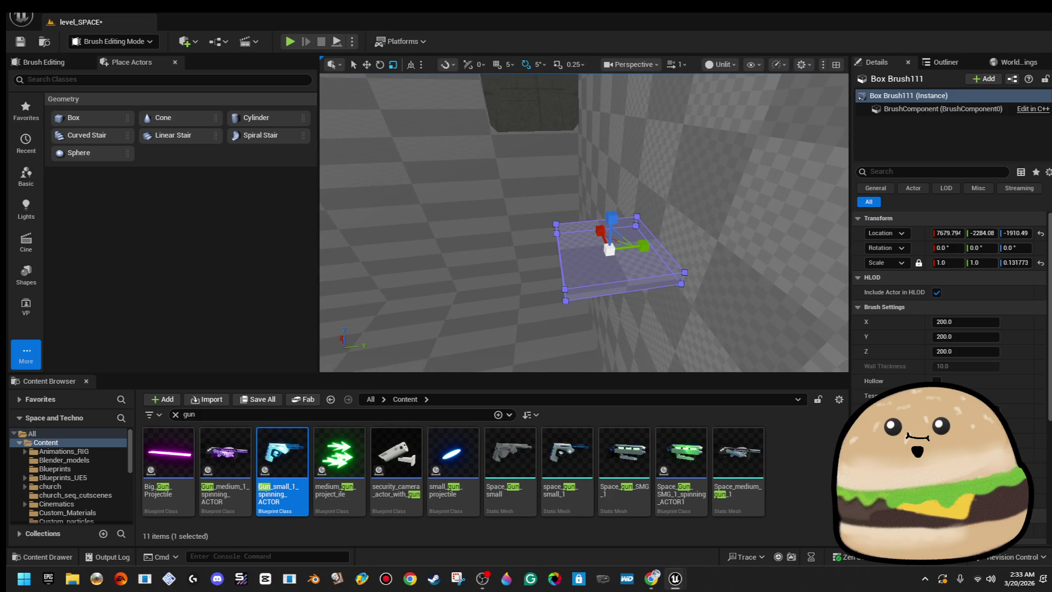
mouse_move(615, 212)
mouse_down()
mouse_move(553, 216)
mouse_move(418, 191)
mouse_up()
drag(615, 212, 615, 212)
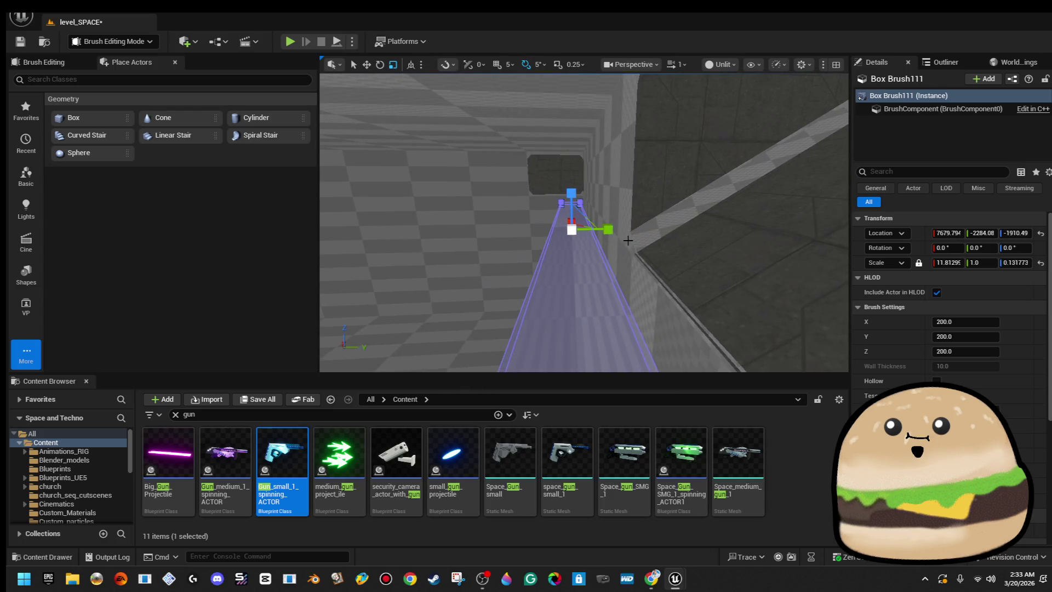
mouse_move(608, 229)
mouse_down()
mouse_move(641, 229)
mouse_move(551, 219)
mouse_up()
- Move the slab along Y, X and Z to 7787.674, -2428.48, -1843.00
key(w)
drag(619, 199, 512, 196)
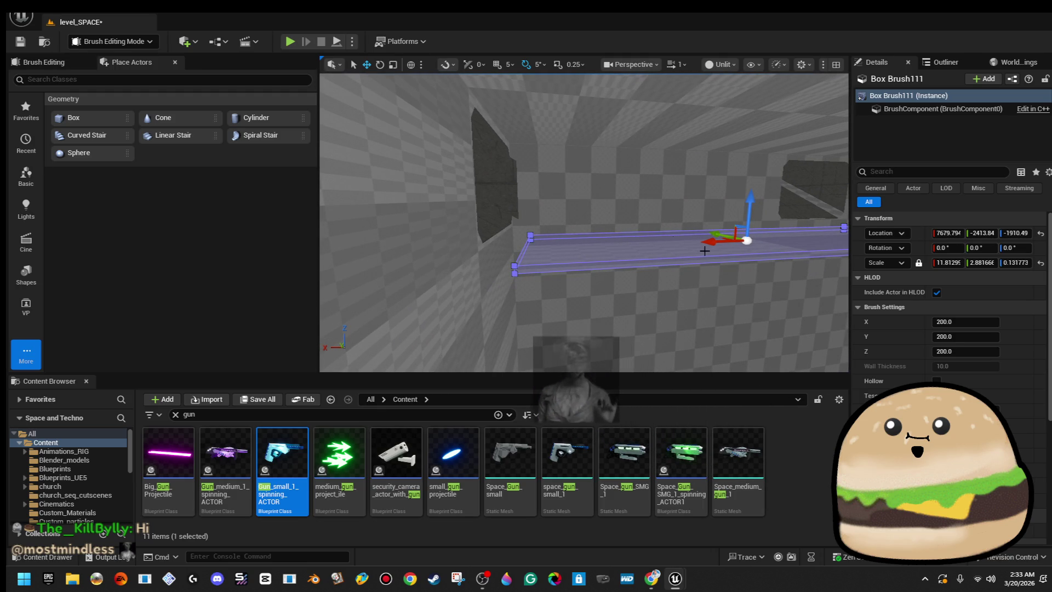
drag(716, 242, 695, 241)
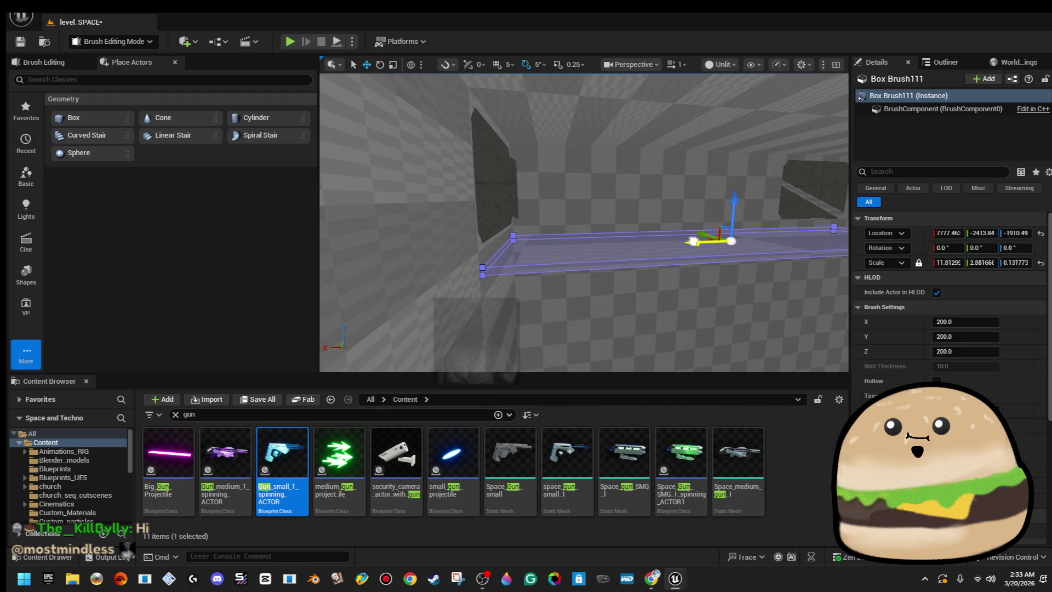
mouse_move(563, 246)
mouse_down()
mouse_move(545, 248)
mouse_move(556, 248)
mouse_up()
drag(511, 219, 508, 198)
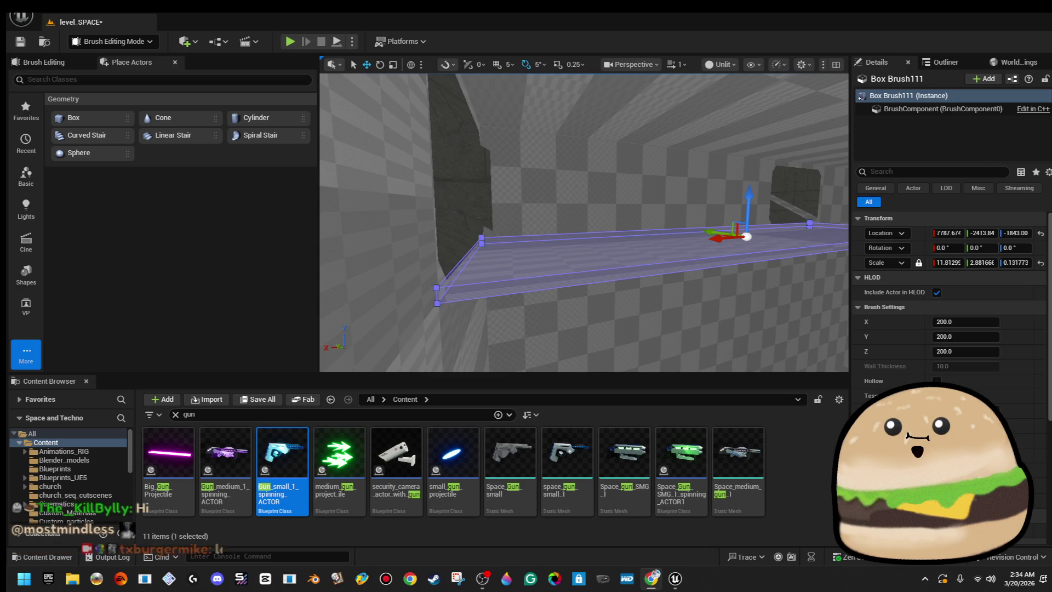
mouse_move(654, 296)
mouse_down()
mouse_move(734, 290)
mouse_move(715, 304)
mouse_move(740, 301)
mouse_up()
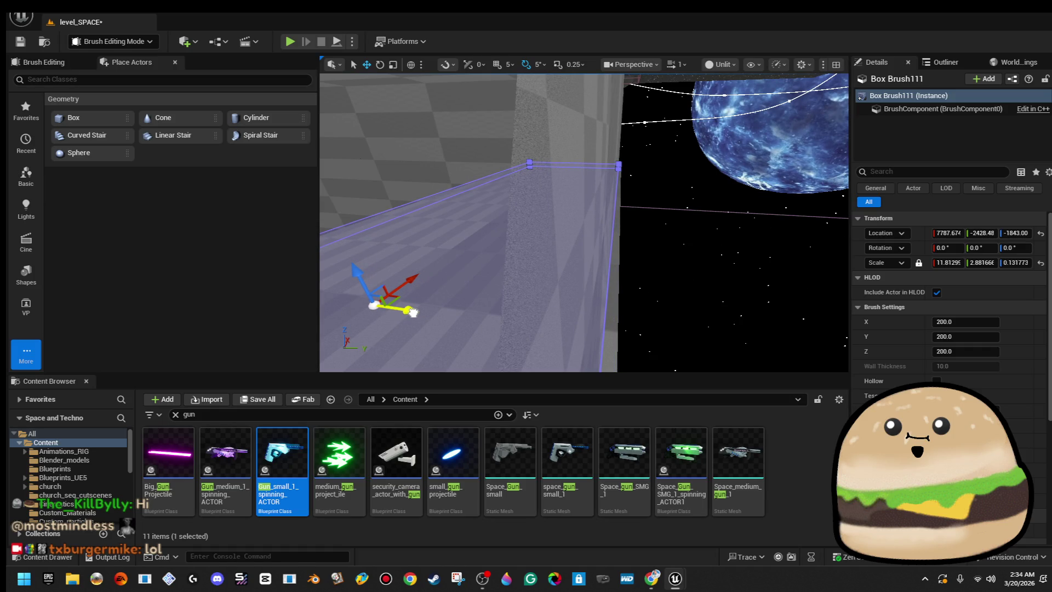
drag(740, 302, 511, 256)
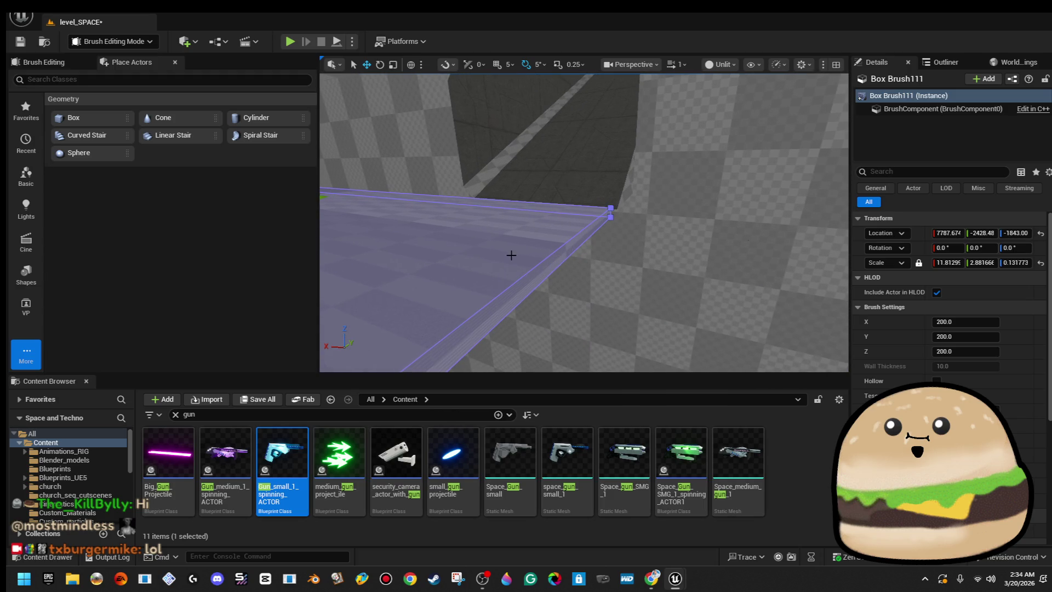
scroll(539, 254, down, 5)
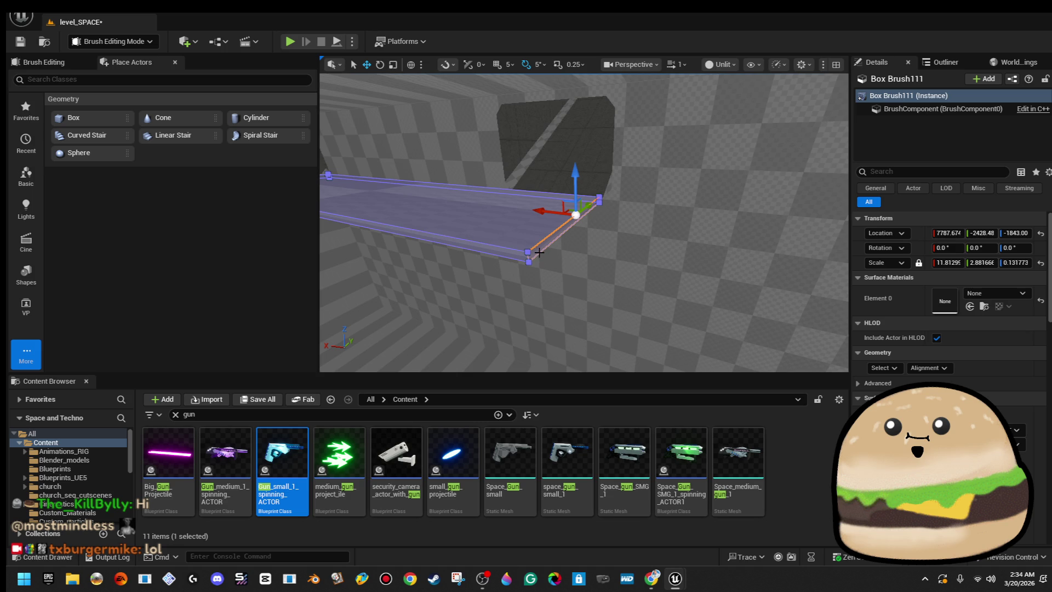
drag(539, 253, 527, 250)
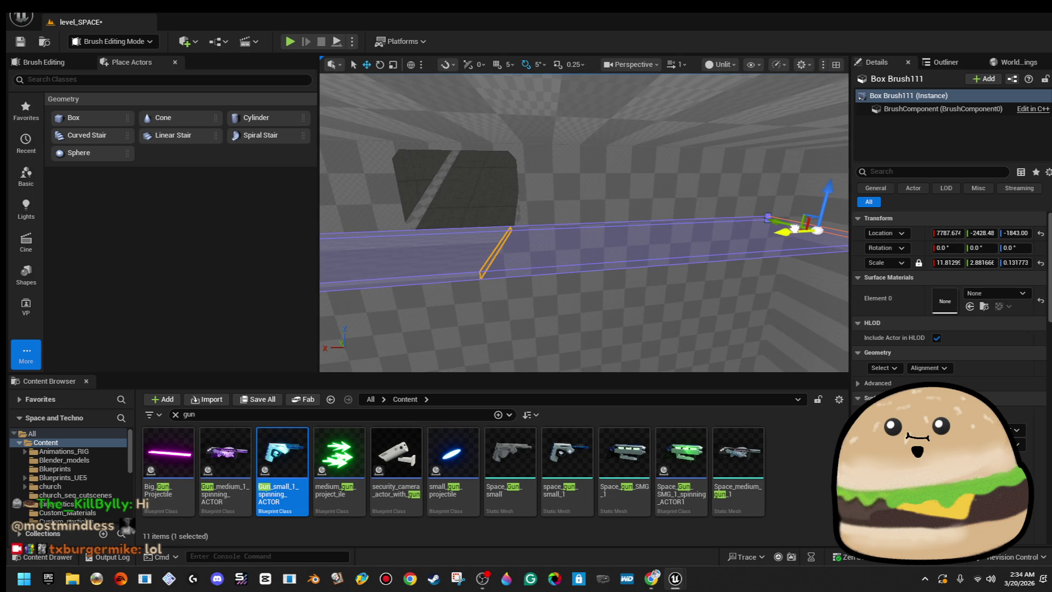
mouse_move(527, 250)
mouse_down()
mouse_move(516, 241)
mouse_move(605, 240)
mouse_move(536, 248)
mouse_move(545, 251)
mouse_move(552, 225)
mouse_up()
key(Escape)
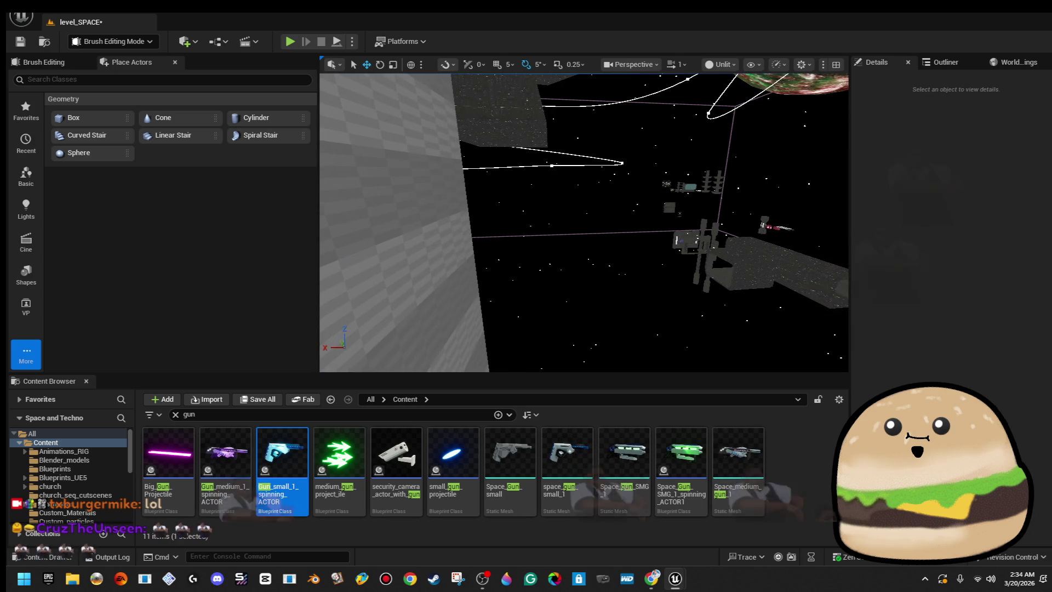
key(w)
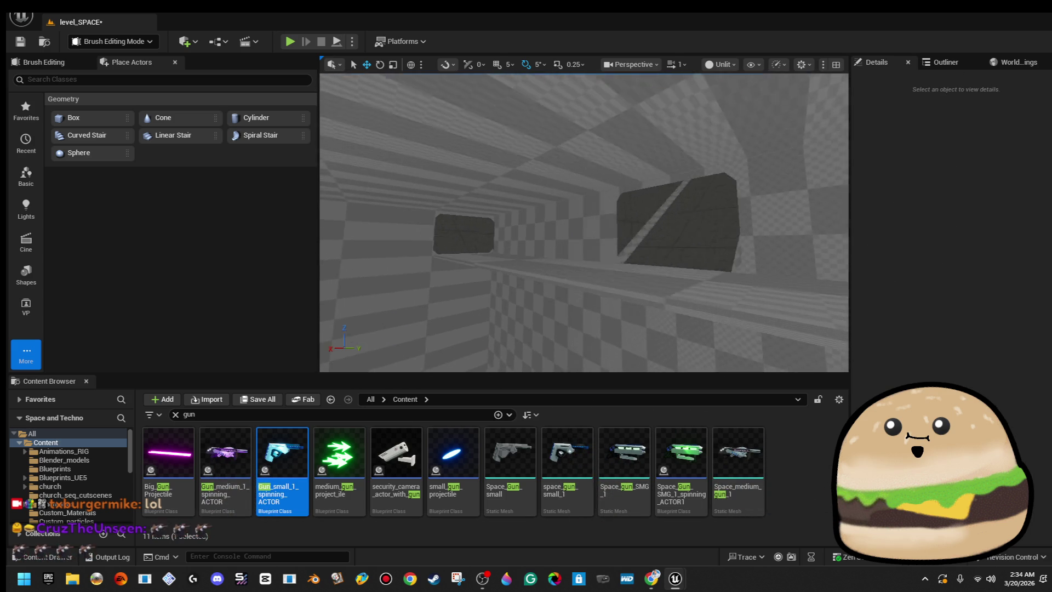
key(w)
key(w)
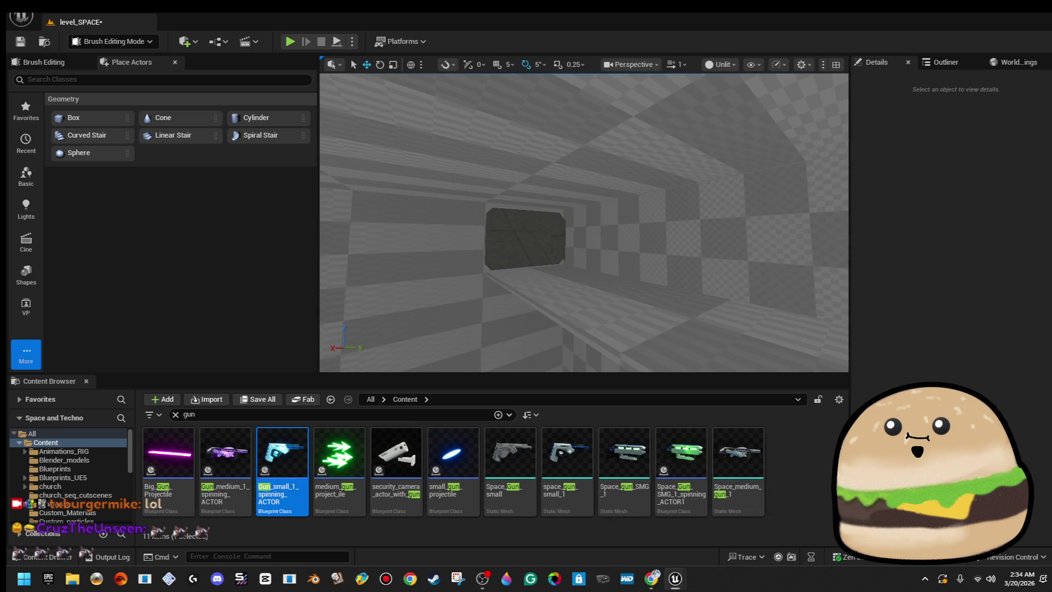
key(w)
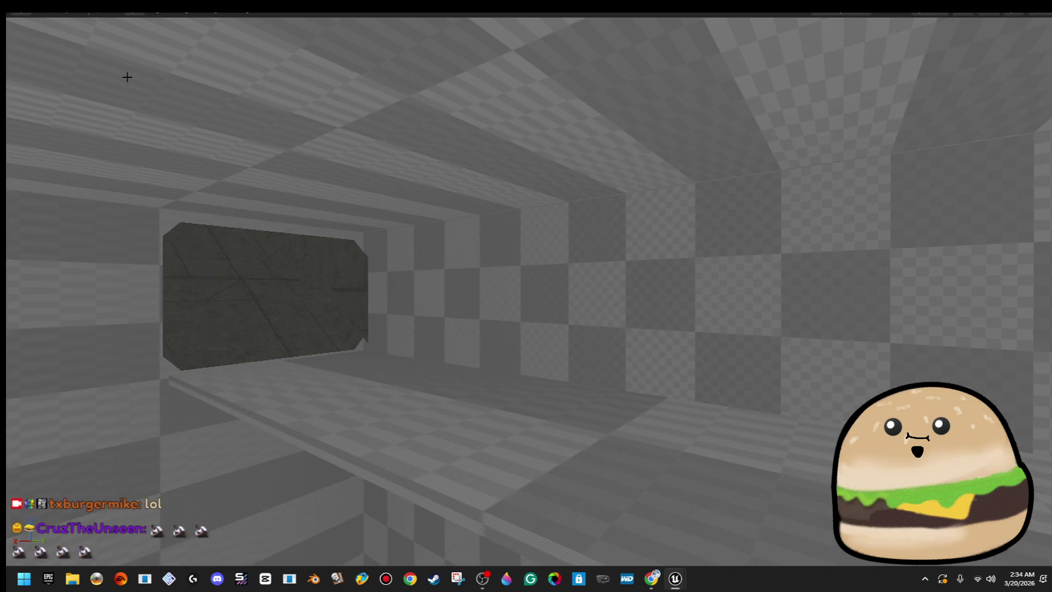
key(w)
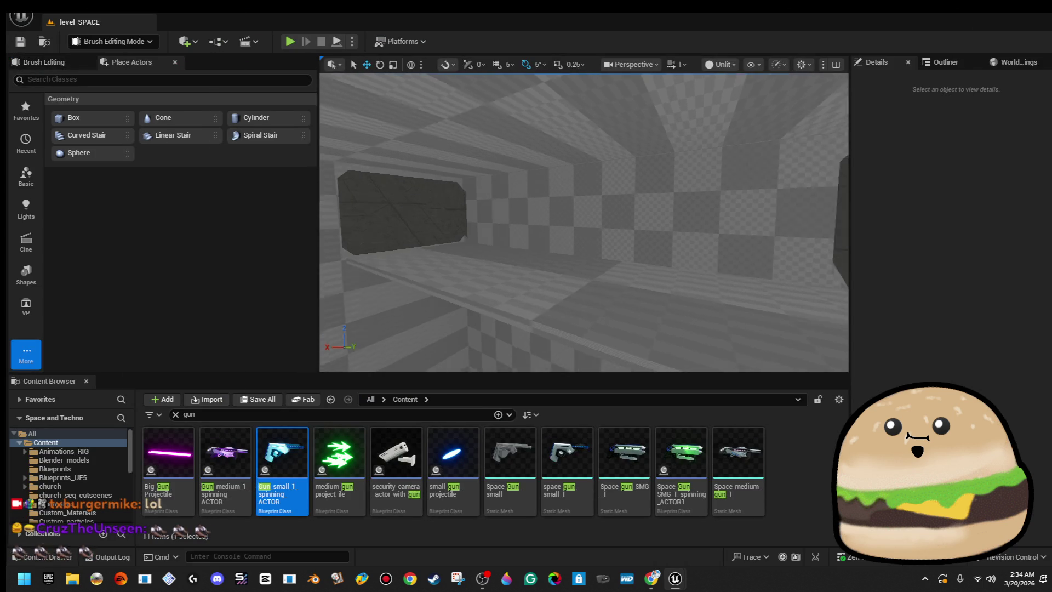
key(F11)
key(s)
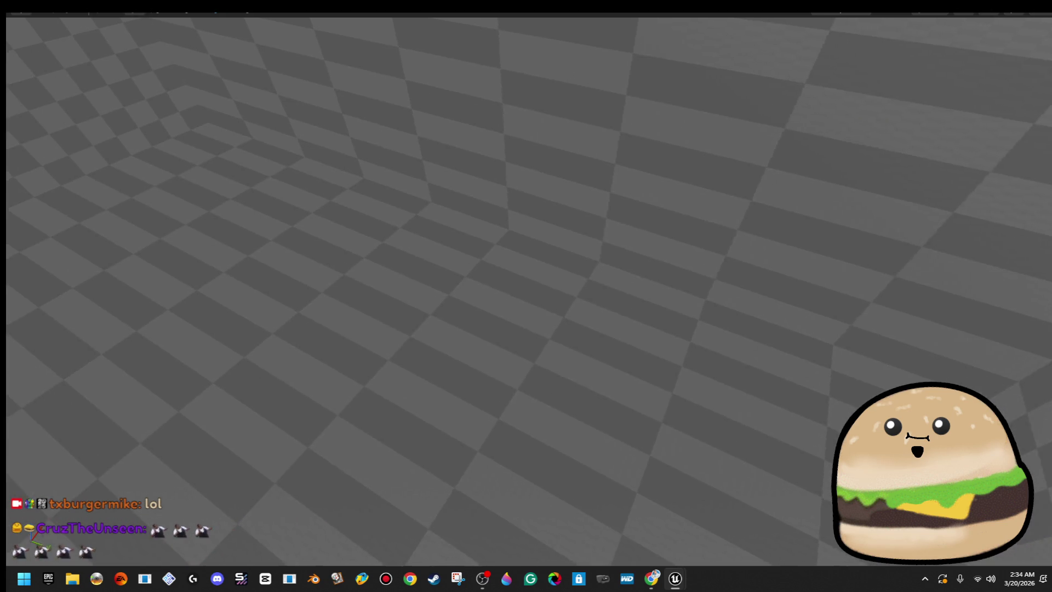
key(w)
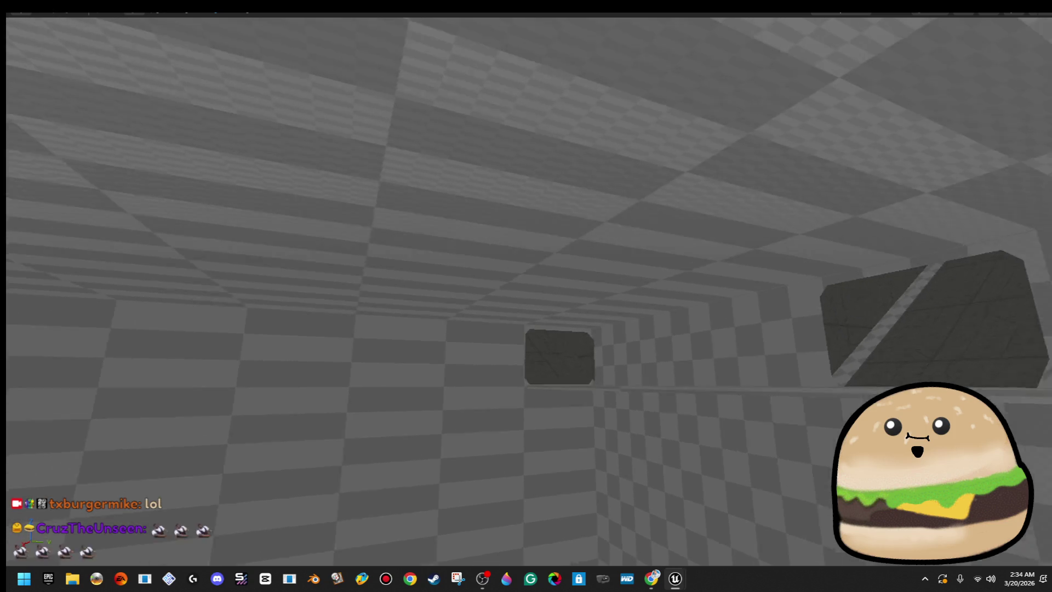
key(s)
key(F11)
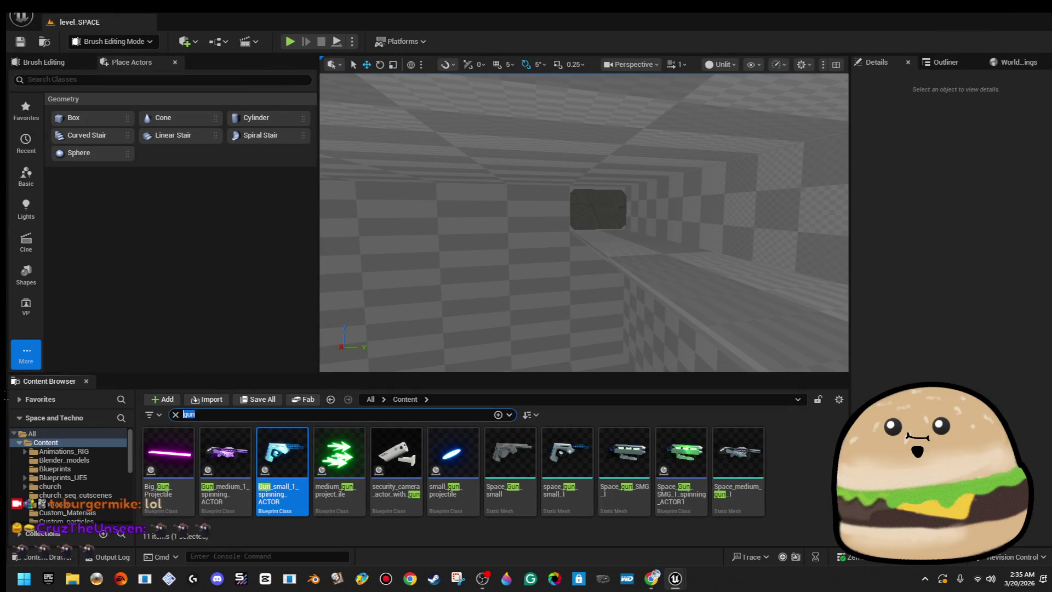
- Place Stairs_redmade_ue5 from a 'stairs' search and rotate it -90° on Z
text(stairs)
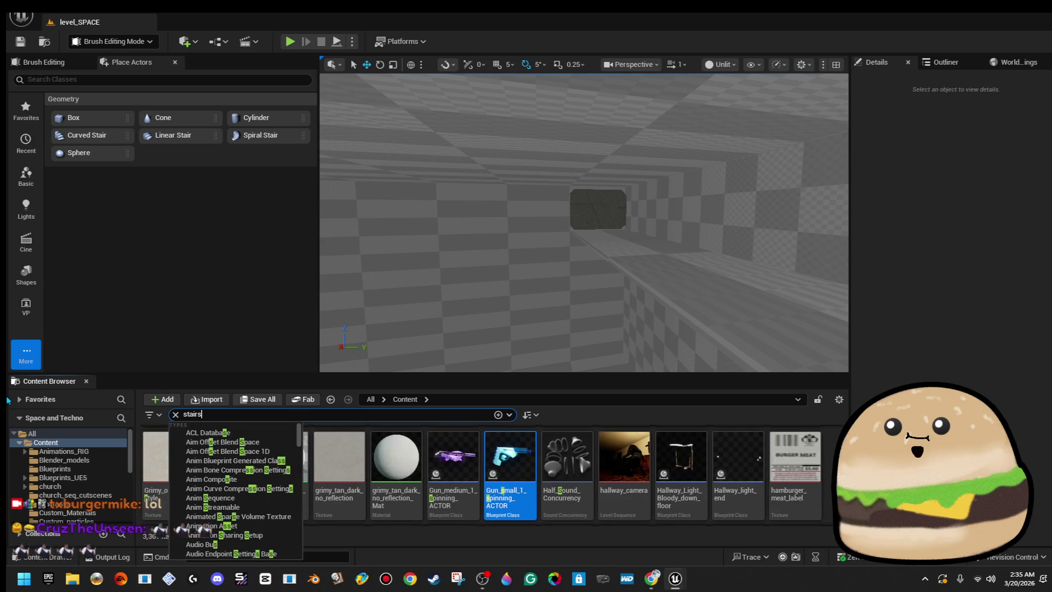
key(Return)
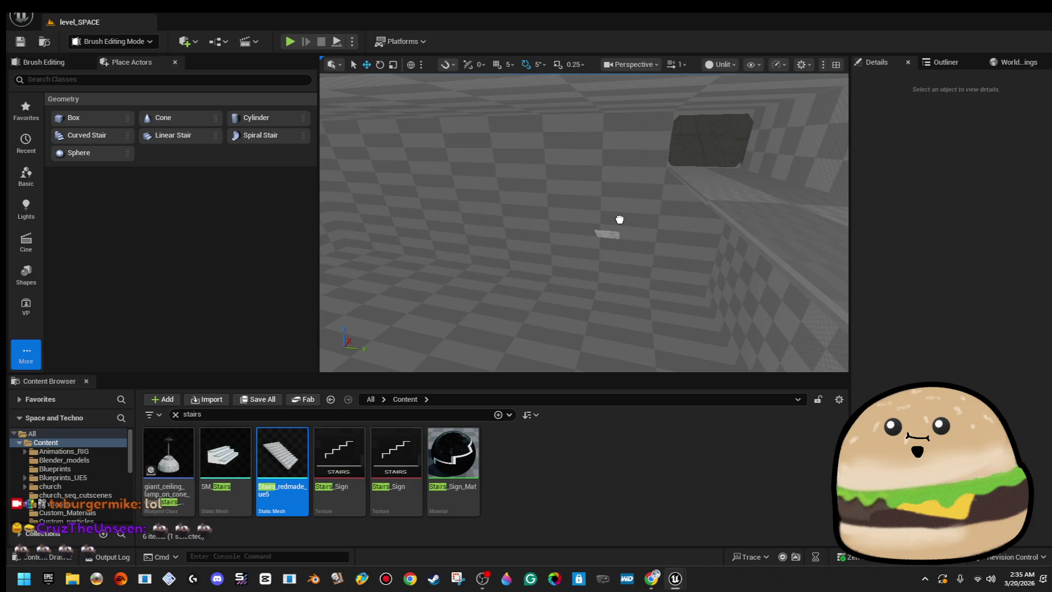
drag(620, 220, 619, 220)
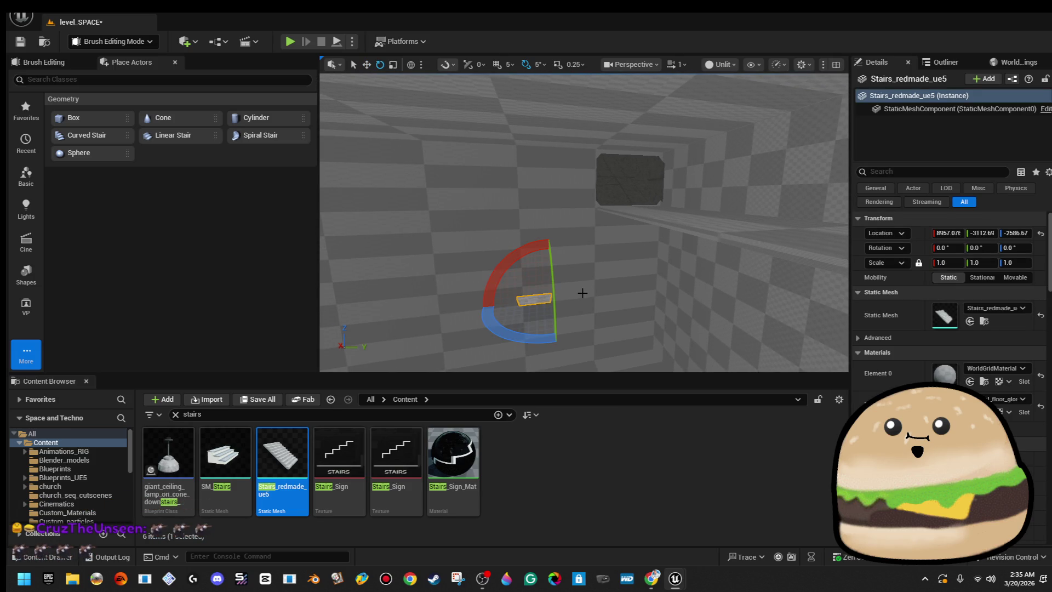
drag(493, 343, 527, 343)
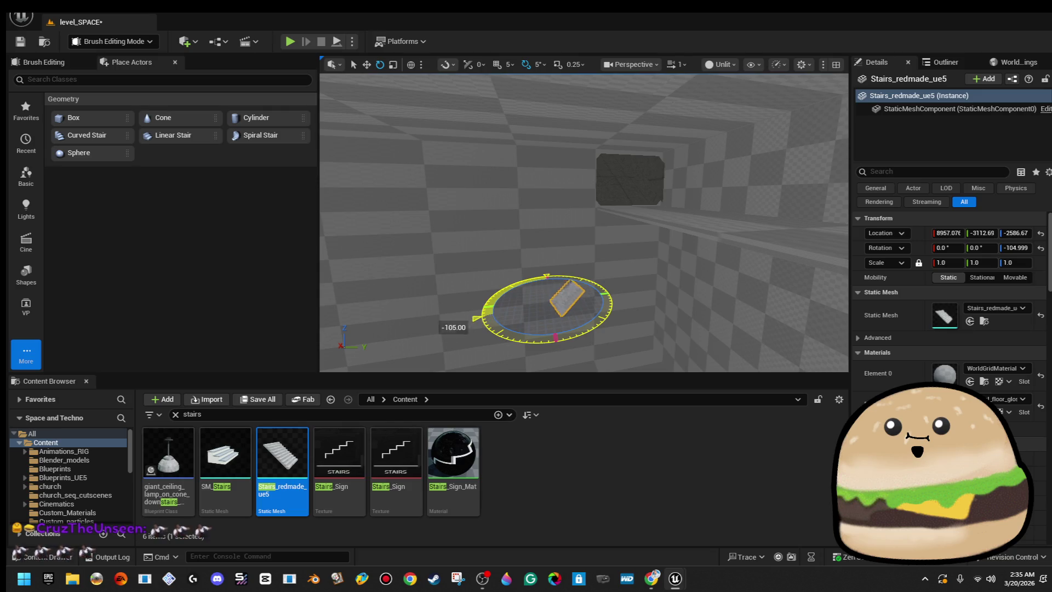
drag(516, 333, 516, 333)
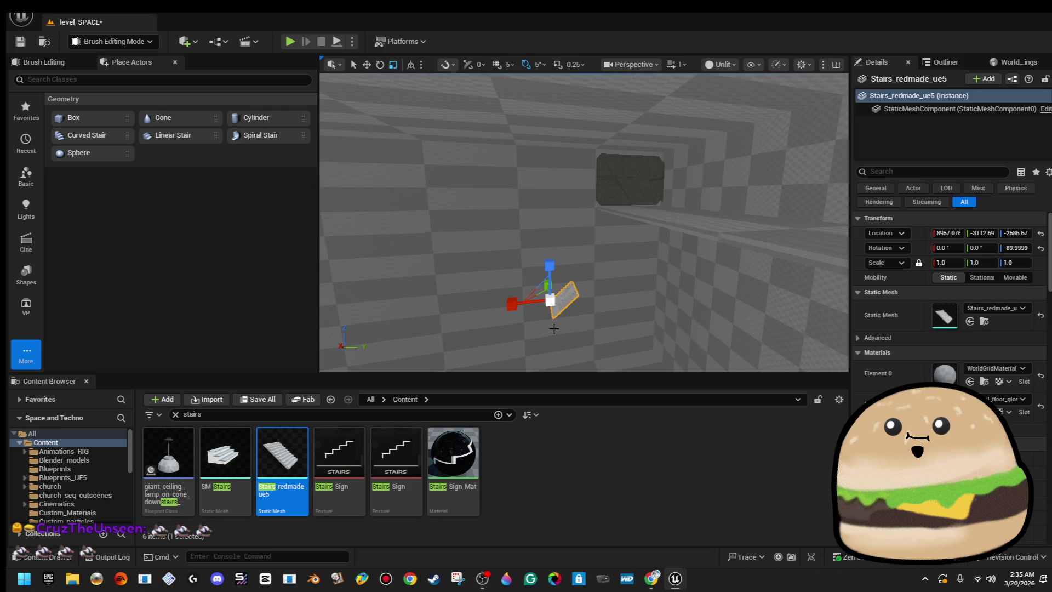
- Scale the staircase evenly to about 3.57 and survey it around the room
drag(544, 299, 567, 357)
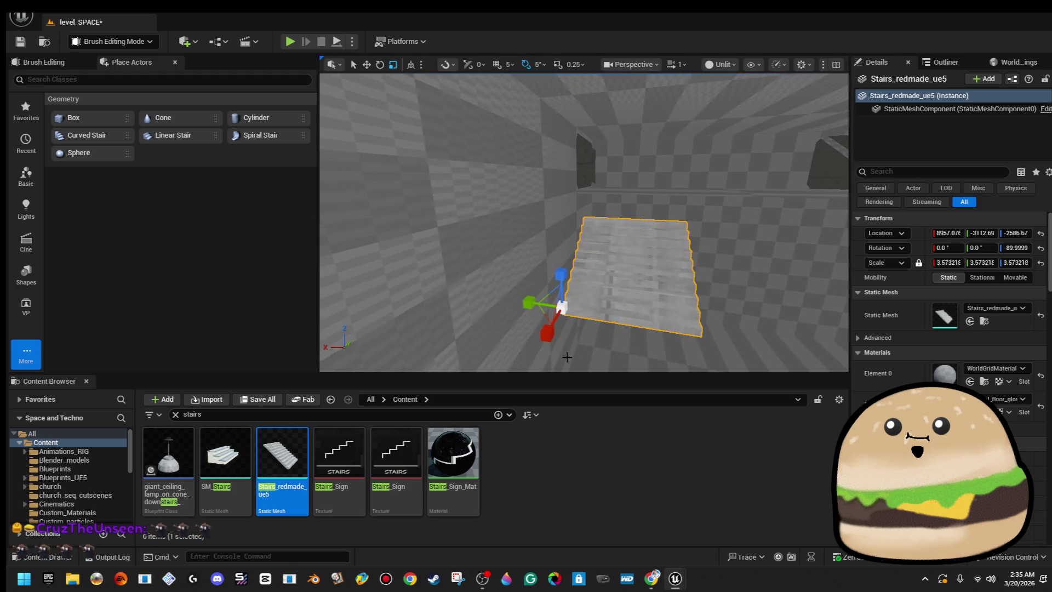
mouse_move(528, 302)
mouse_down()
mouse_move(578, 332)
mouse_move(575, 316)
mouse_move(532, 324)
mouse_up()
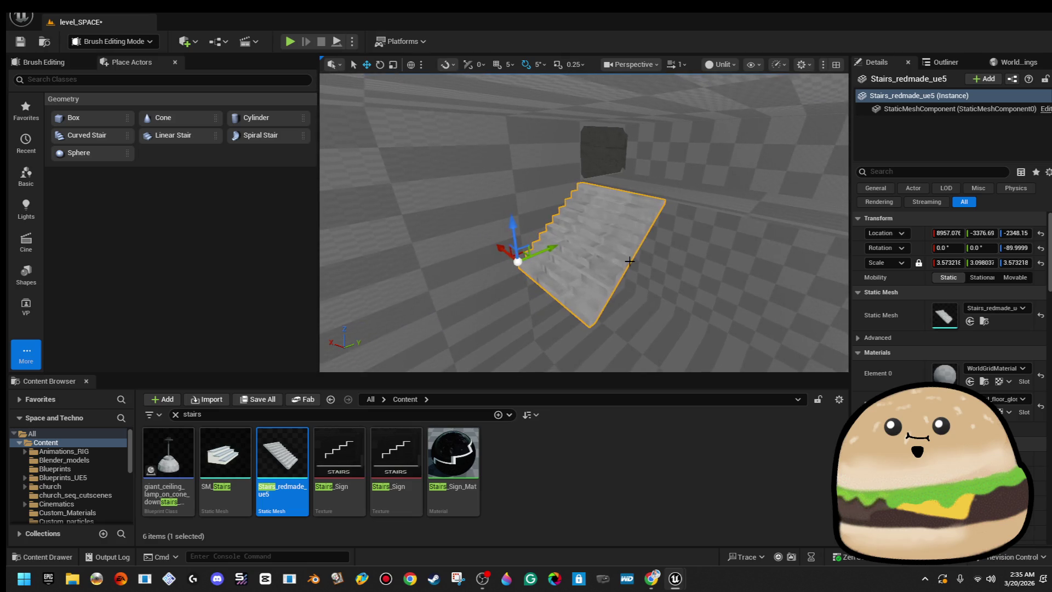
key(s)
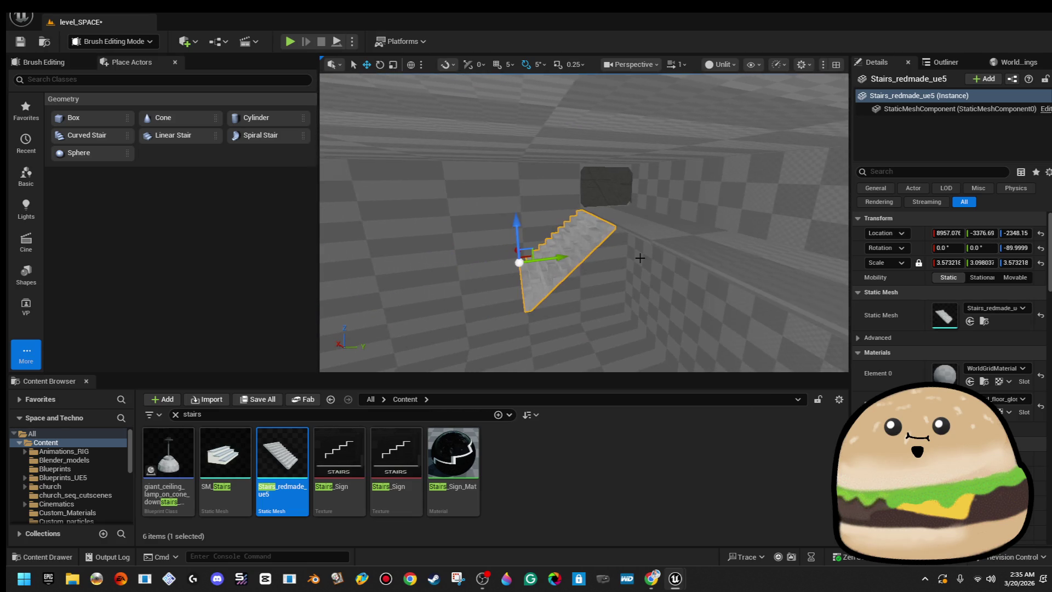
key(d)
key(w)
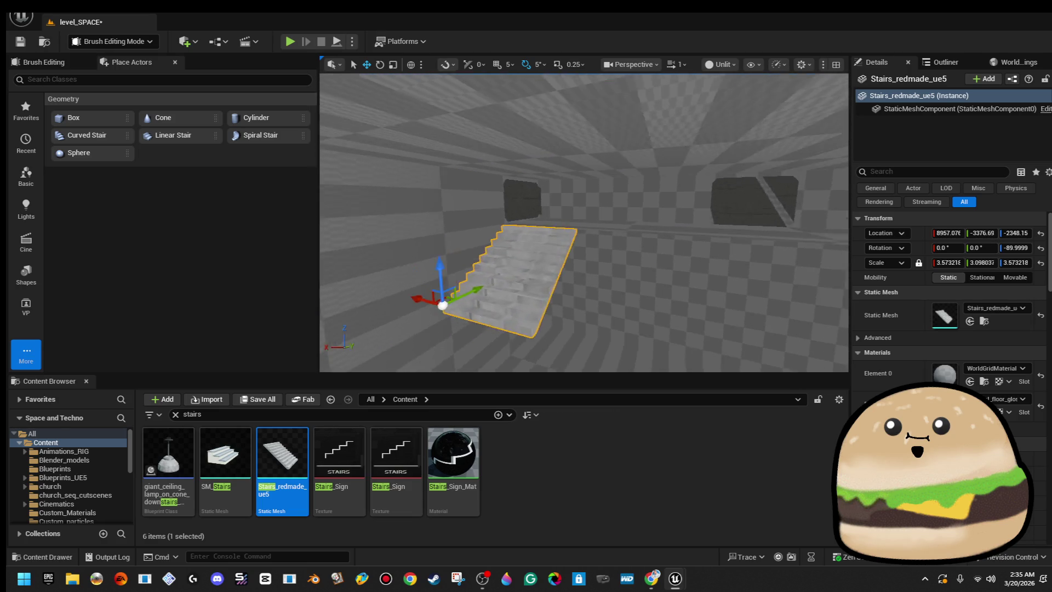
key(w)
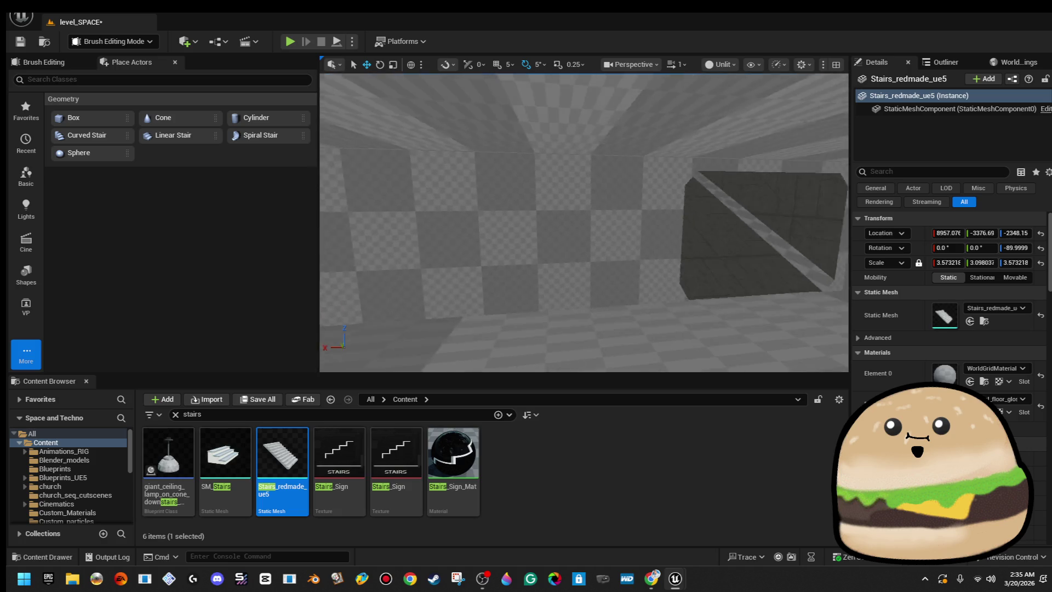
key(s)
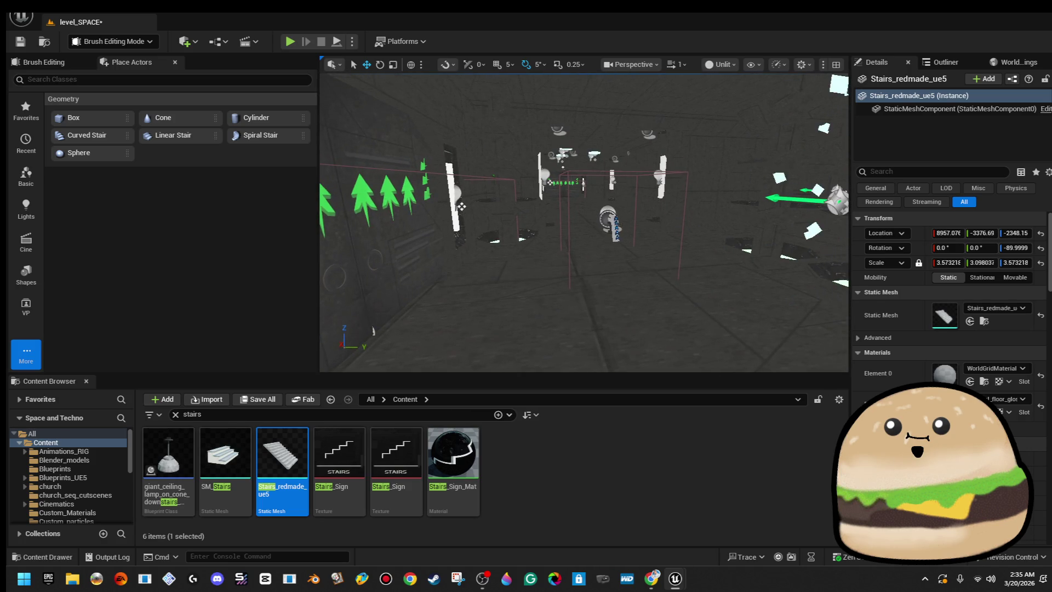
click(607, 219)
key(w)
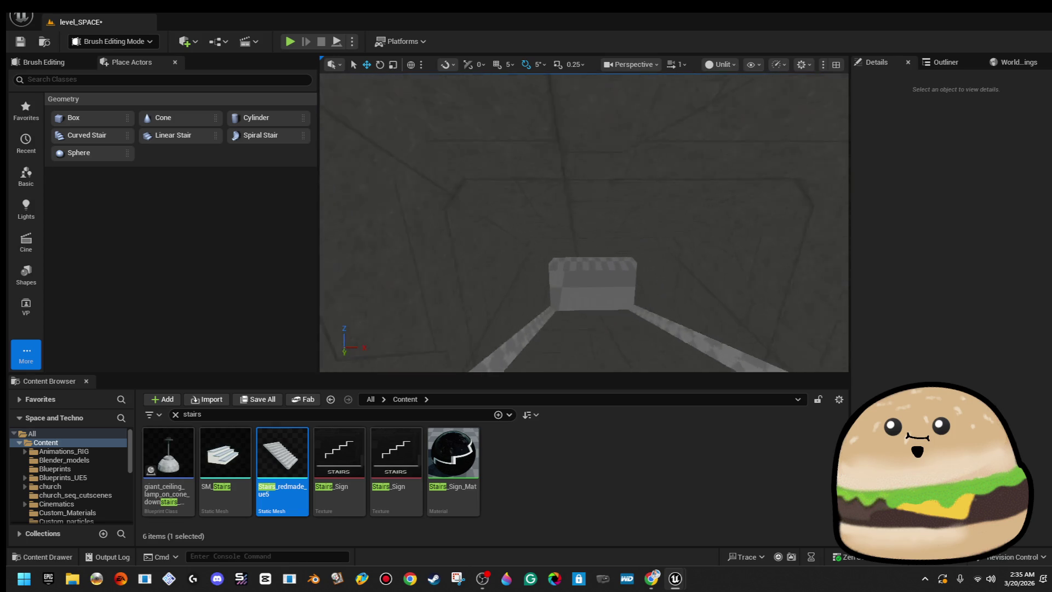
key(w)
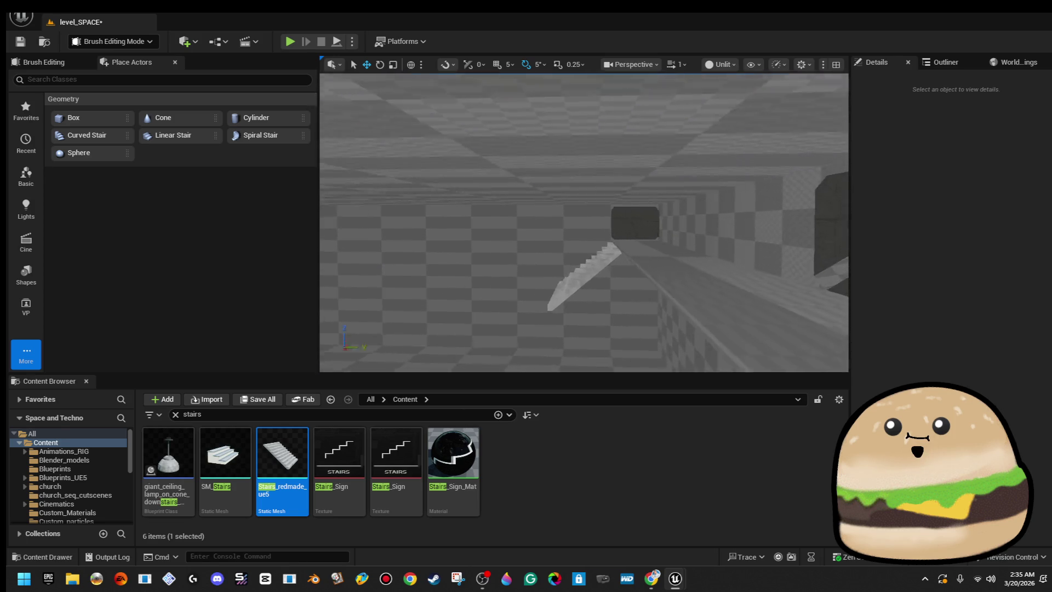
key(w)
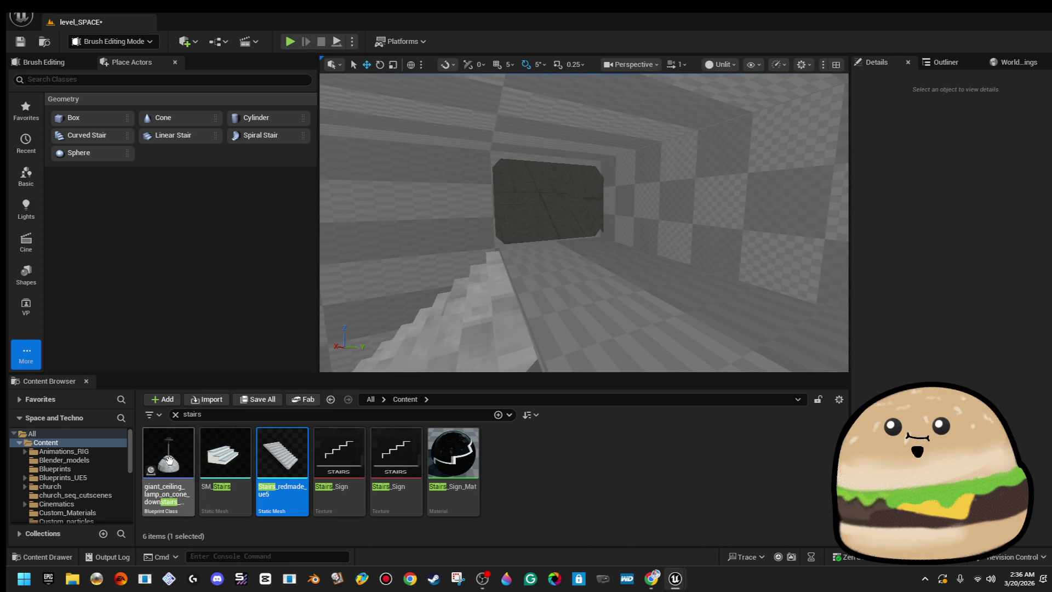
- Search 'gun' and select the Gun_small_1_spinning_ACTOR in the room
click(250, 409)
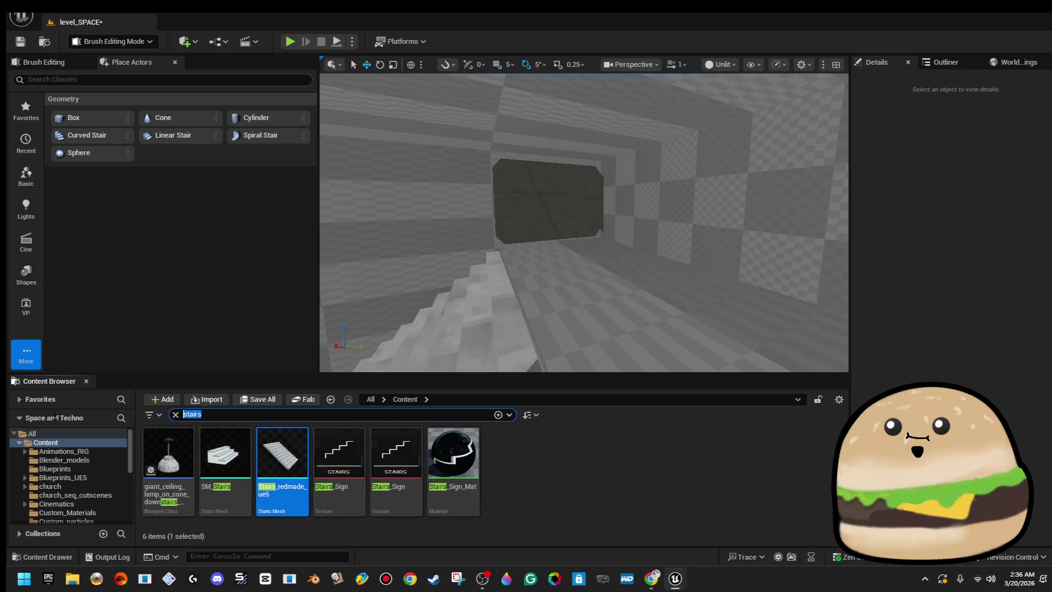
text(gun)
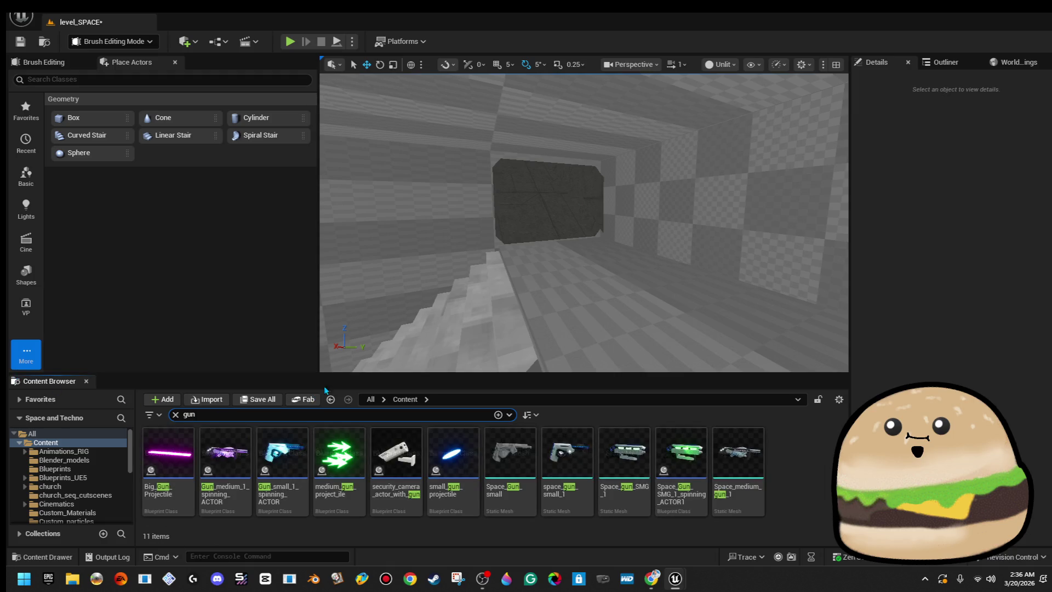
drag(537, 351, 554, 351)
click(285, 442)
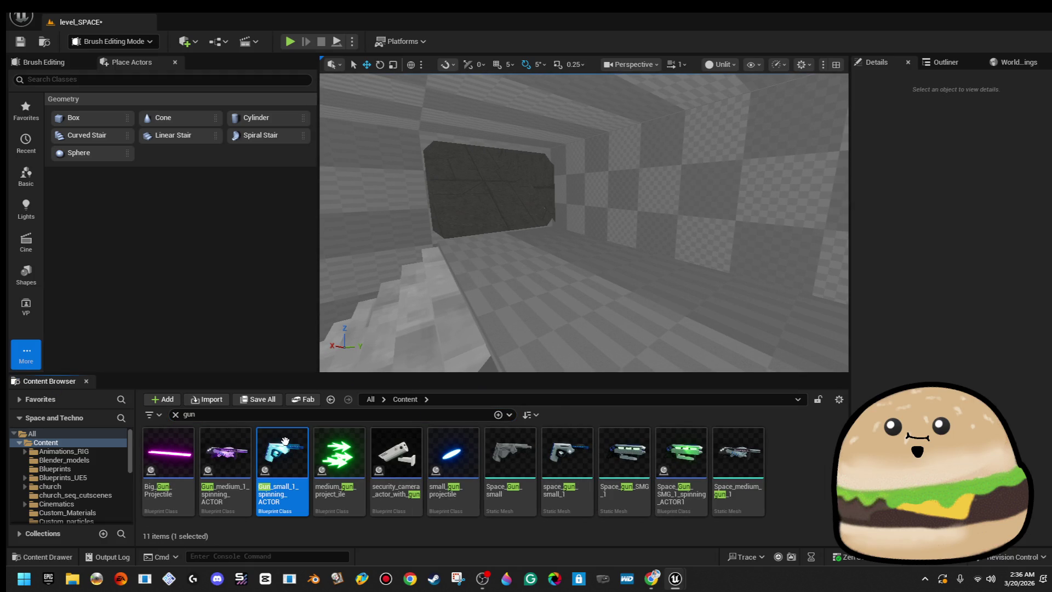
click(573, 243)
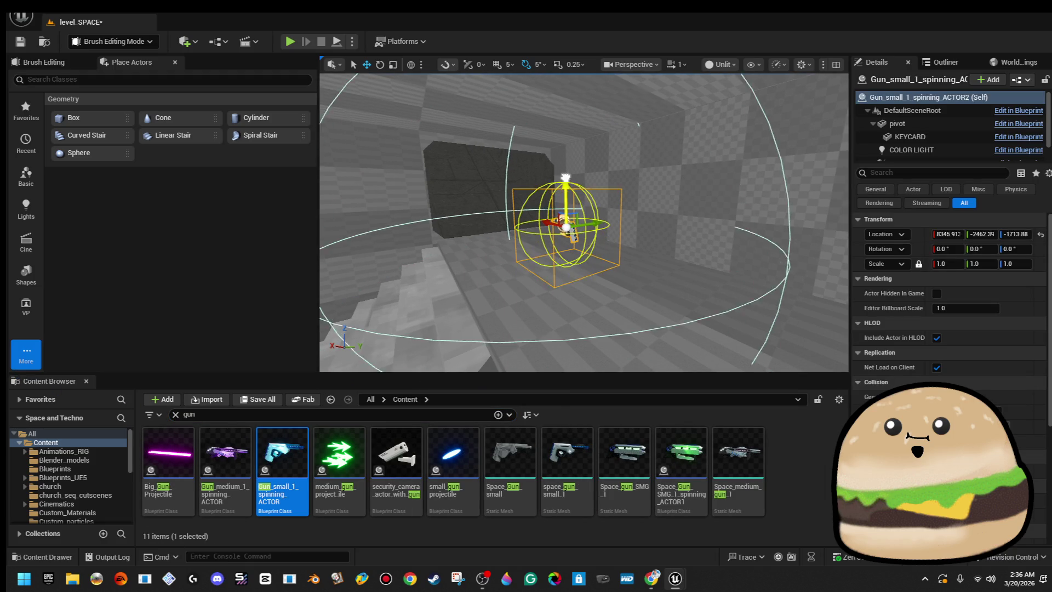
- Play from the floor platform, walk to pick up the floating gun, then stop
right_click(666, 321)
click(787, 551)
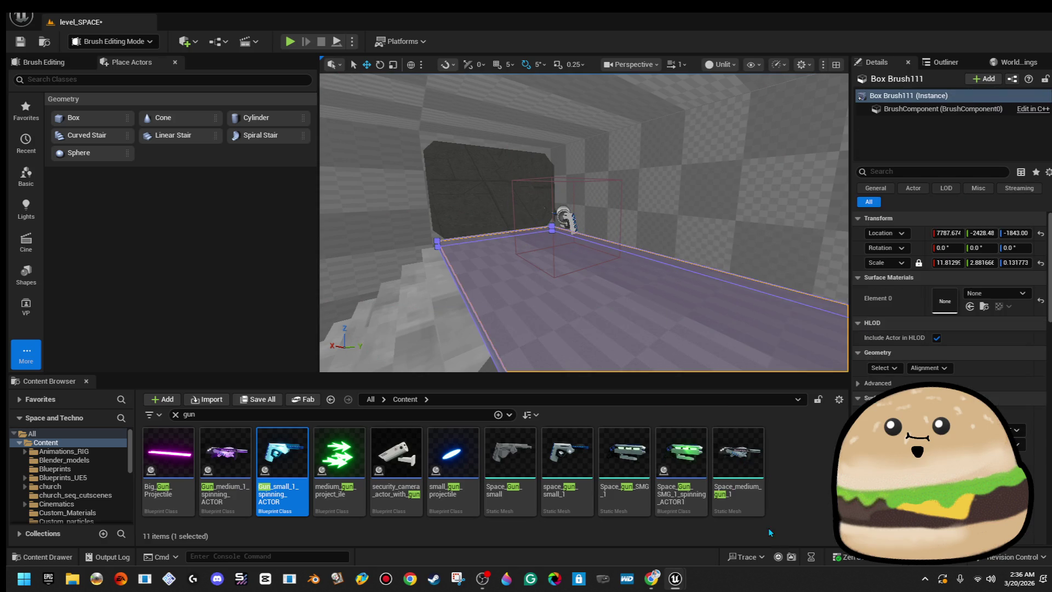
key(w)
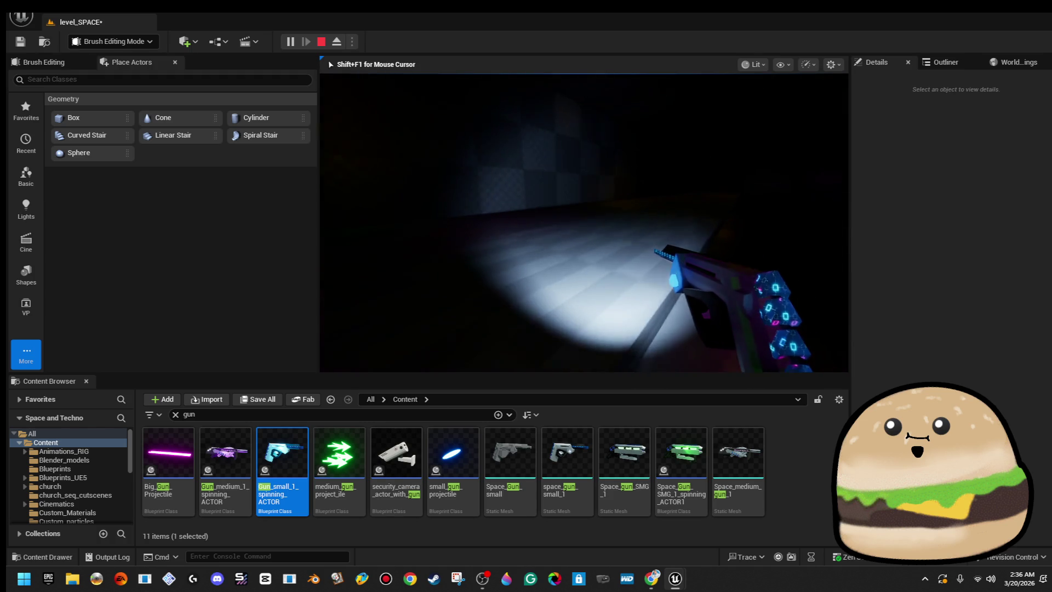
key(Escape)
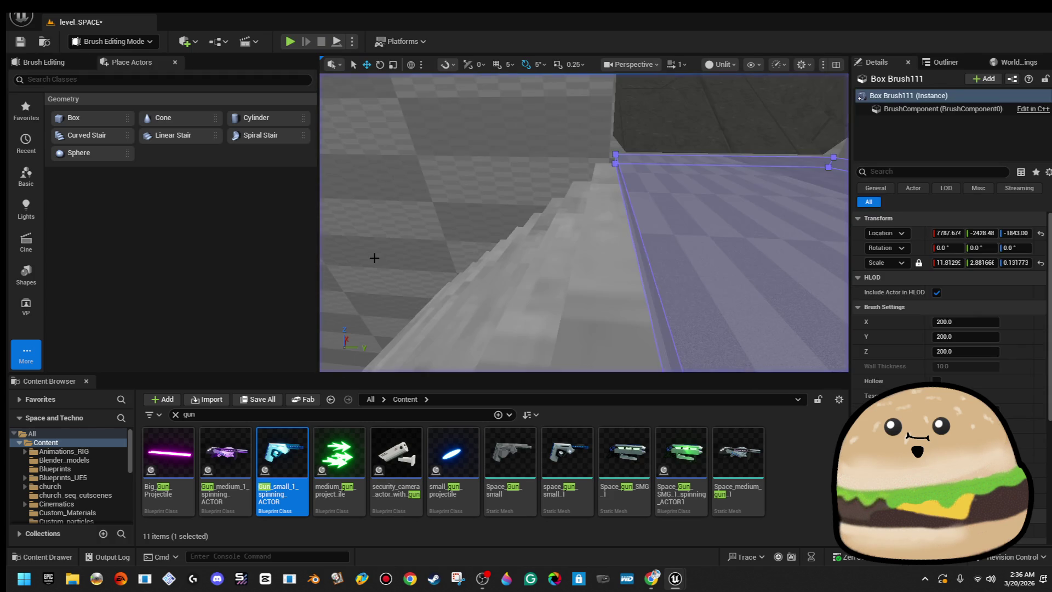
- Focus on the staircase (X scale 3.593681) and open the floor platform's context menu
click(588, 255)
key(f)
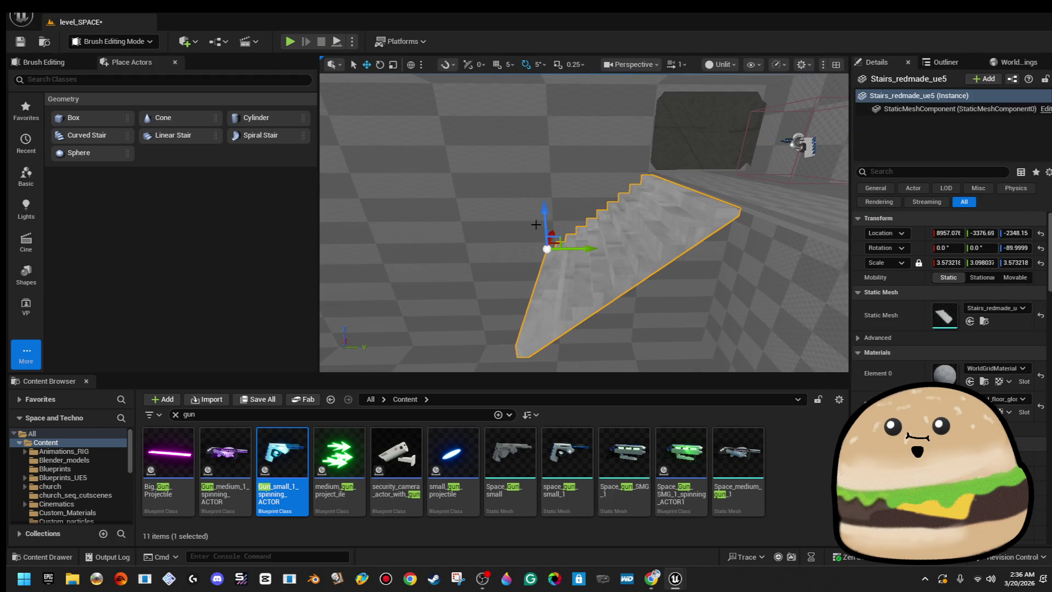
drag(552, 211, 539, 252)
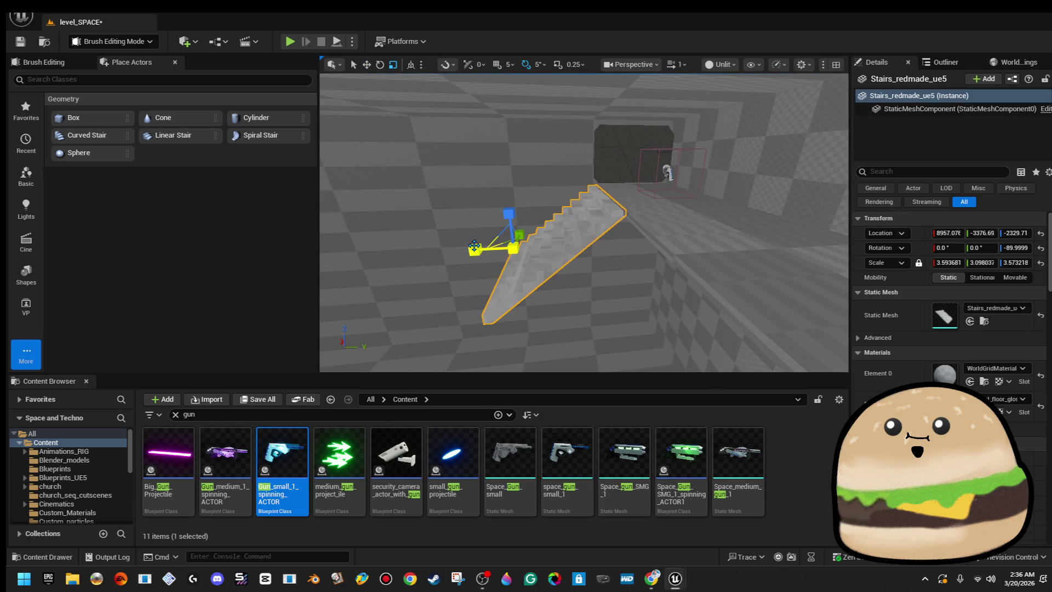
mouse_move(565, 241)
mouse_down()
mouse_move(553, 241)
mouse_move(562, 249)
mouse_move(547, 230)
mouse_move(613, 270)
mouse_up()
right_click(614, 270)
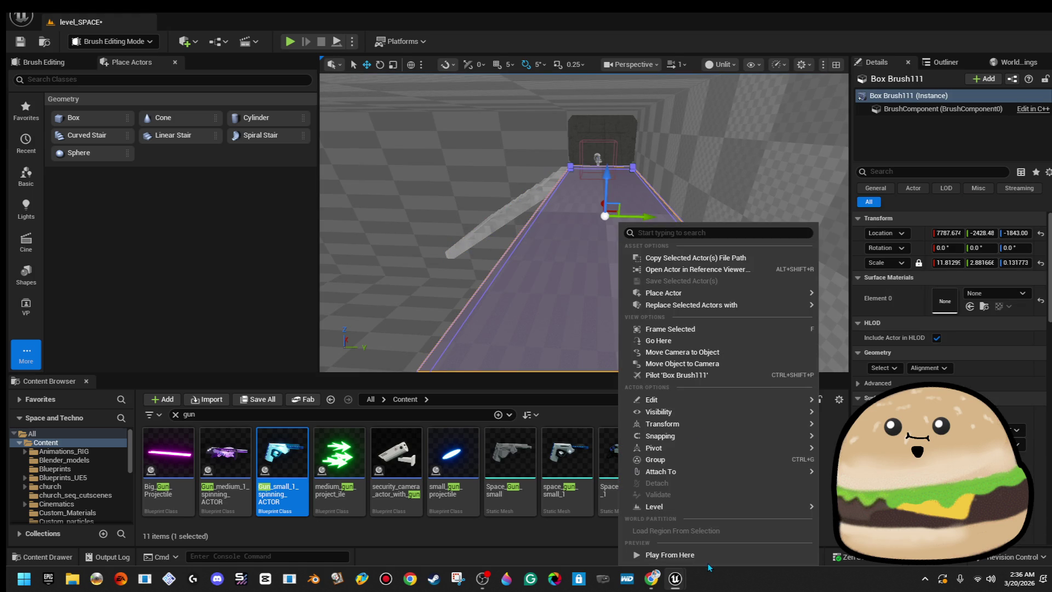
- Play-test from Box Brush111, climbing the stairs and walking along the ledge into the corridor
click(713, 538)
key(alt+p)
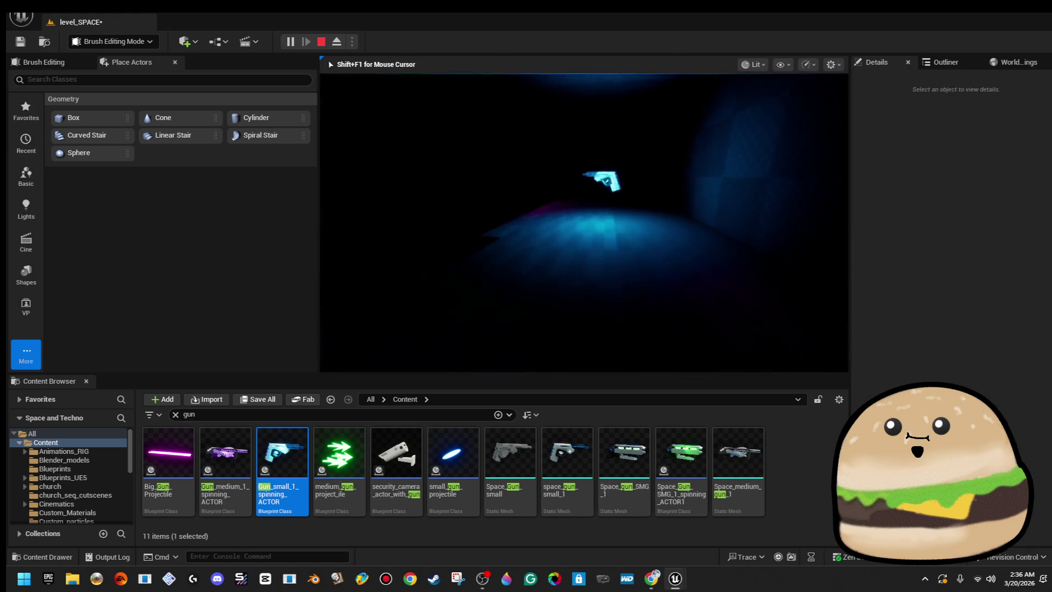
key(w)
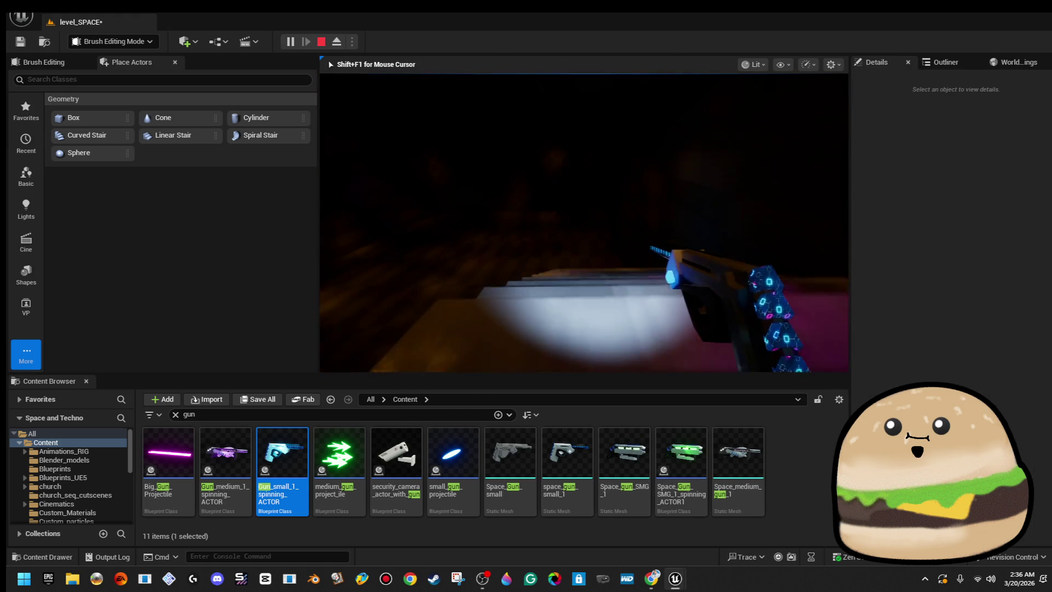
key(w)
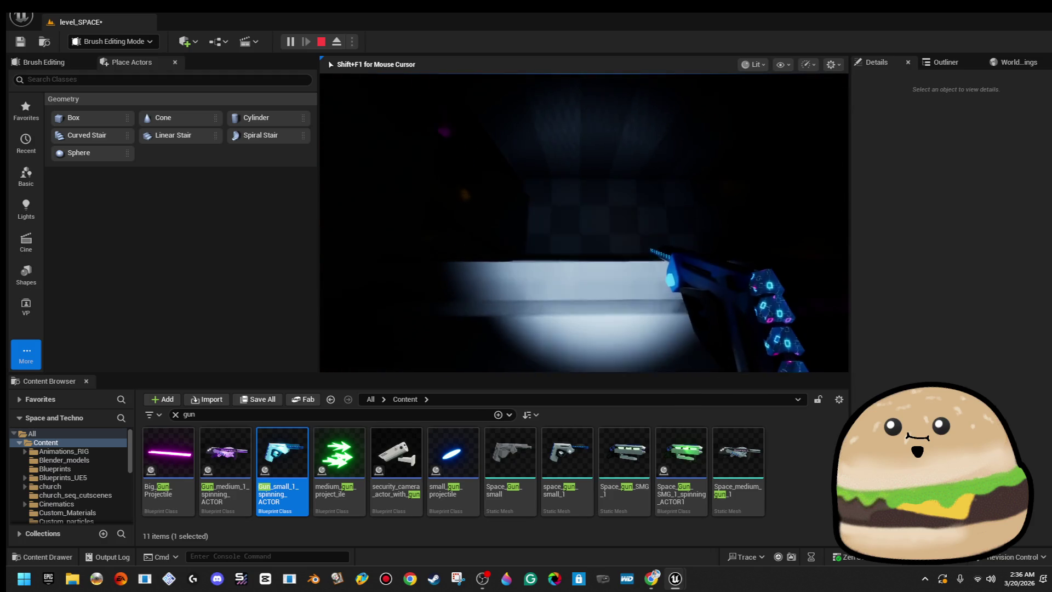
key(w)
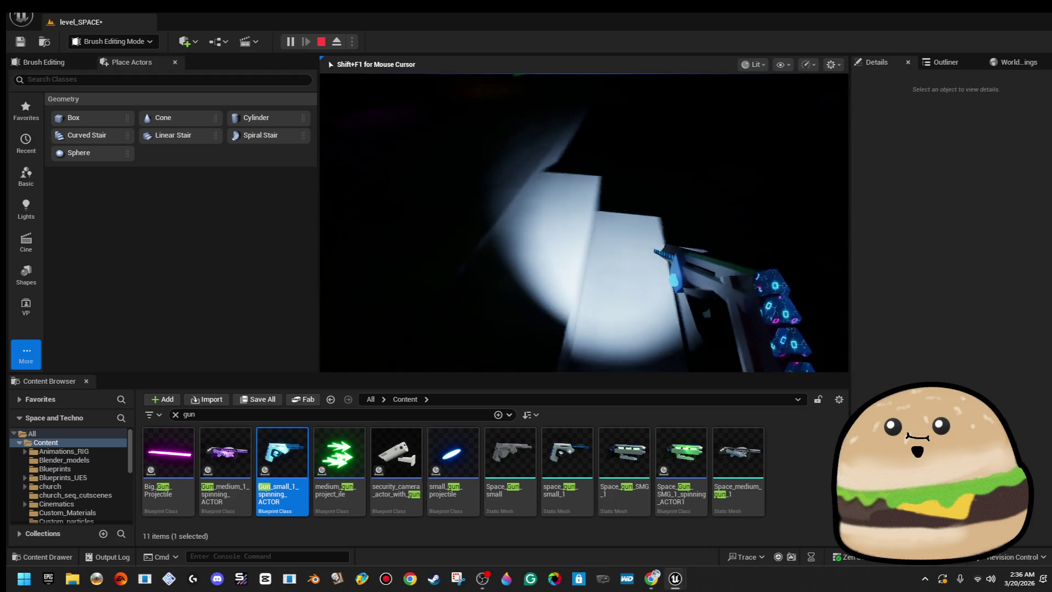
key(w)
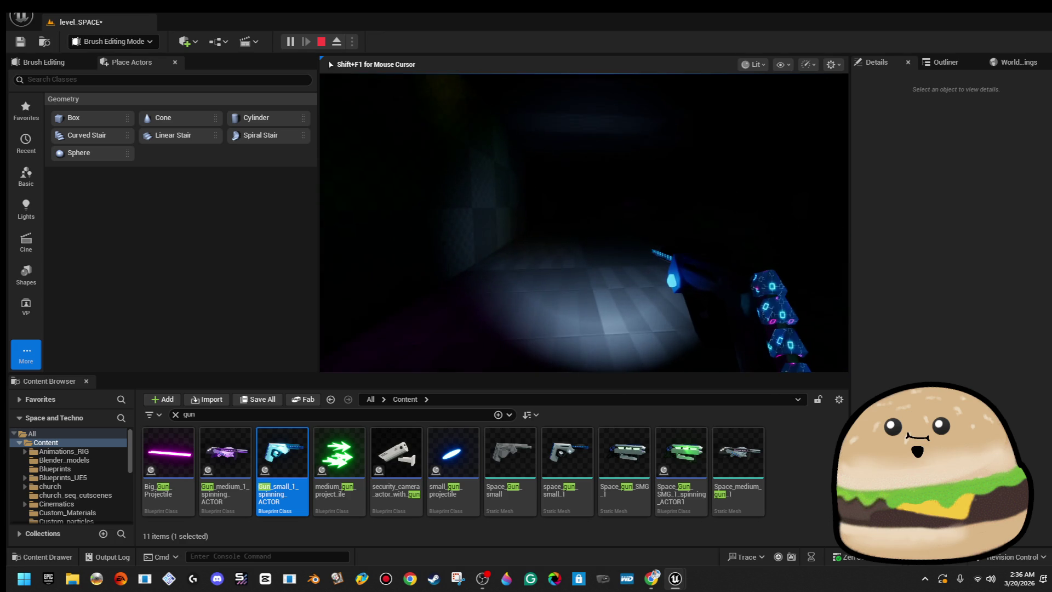
key(F11)
key(w)
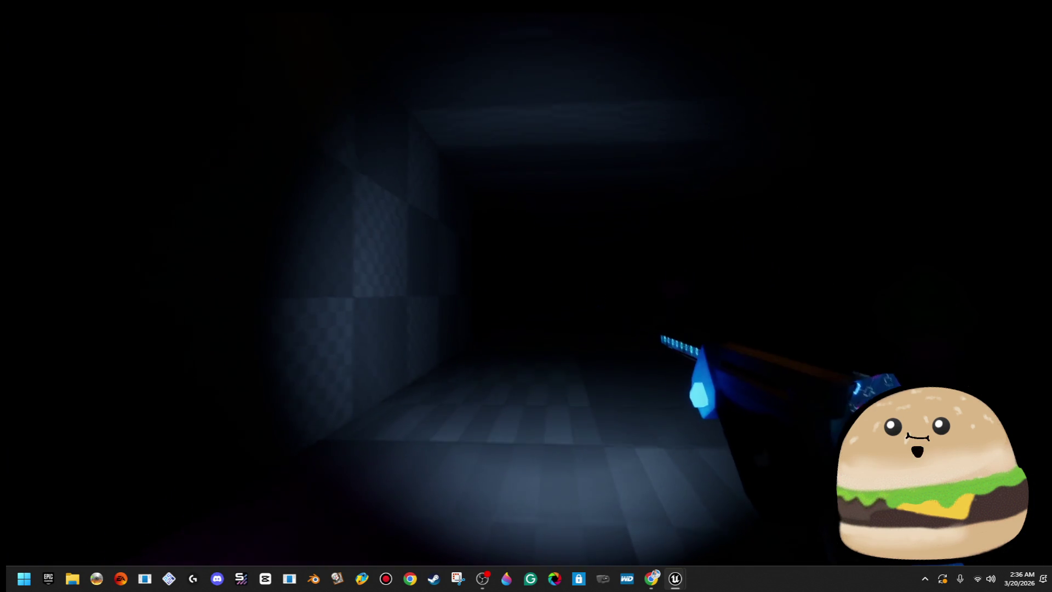
key(w)
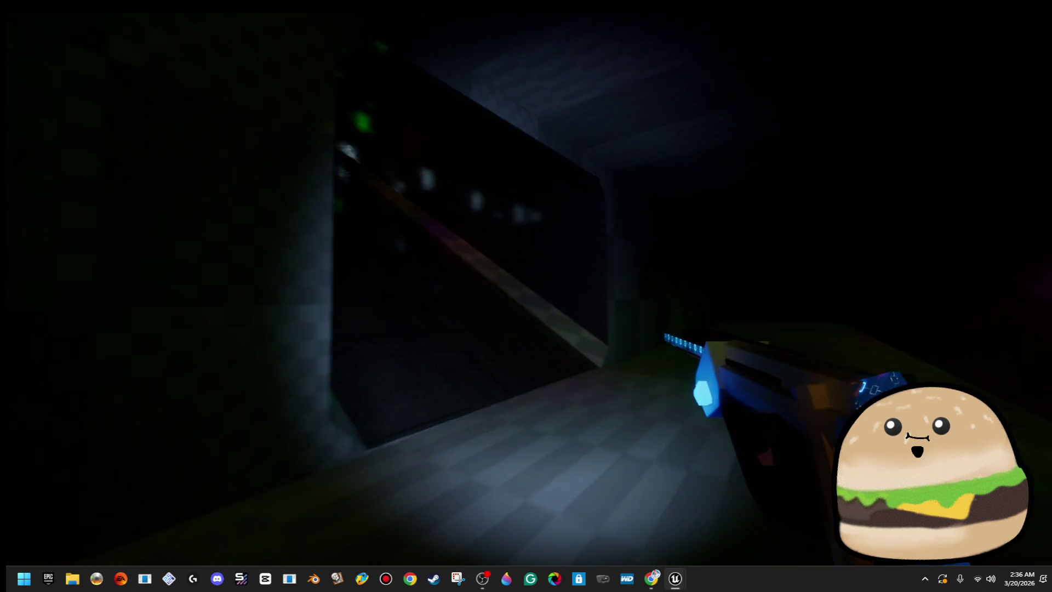
key(w)
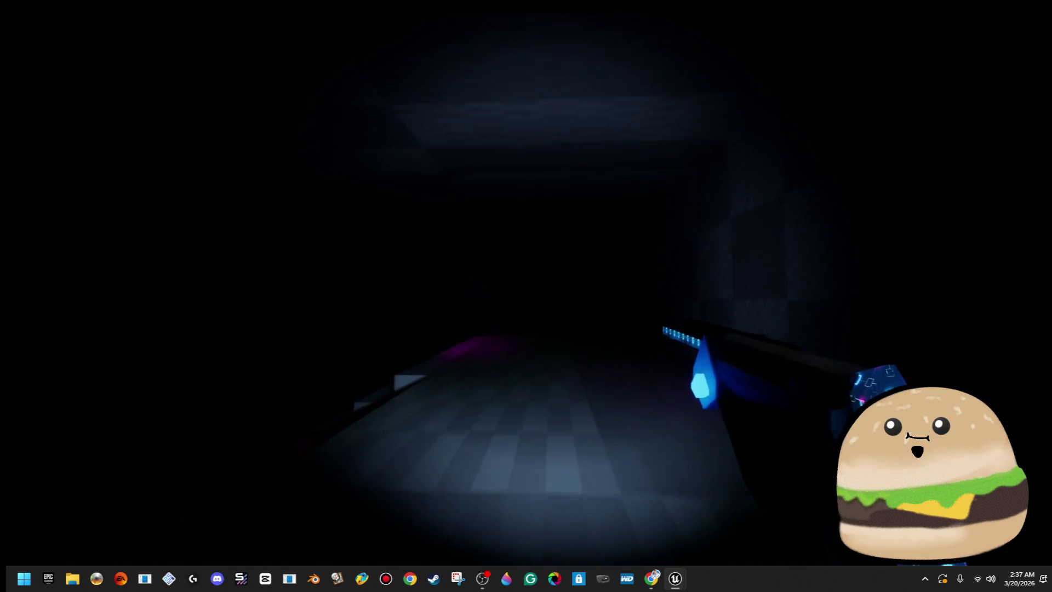
key(w)
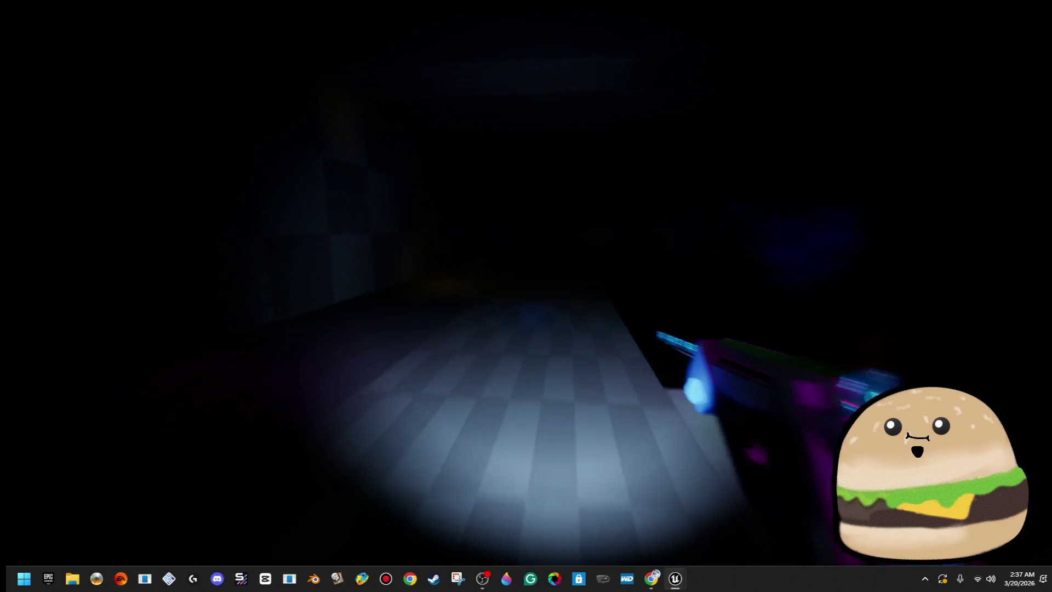
- Fire several bolts along the floor and stairs, then stop the play-test
click(527, 296)
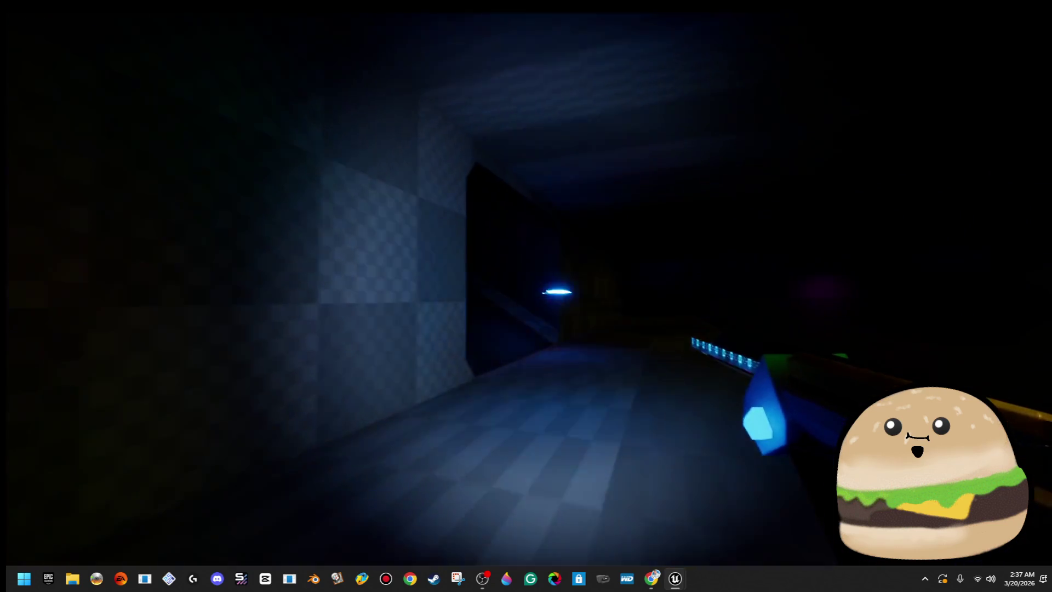
click(526, 295)
click(526, 296)
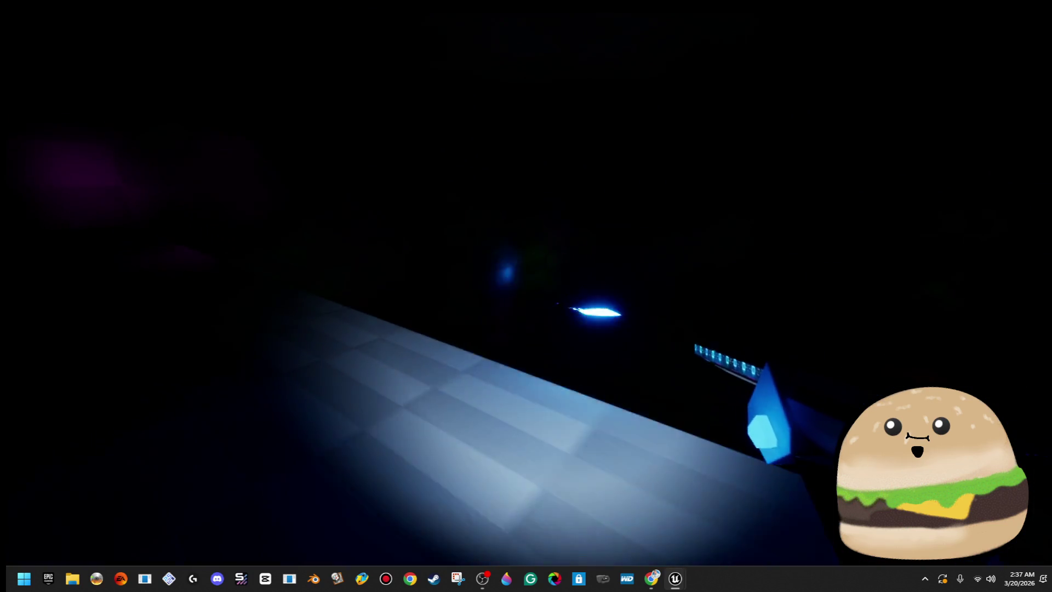
click(526, 296)
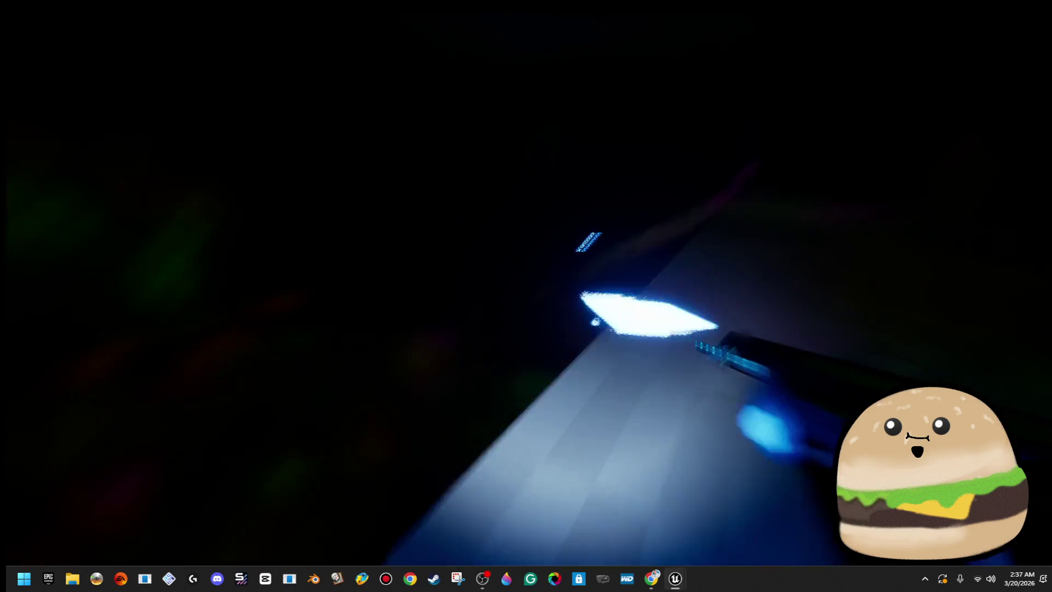
click(526, 295)
click(526, 296)
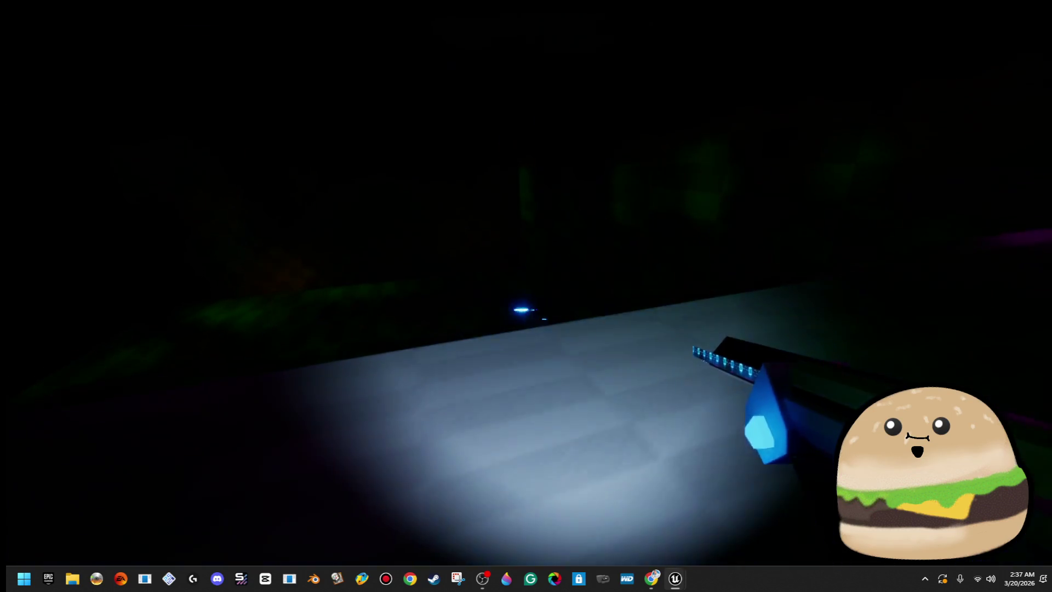
click(526, 296)
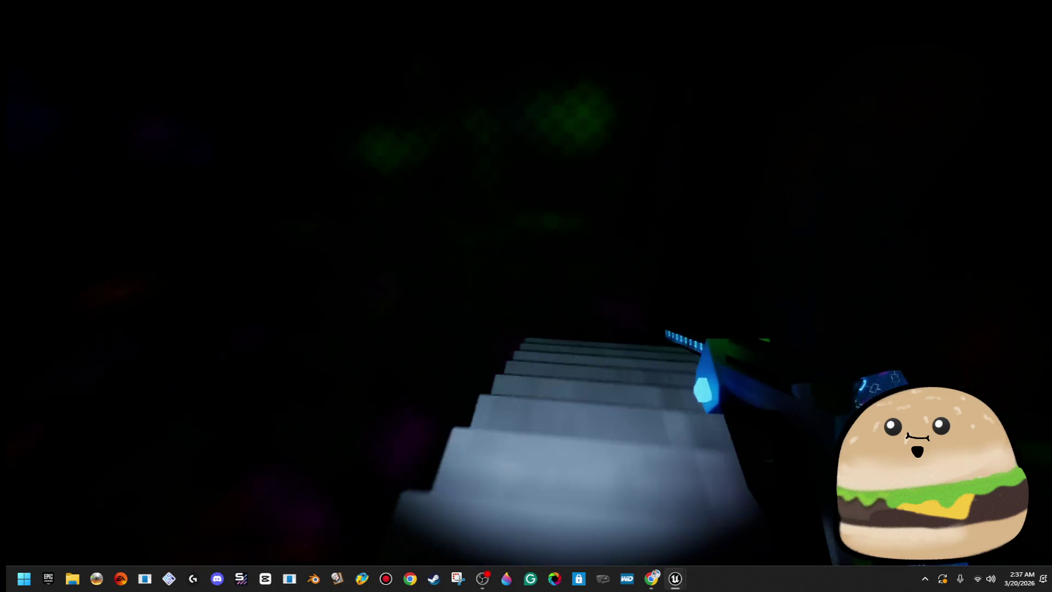
click(526, 296)
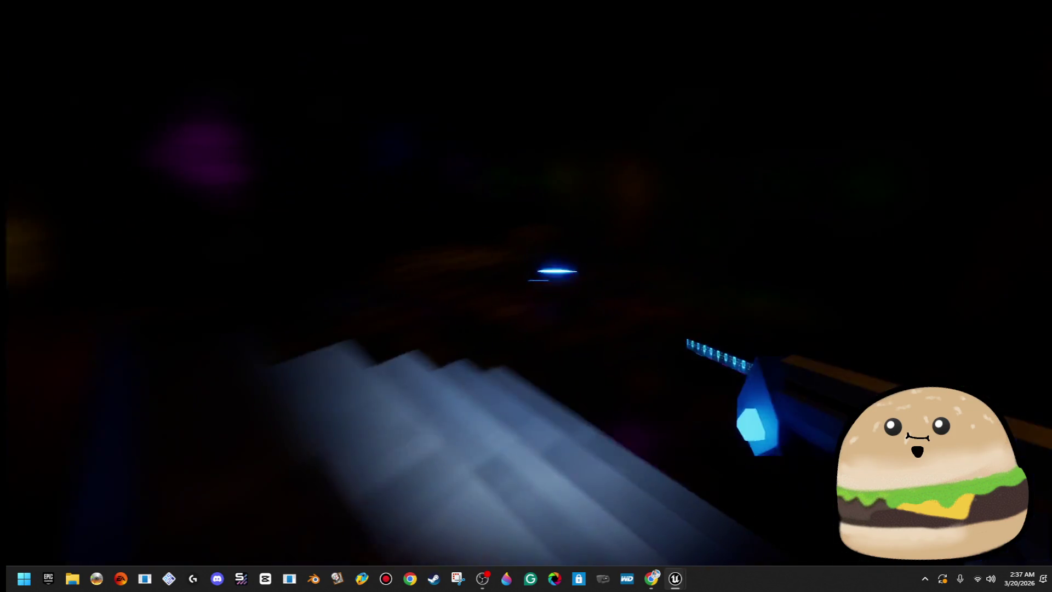
click(526, 296)
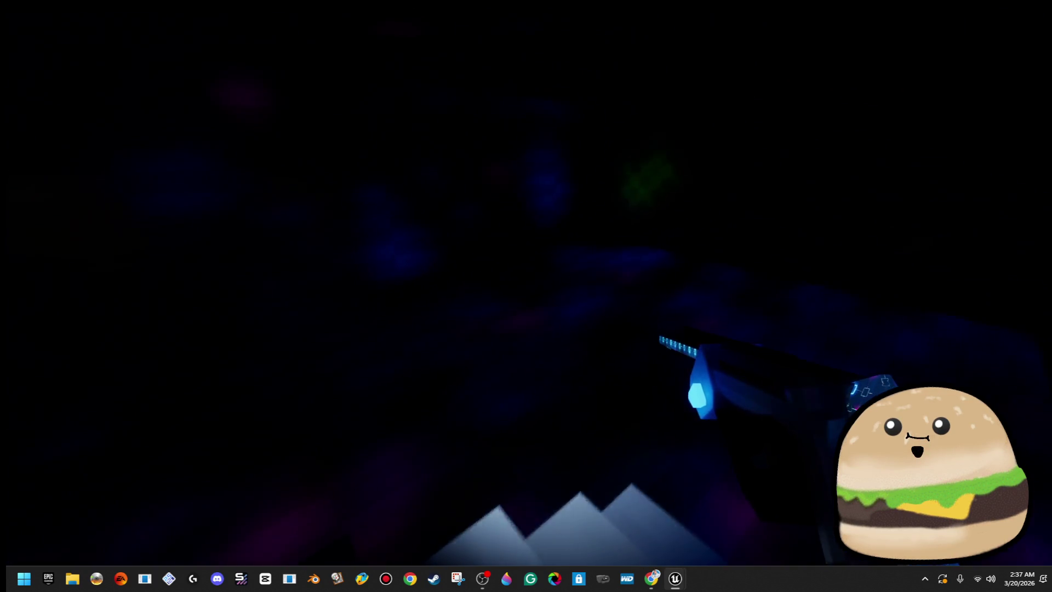
key(Escape)
mouse_move(617, 289)
mouse_down()
mouse_move(603, 274)
mouse_move(570, 307)
mouse_up()
drag(485, 293, 570, 331)
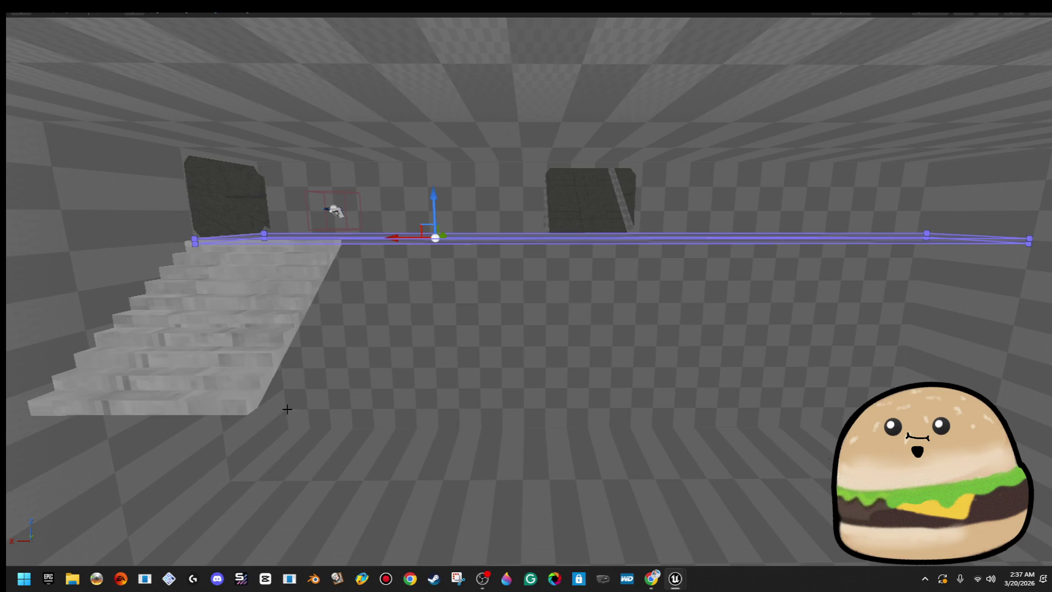
- Select and frame the stairs, undoing an accidental static mesh swap
drag(349, 396, 329, 408)
click(395, 307)
drag(394, 307, 345, 329)
key(F11)
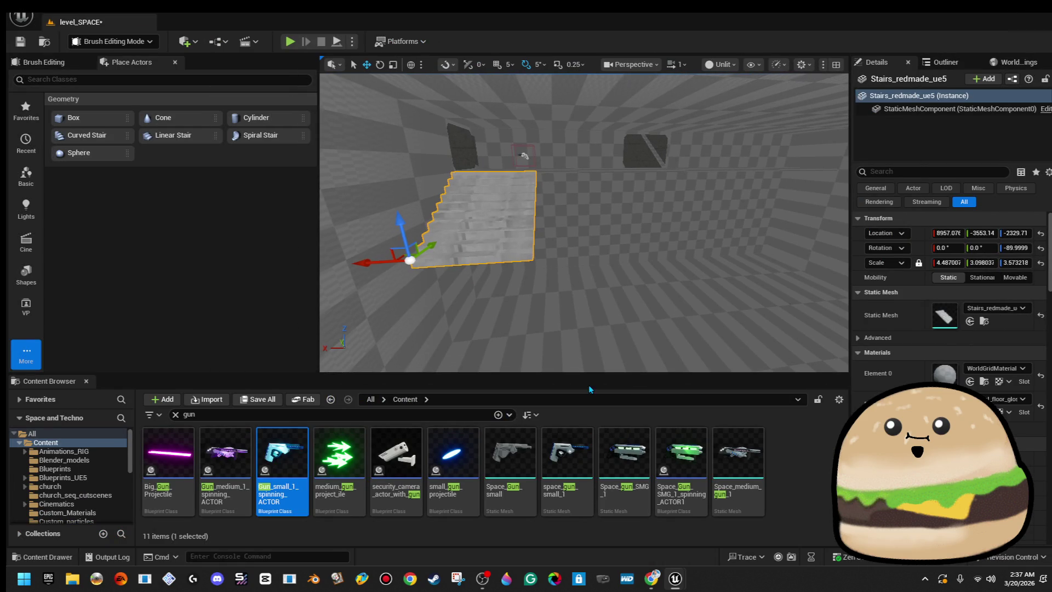
drag(521, 183, 548, 247)
key(f)
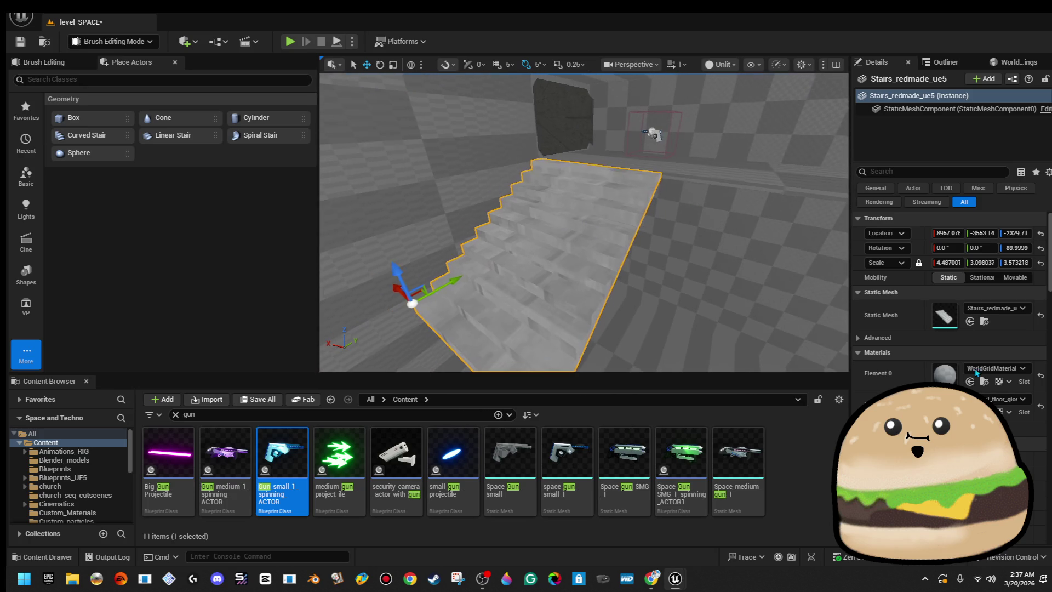
click(1004, 309)
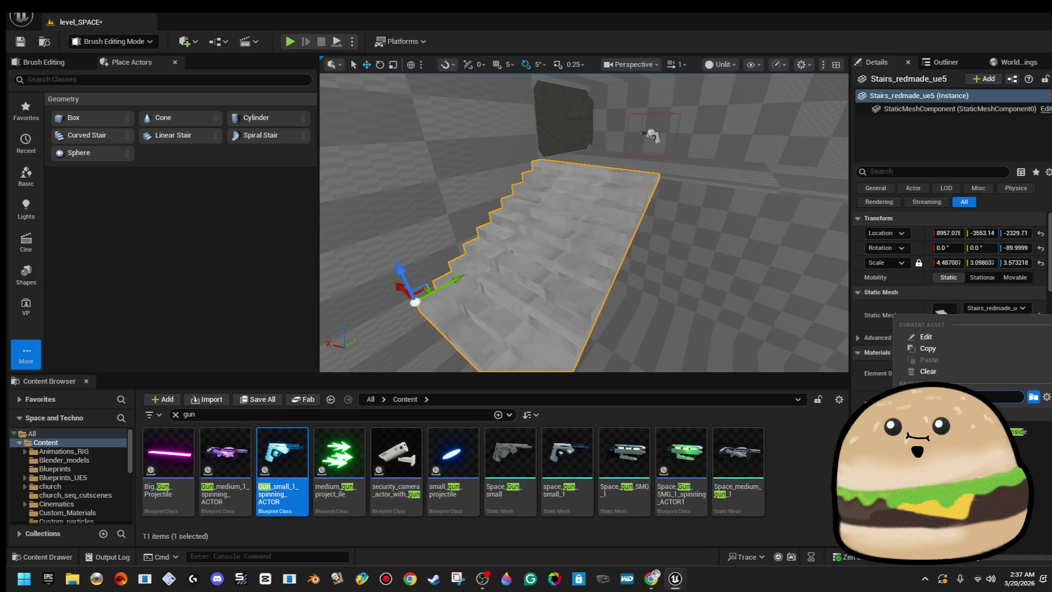
click(1025, 432)
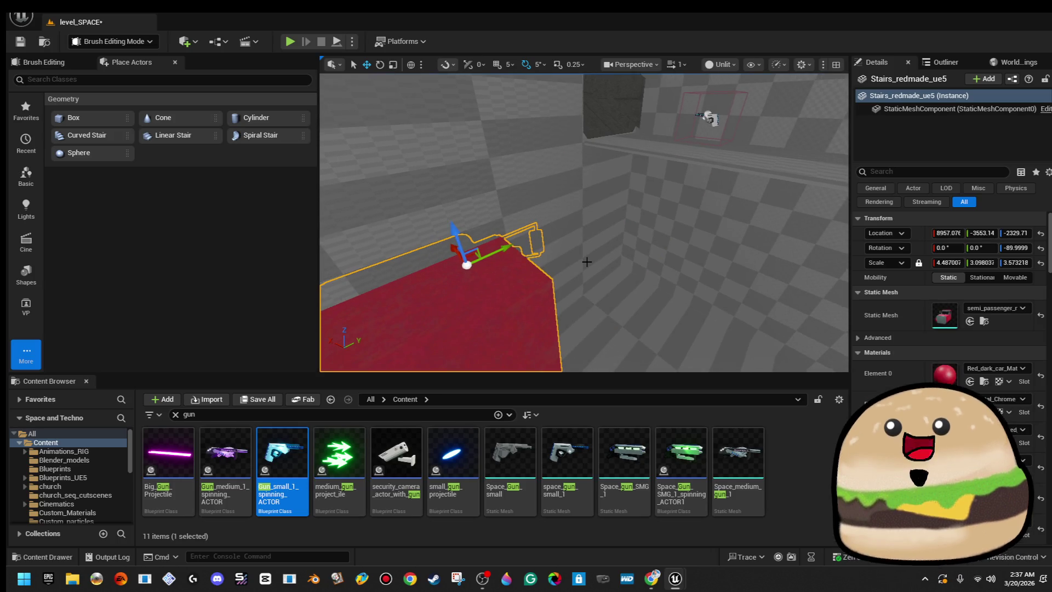
key(ctrl+z)
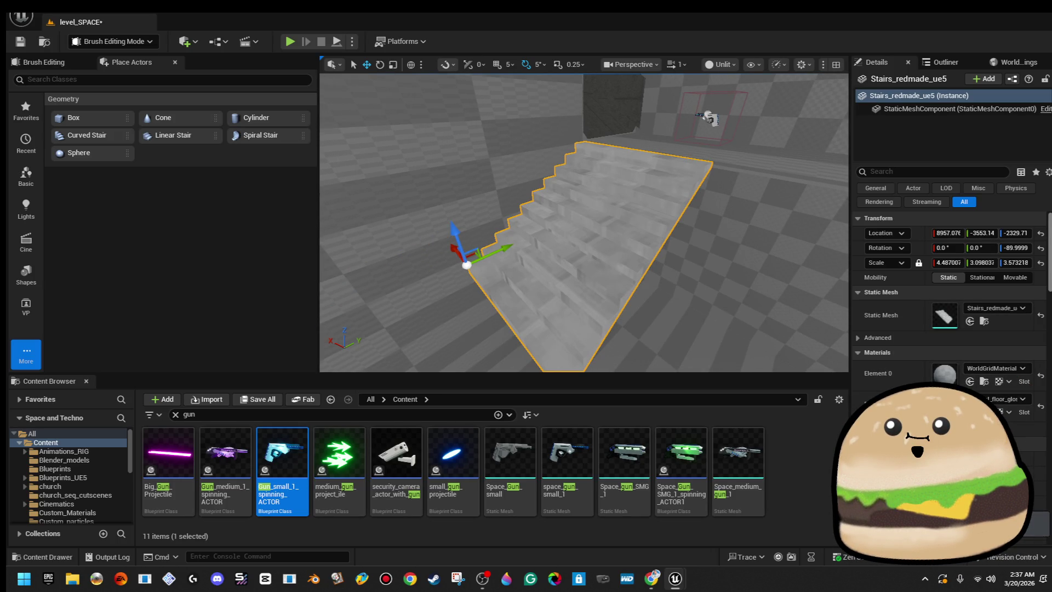
- Set both stair material slots, Element 0 and Element 1, to inside_ship_metal
click(1022, 369)
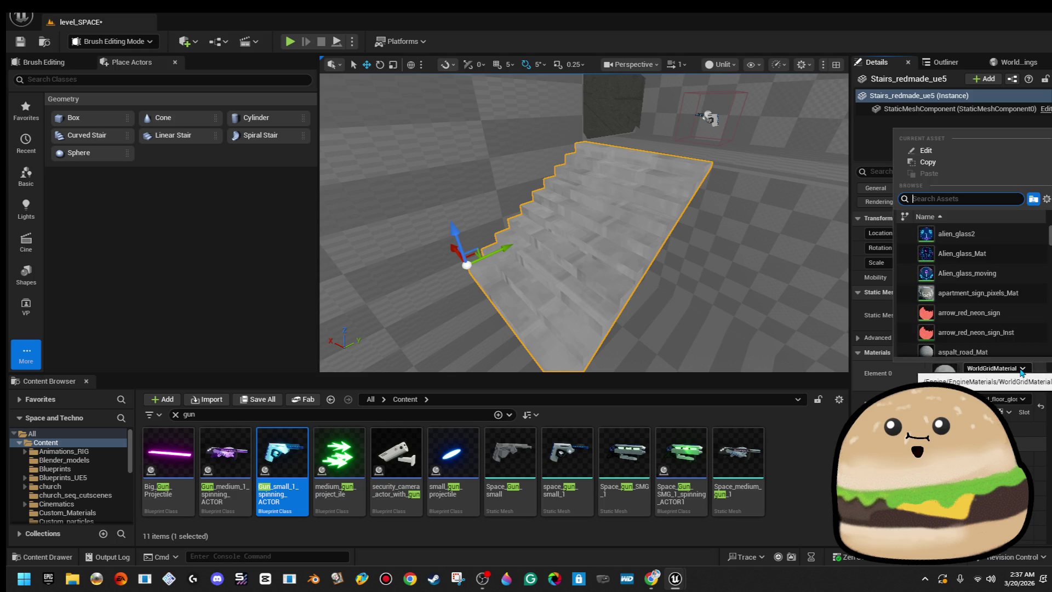
text(inside)
key(Return)
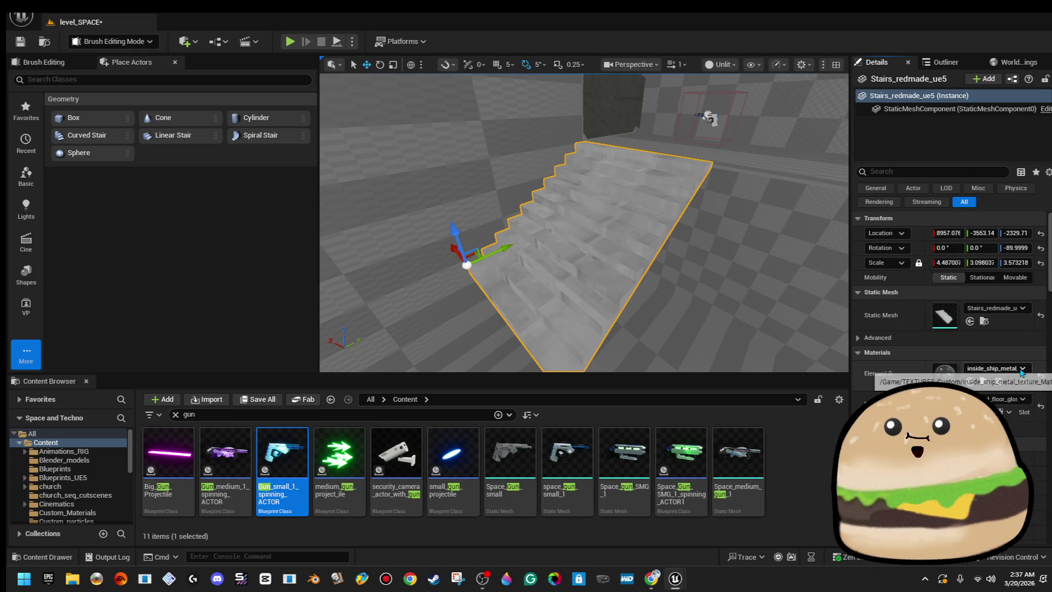
click(1023, 398)
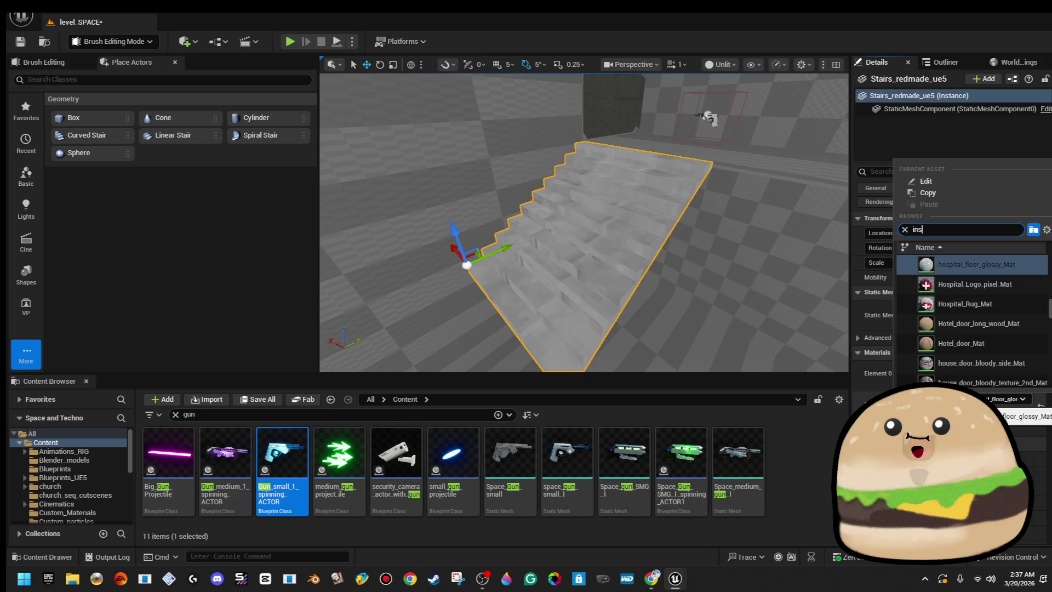
click(998, 267)
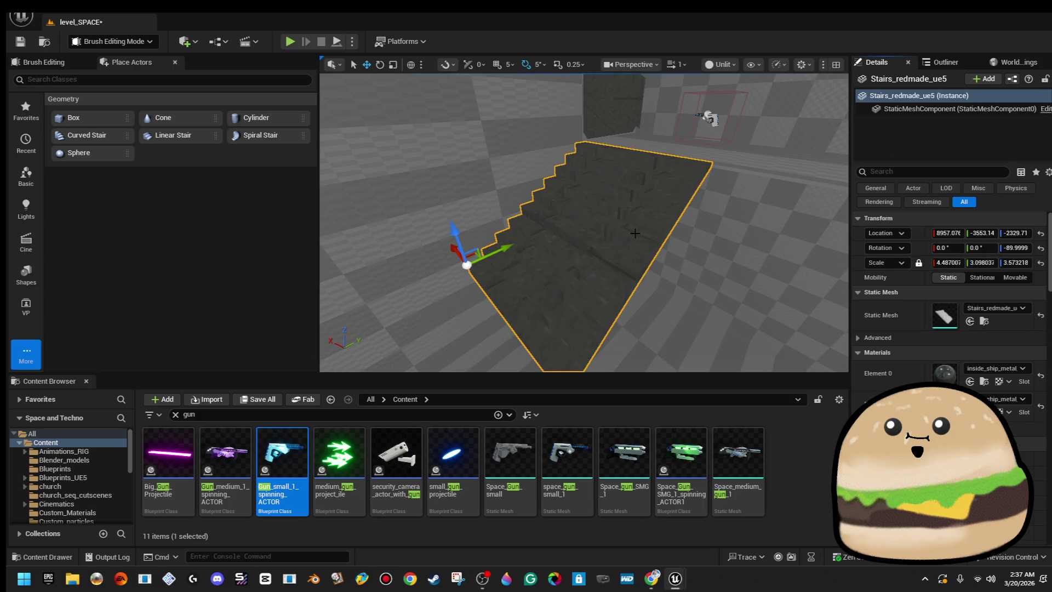
scroll(692, 192, up, 5)
click(657, 257)
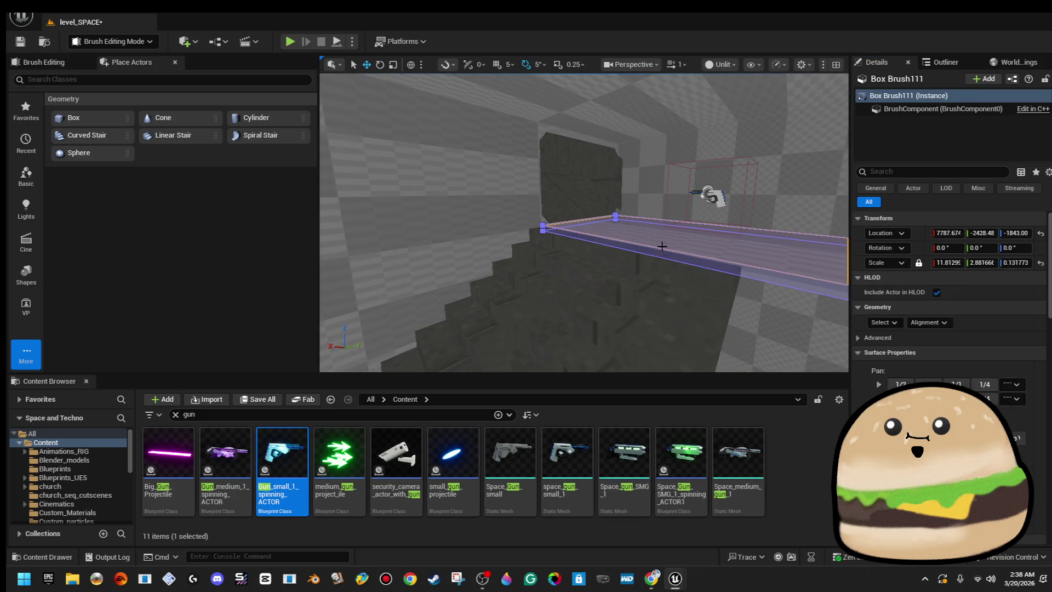
- Move Stairs_redmade_ue6 along Y from -4358.11 to -4377.02
click(636, 274)
scroll(636, 274, up, 2)
mouse_move(612, 313)
mouse_down()
mouse_move(636, 312)
mouse_move(612, 312)
mouse_up()
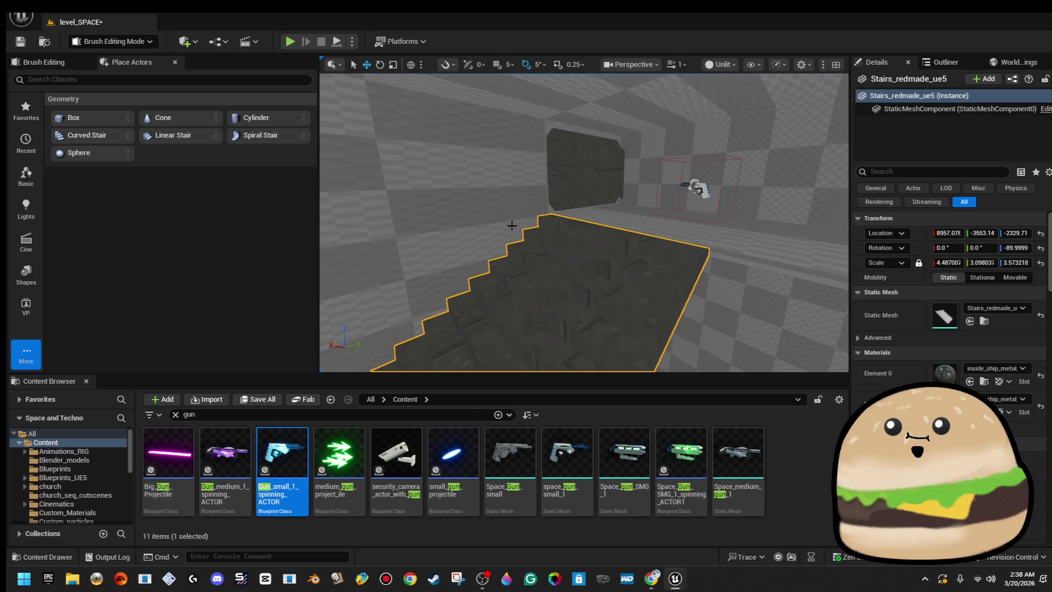
mouse_move(489, 224)
mouse_down()
mouse_move(510, 232)
mouse_move(510, 222)
mouse_up()
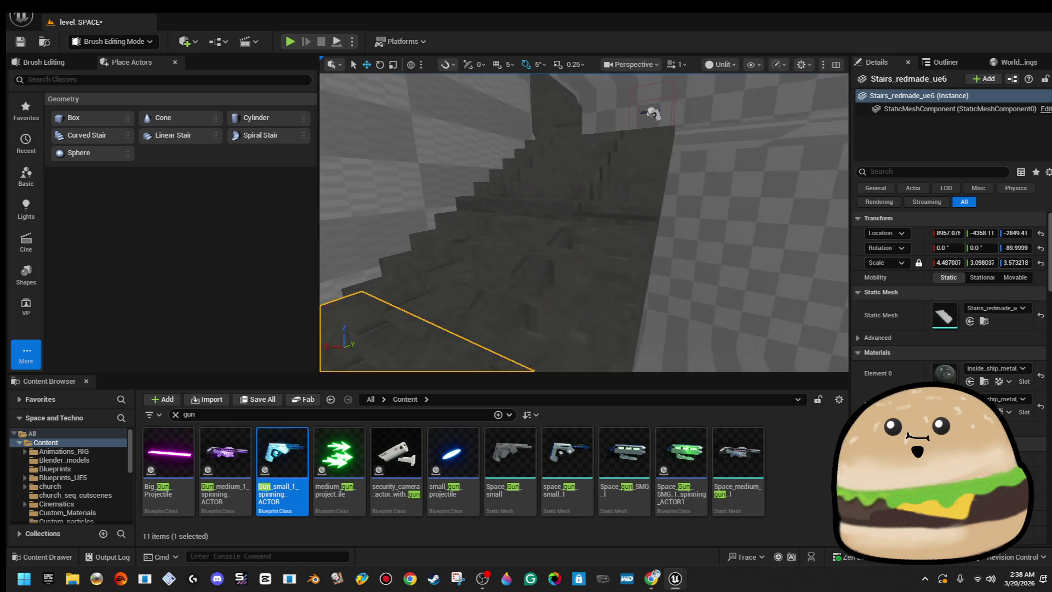
drag(521, 281, 525, 280)
mouse_move(455, 307)
mouse_down()
mouse_move(440, 309)
mouse_move(455, 313)
mouse_up()
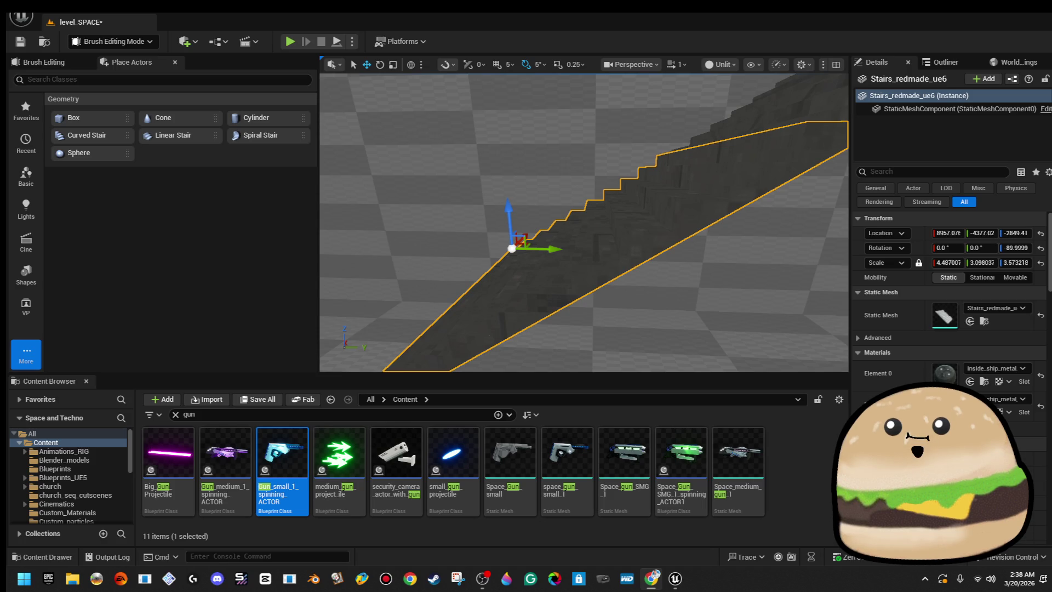
mouse_move(527, 251)
mouse_down()
mouse_move(540, 285)
mouse_move(636, 280)
mouse_up()
click(540, 285)
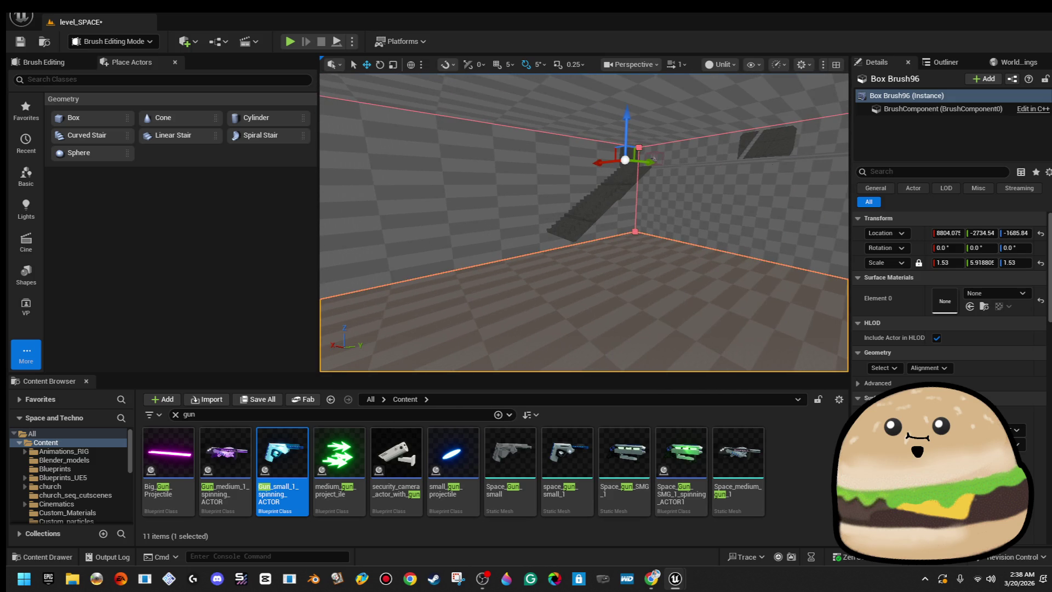
mouse_move(487, 230)
mouse_down()
mouse_move(447, 197)
mouse_move(549, 220)
mouse_up()
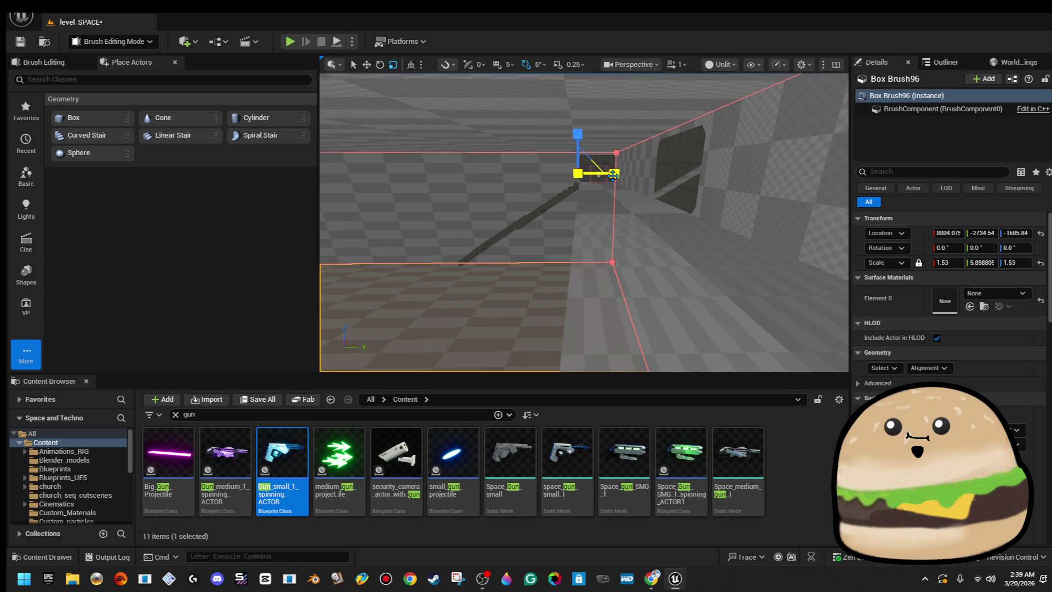
mouse_move(550, 219)
mouse_down()
mouse_move(558, 262)
mouse_move(558, 254)
mouse_up()
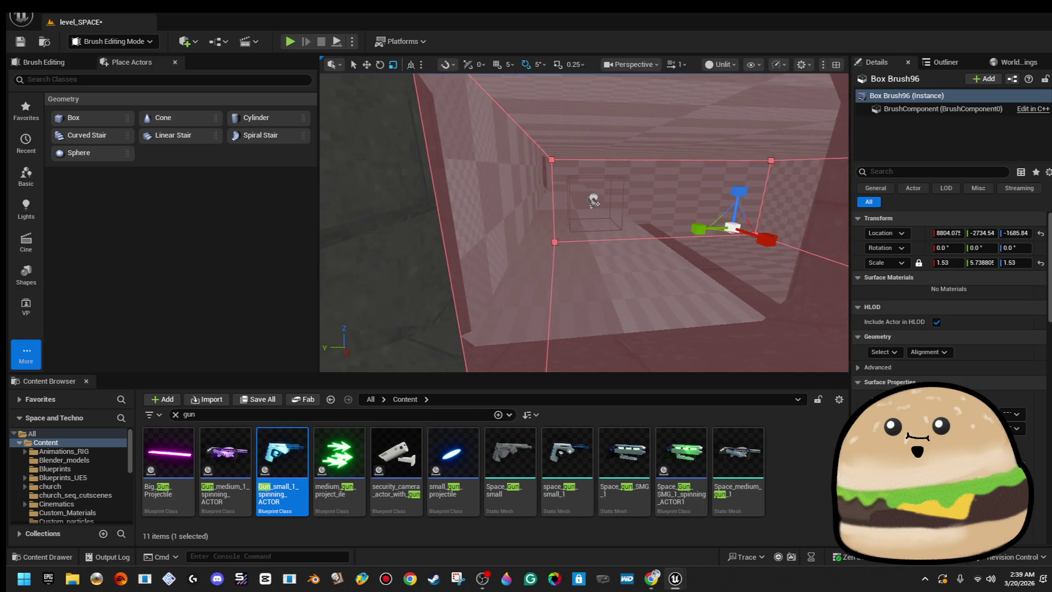
key(w)
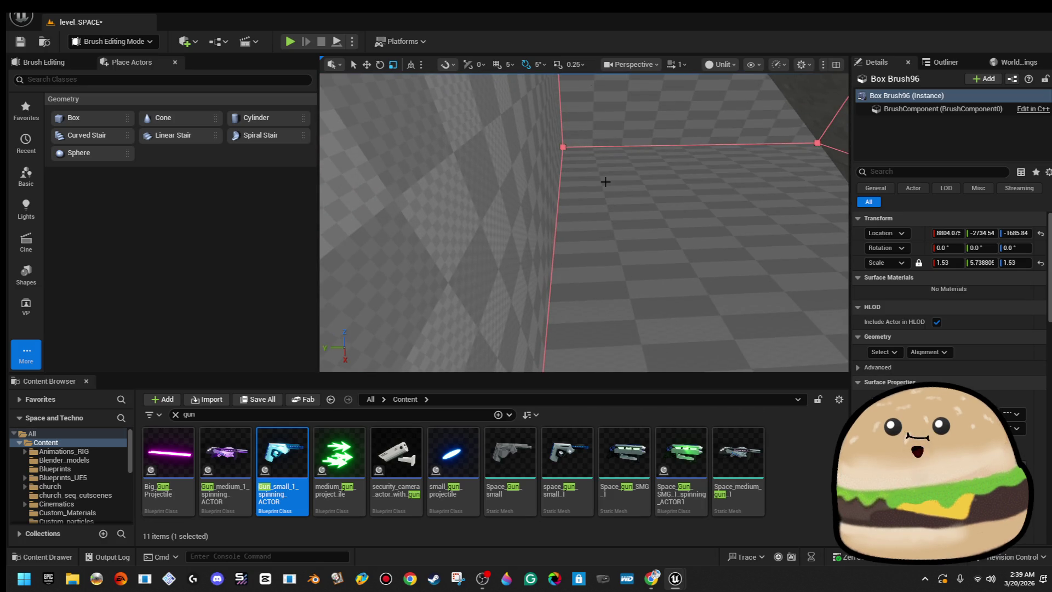
click(605, 181)
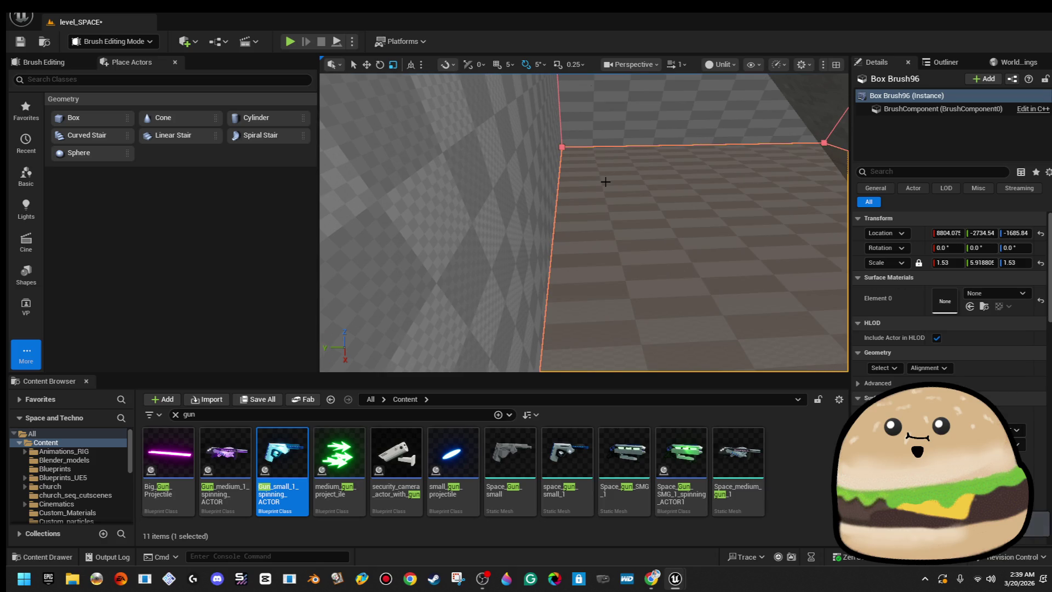
key(s)
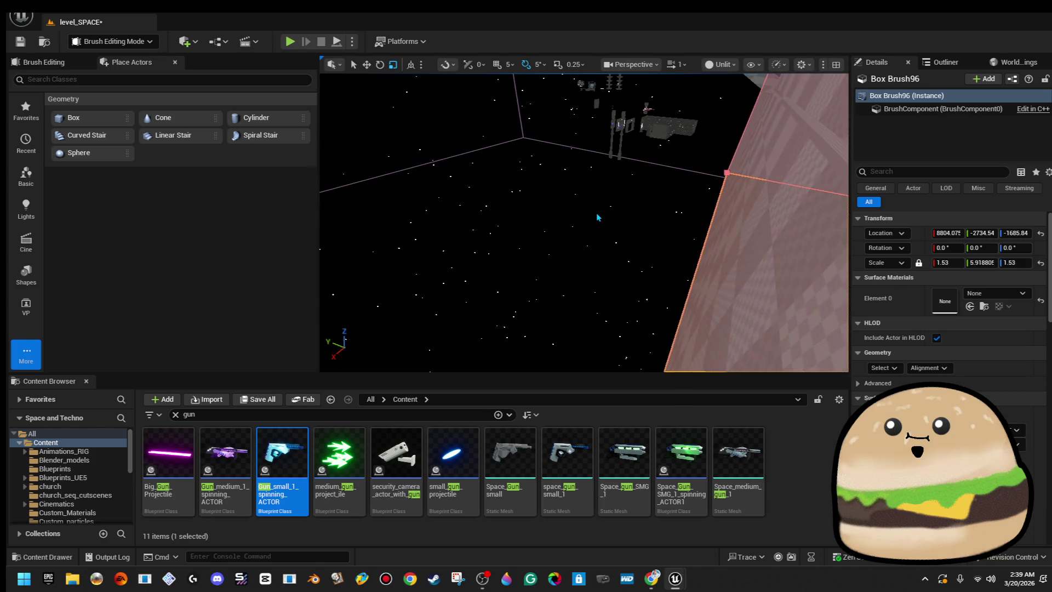
key(Escape)
key(w)
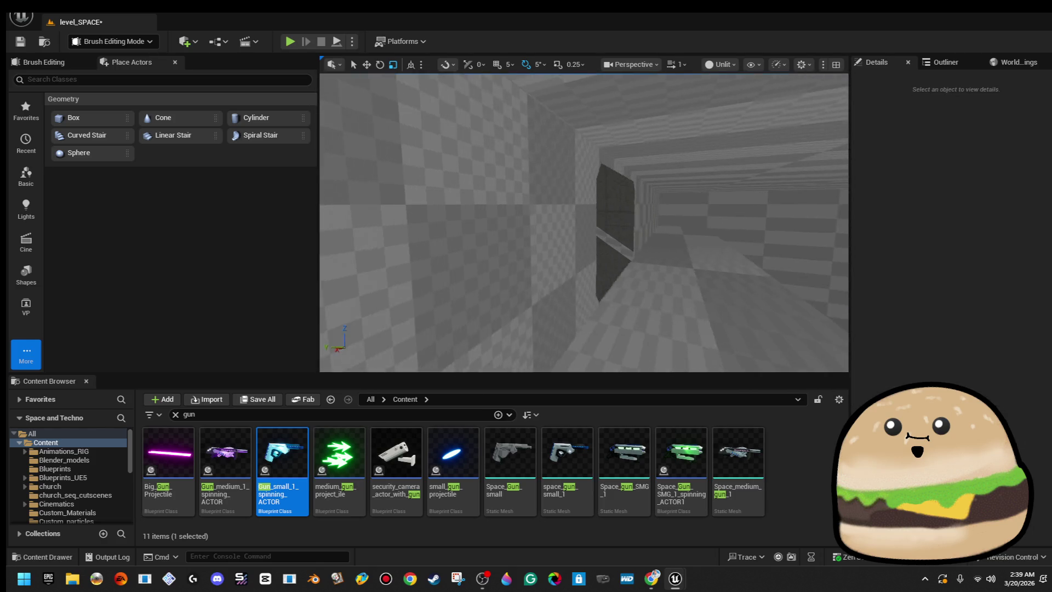
key(w)
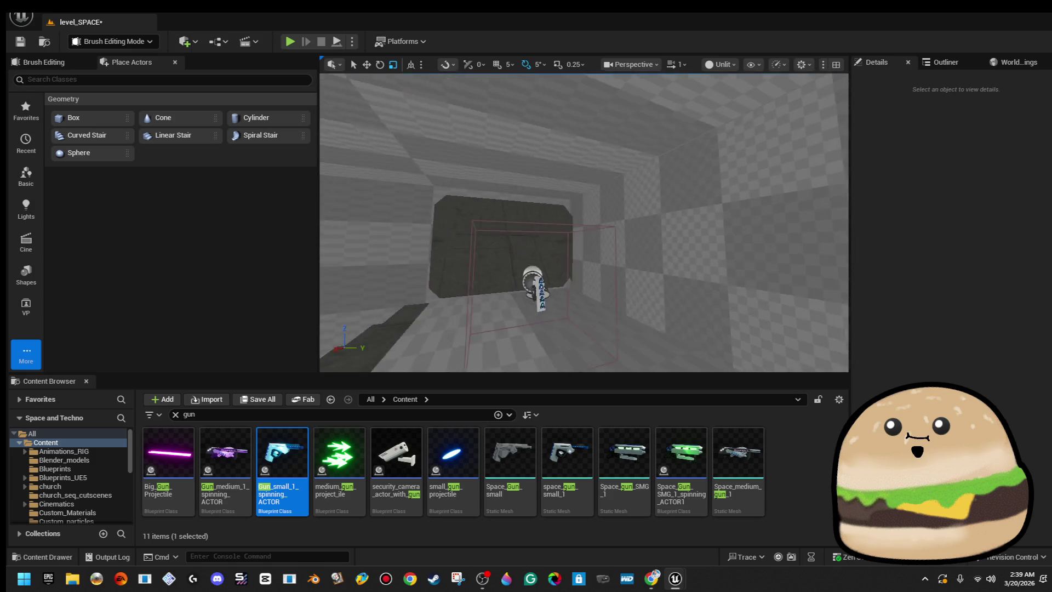
key(w)
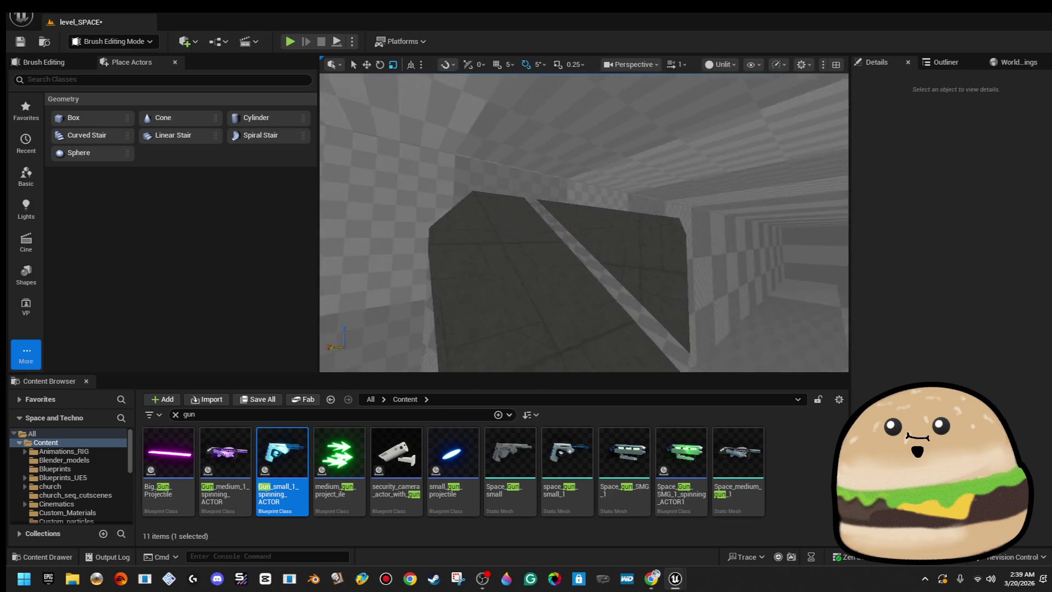
key(w)
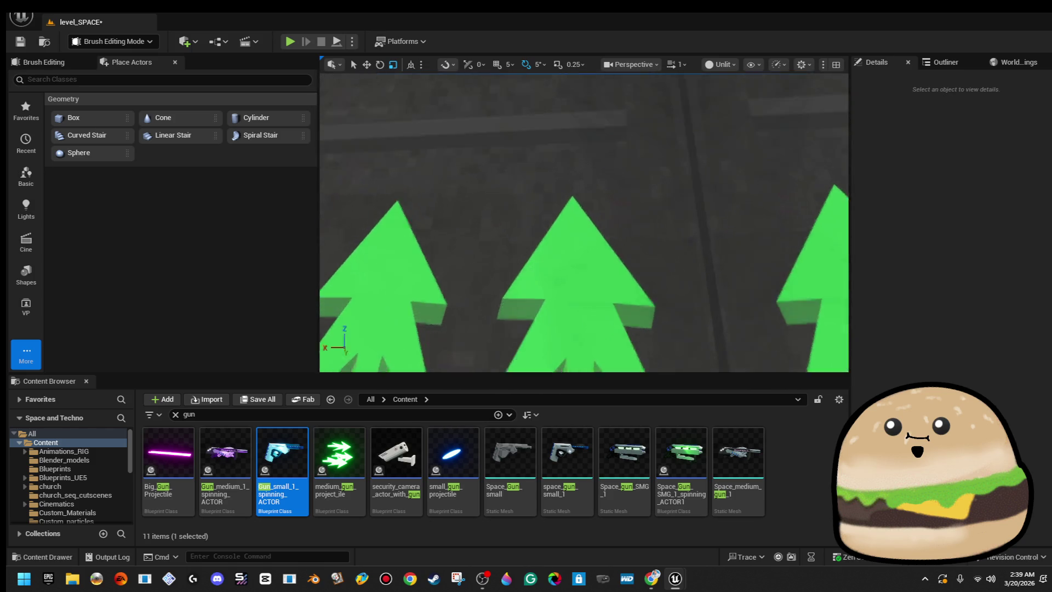
key(w)
key(w)
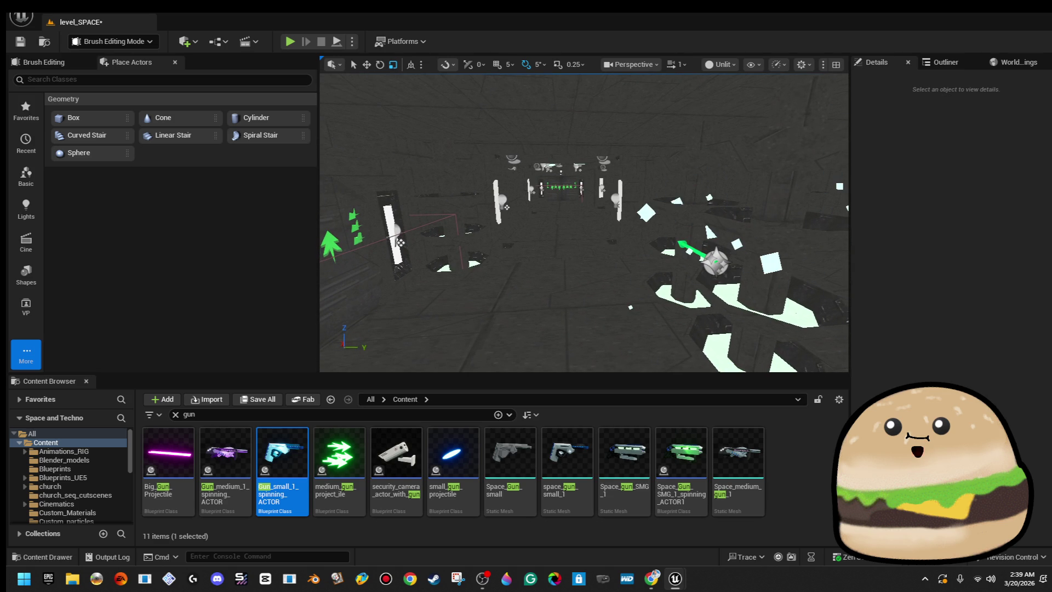
key(w)
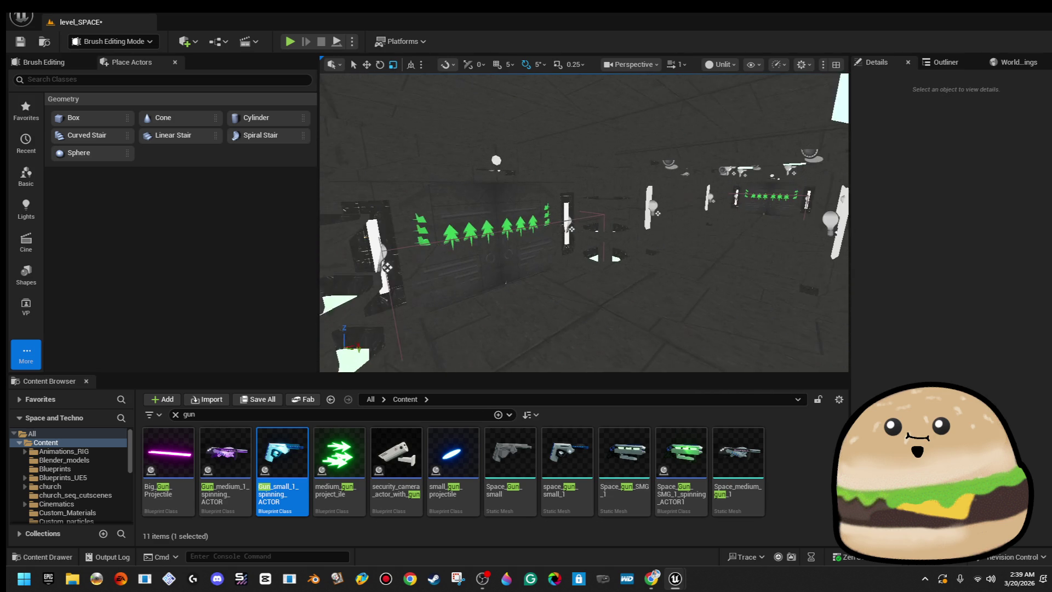
key(w)
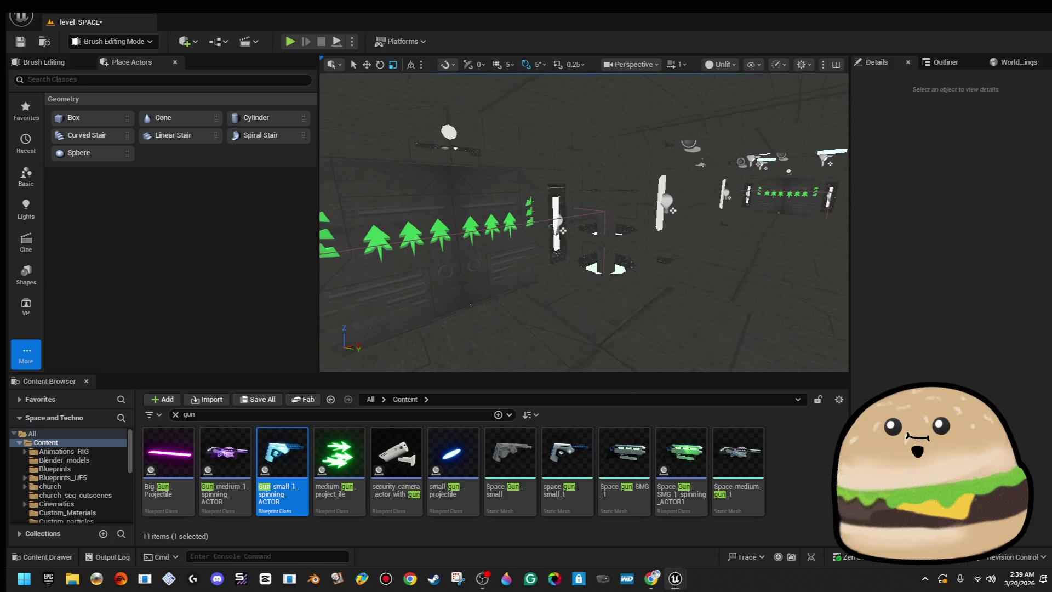
key(w)
key(w)
key(w)
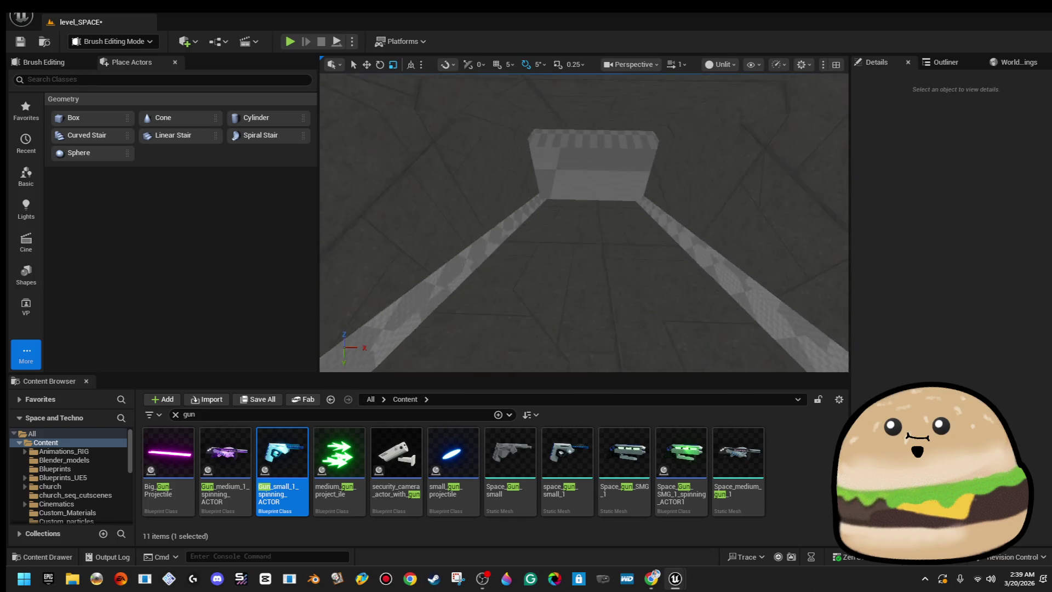
key(w)
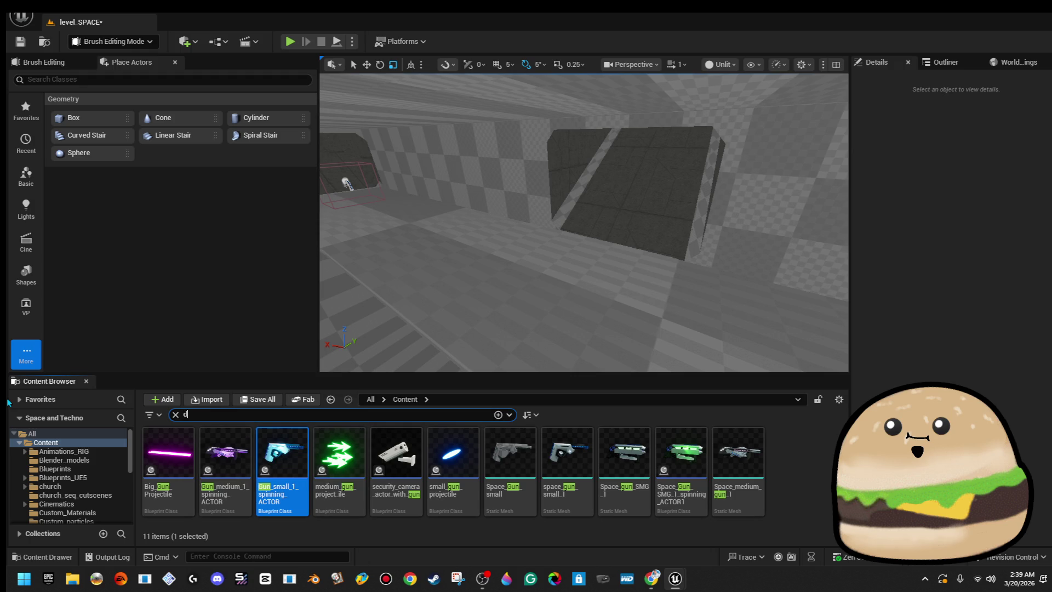
- Search 'doors' and duplicate green_ship_double_doors1
text(oors)
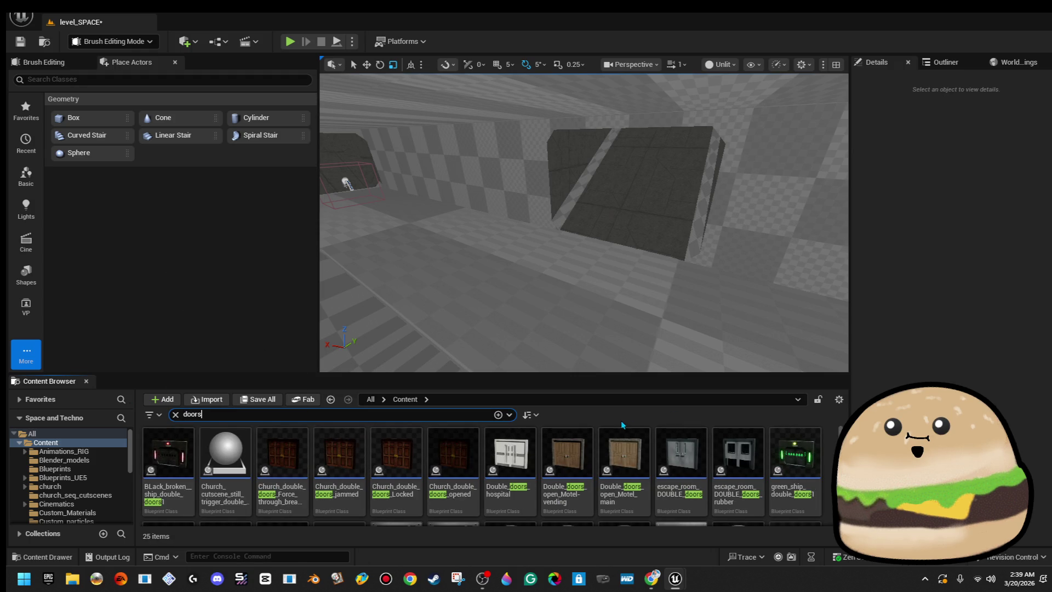
scroll(692, 481, down, 1)
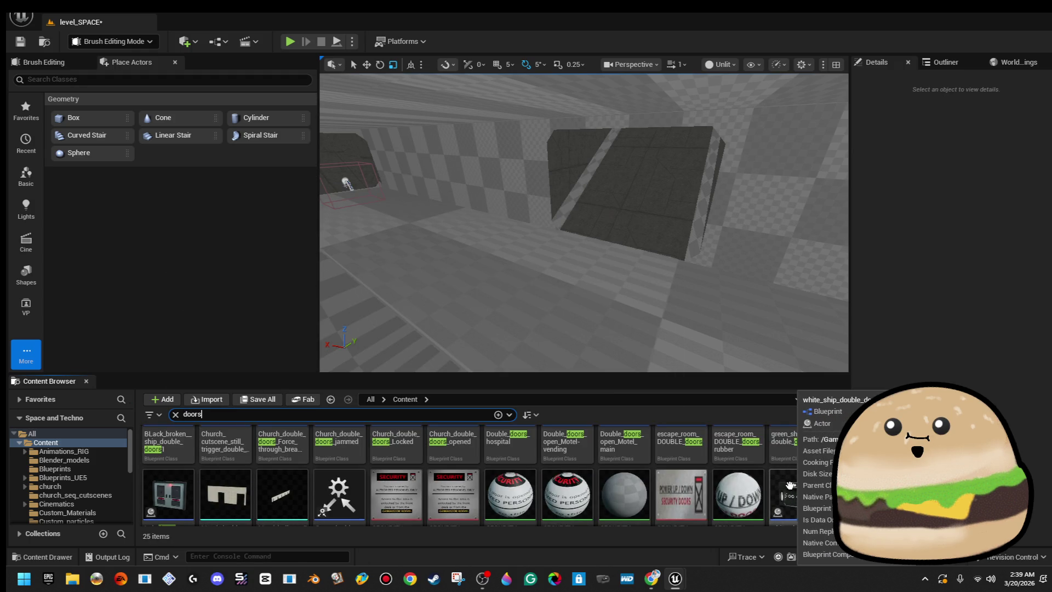
scroll(790, 485, down, 1)
scroll(806, 471, up, 2)
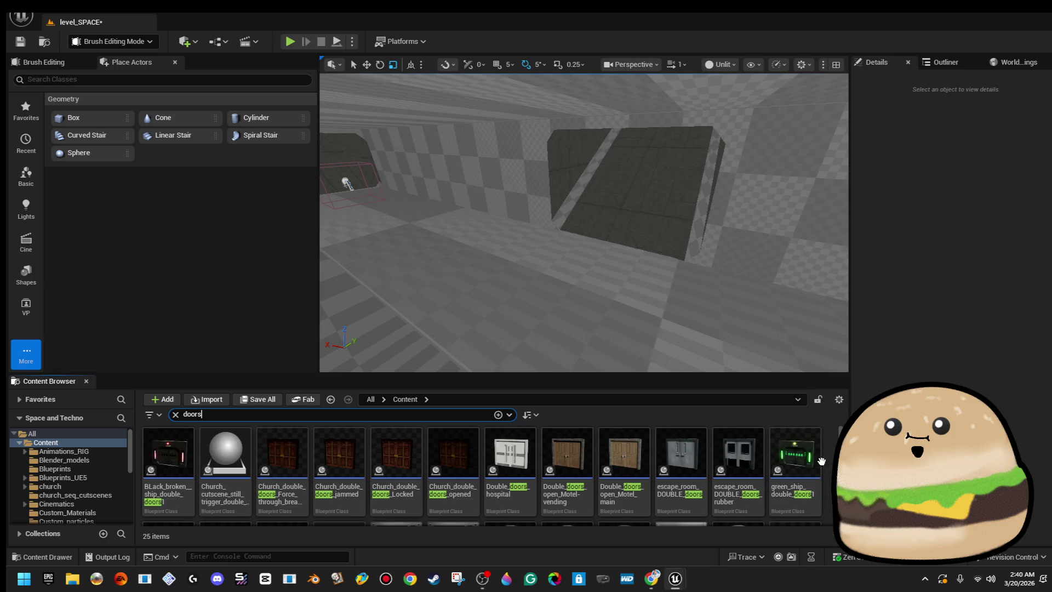
right_click(817, 463)
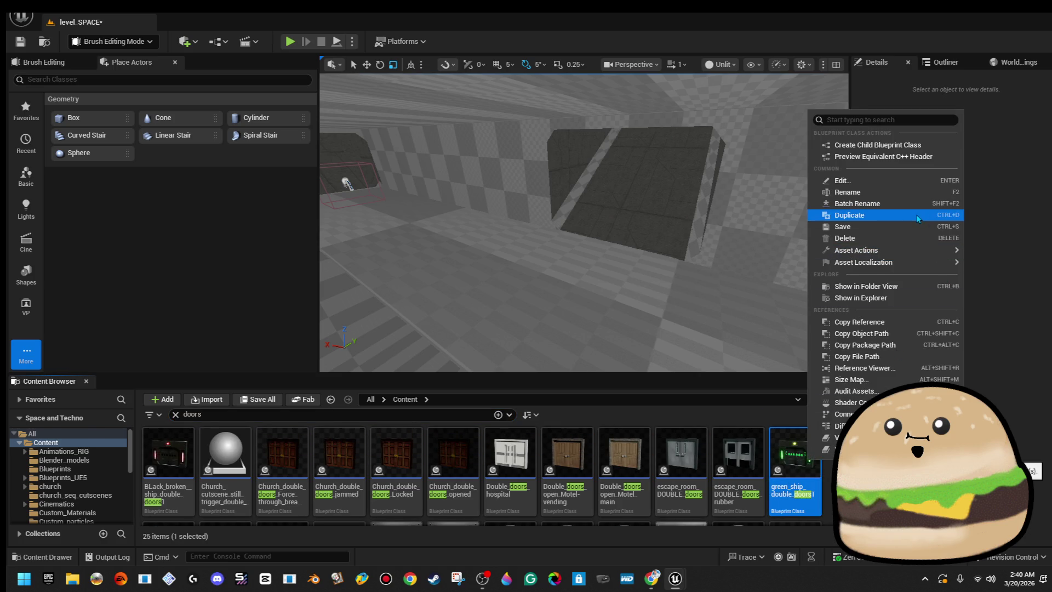
click(918, 218)
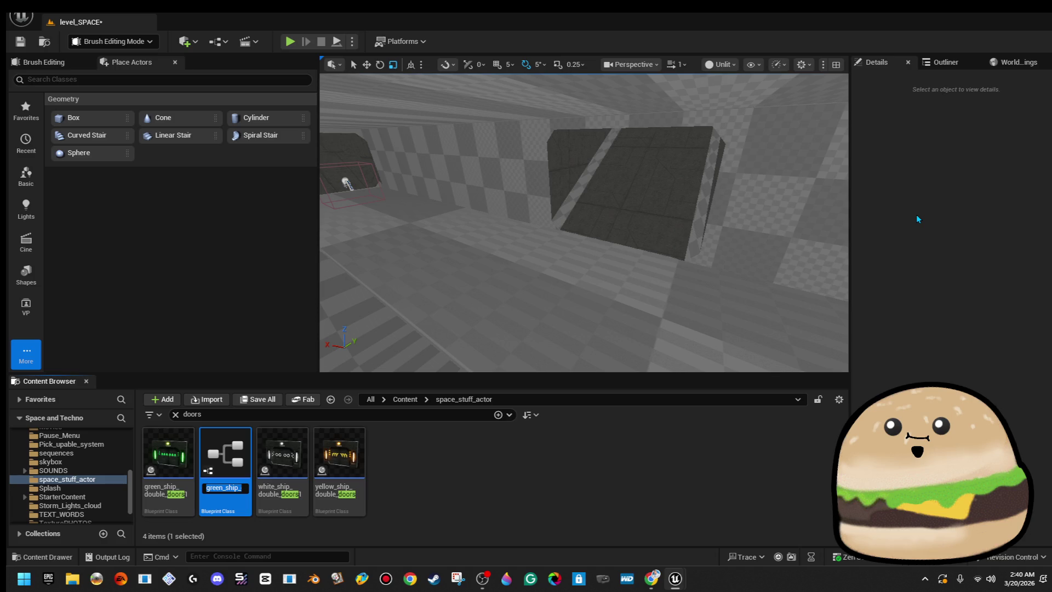
text(ship_)
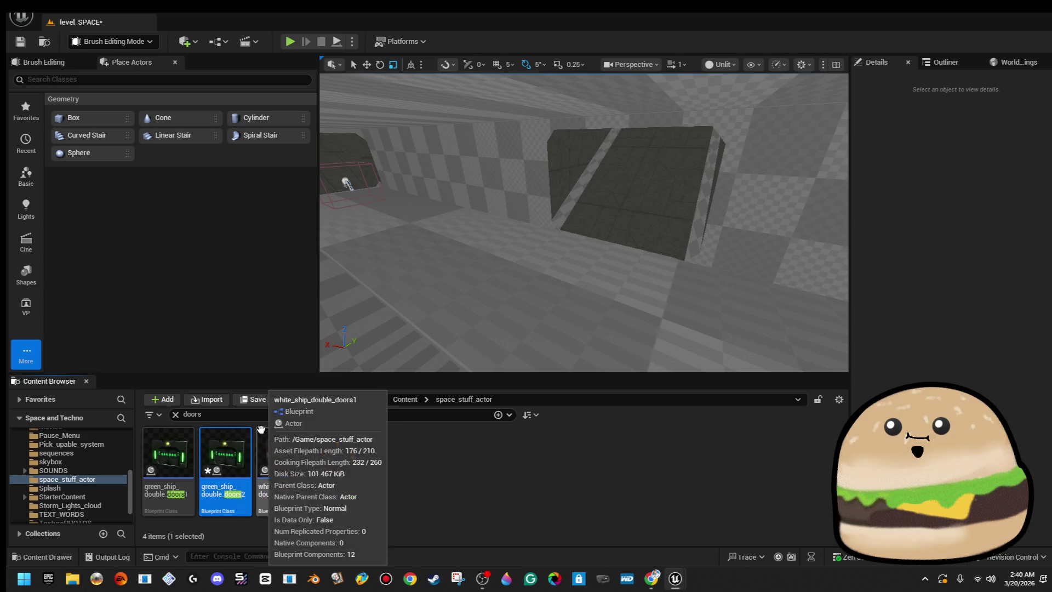
- Force-delete the extra green_ship_double_doors2 copy
right_click(233, 465)
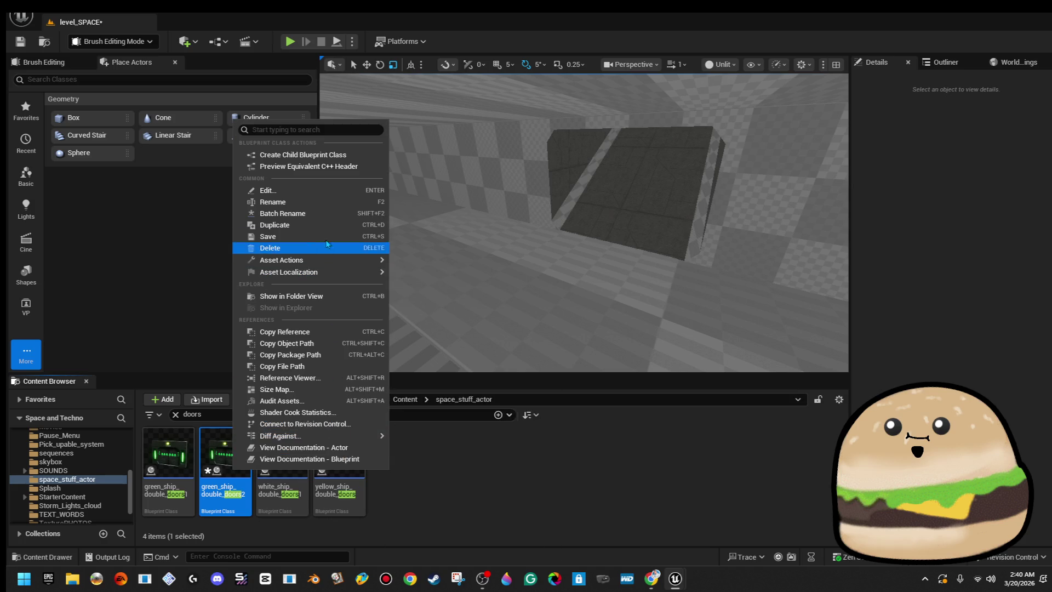
click(320, 247)
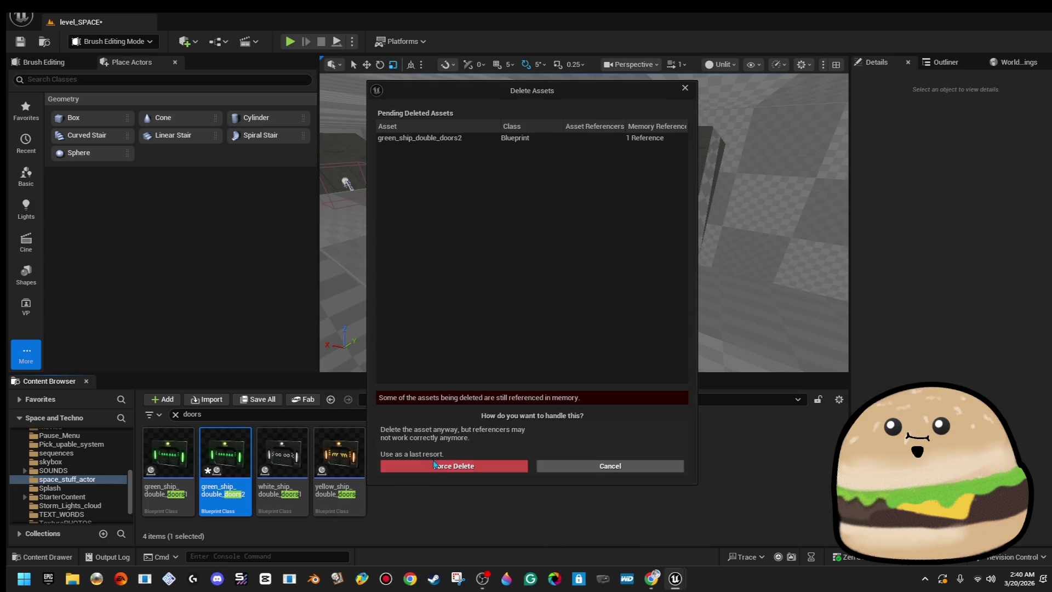
click(434, 466)
- Go up to the Content folder and search 'ship dou' for the ship door assets
text(red)
drag(416, 283, 433, 282)
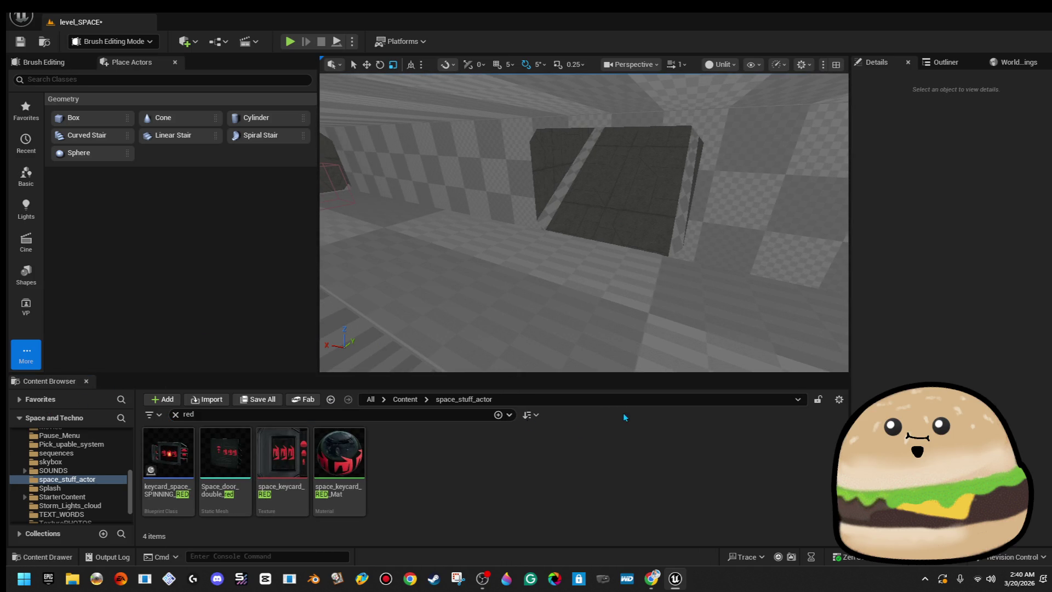
click(408, 400)
click(422, 440)
click(400, 400)
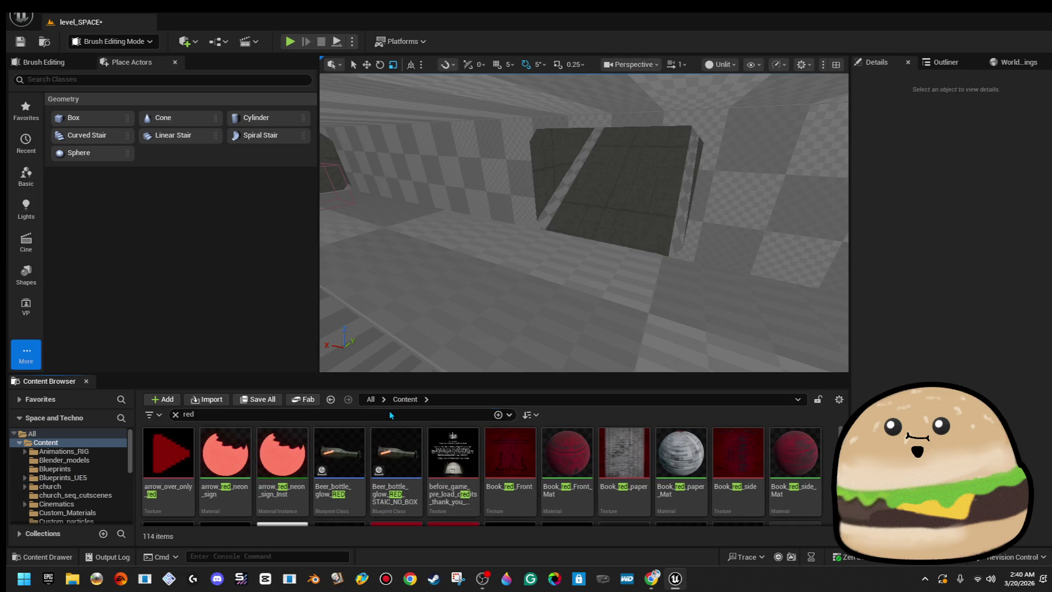
text( ship do)
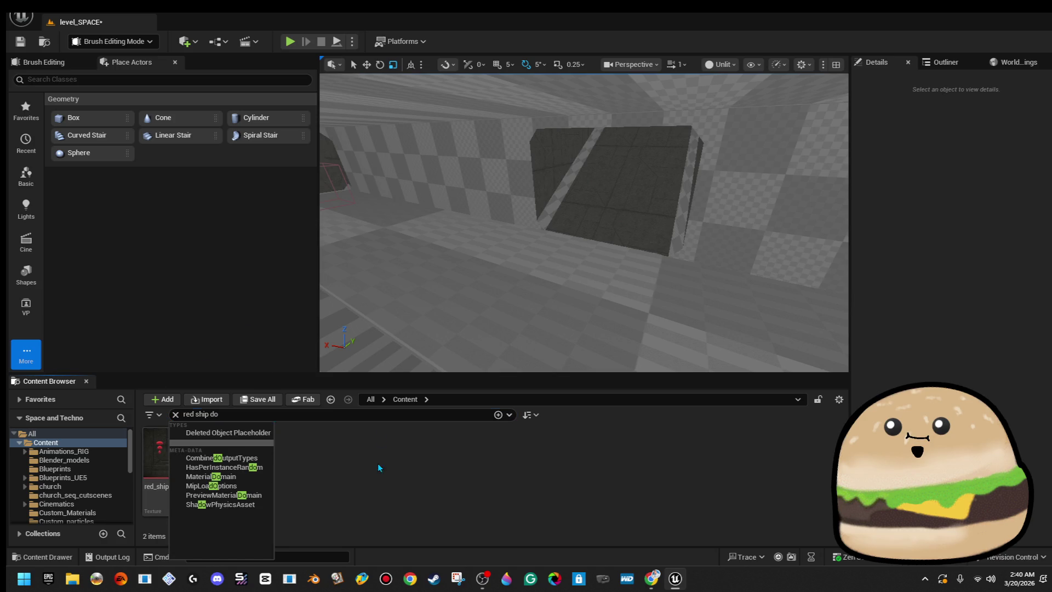
click(319, 444)
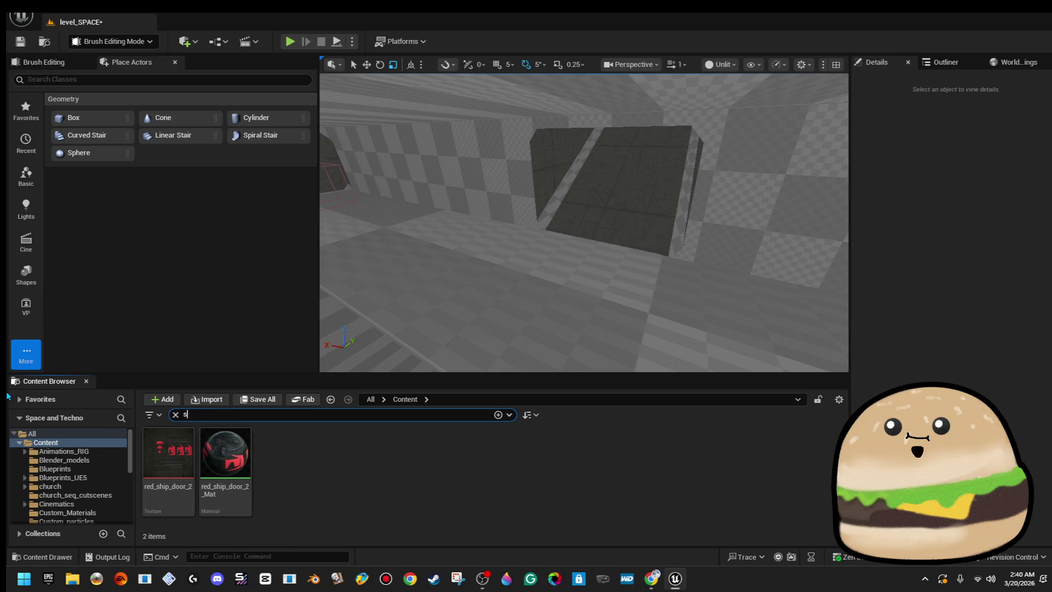
text(hip dou)
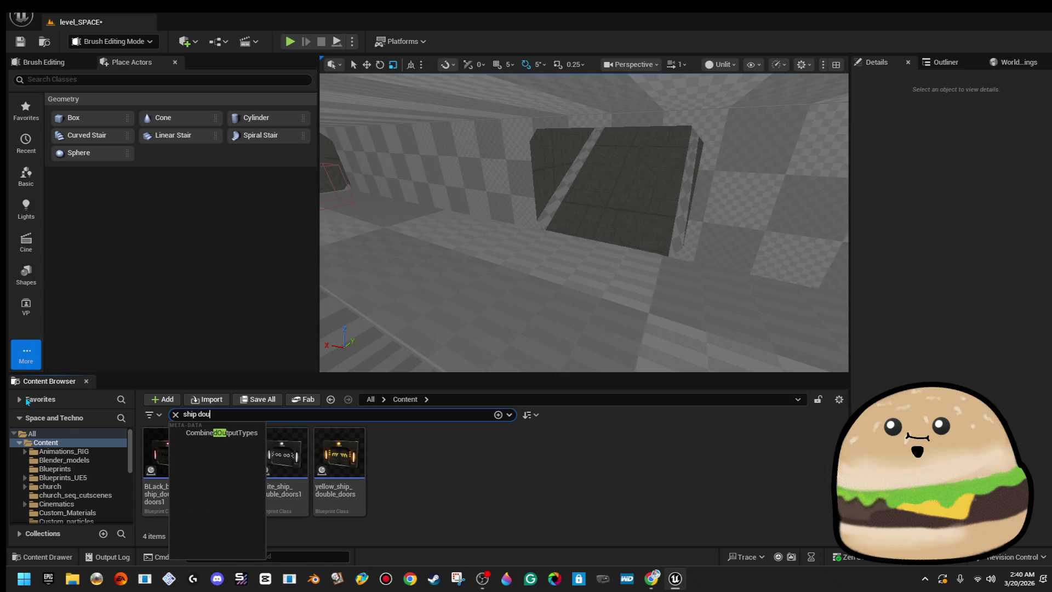
click(394, 450)
mouse_move(168, 455)
mouse_down()
mouse_move(322, 395)
mouse_move(185, 445)
mouse_move(193, 460)
mouse_up()
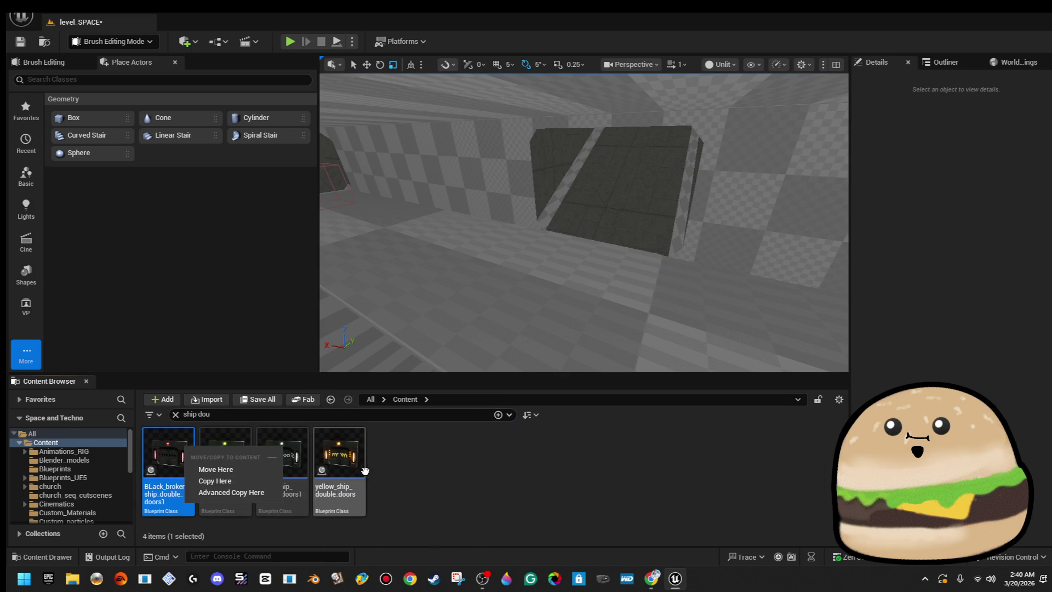
click(526, 463)
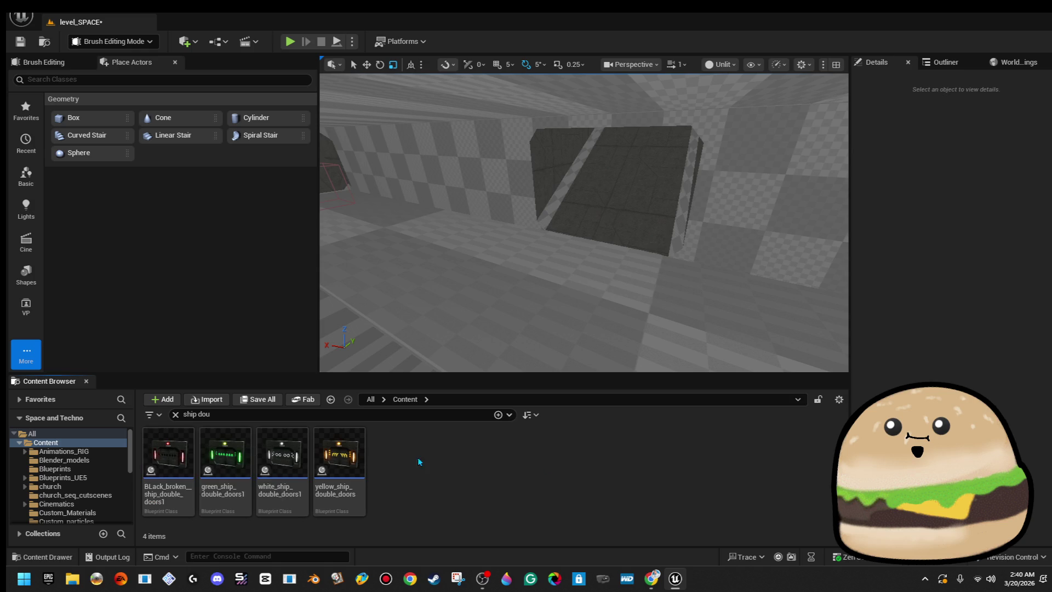
- Duplicate yellow_ship_double_doors and name the copy red_ship_double_doors1
right_click(228, 449)
click(457, 475)
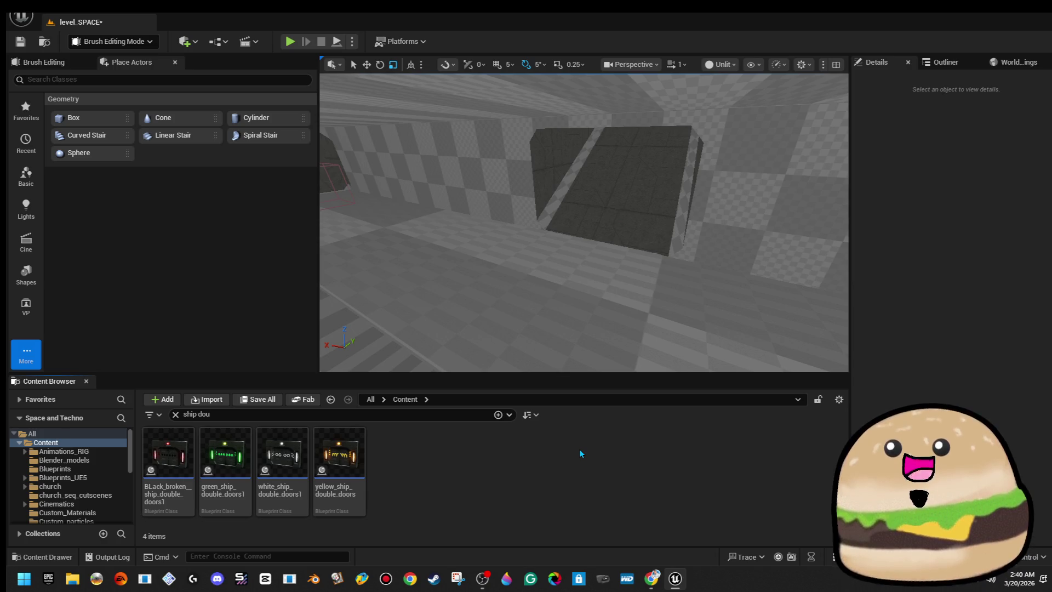
right_click(327, 445)
click(512, 498)
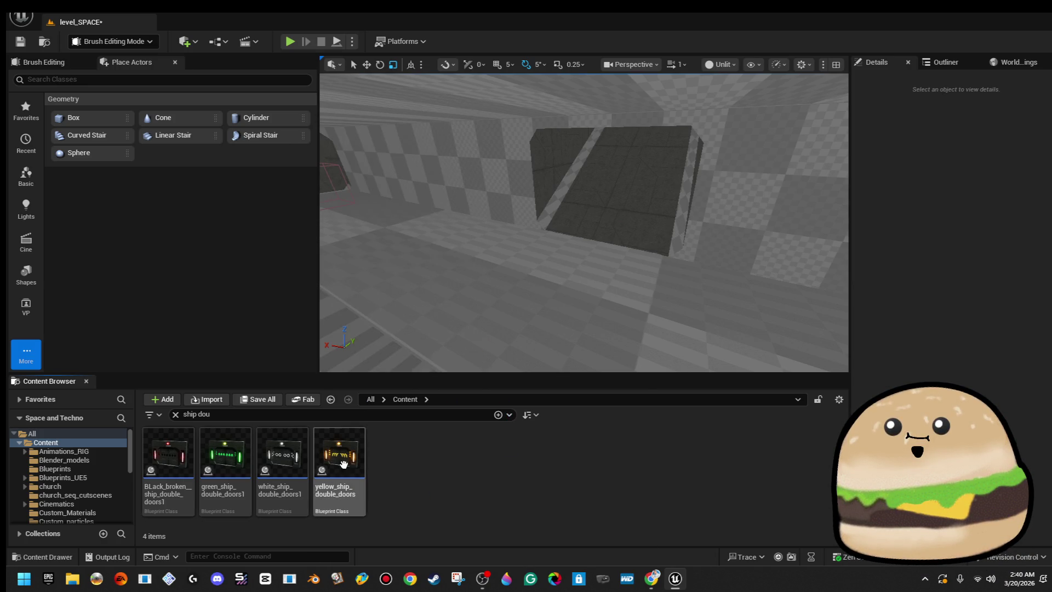
right_click(344, 464)
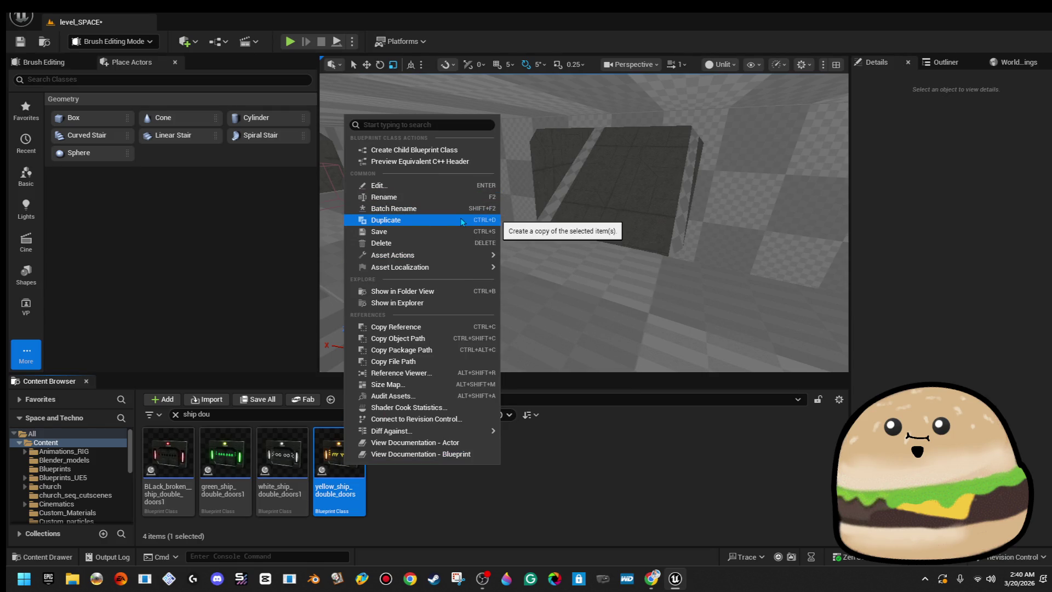
click(460, 221)
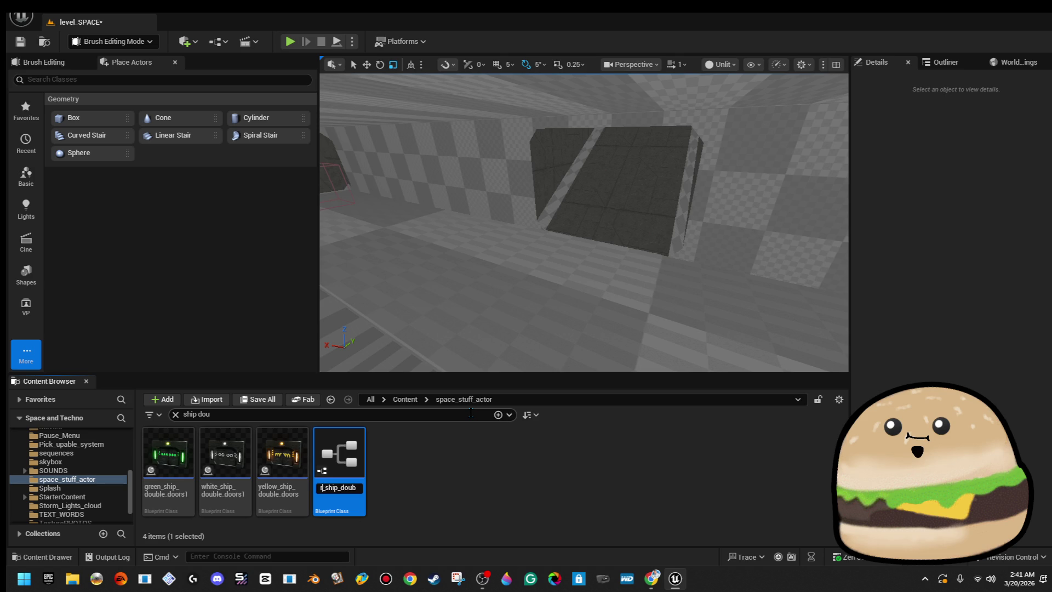
text(ed)
key(Return)
- In red_ship_double_doors1, give both door panels the red_ship_door_2_Mat material for their decals
double_click(225, 455)
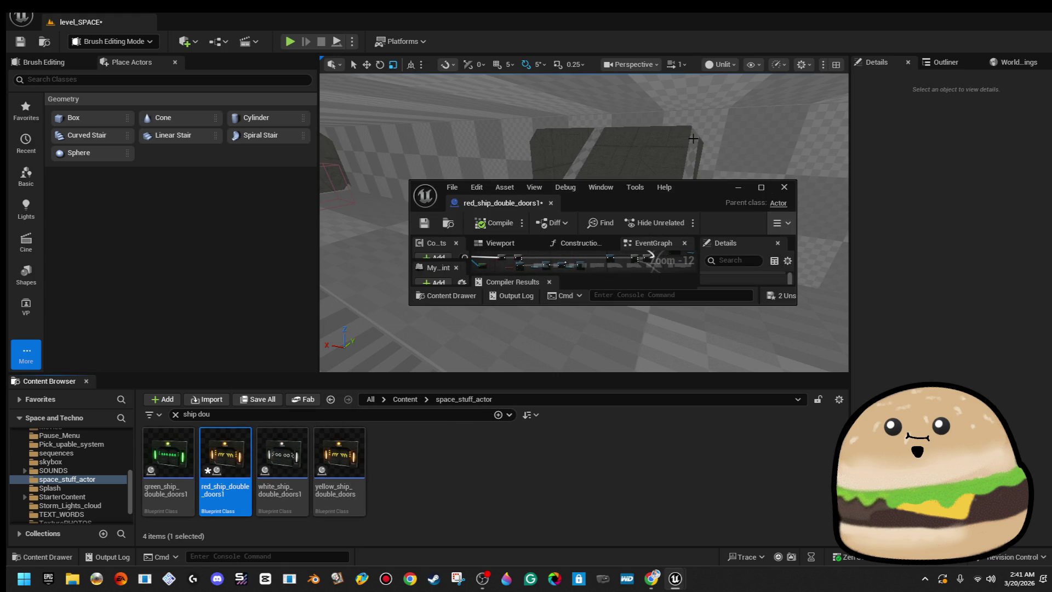
click(761, 189)
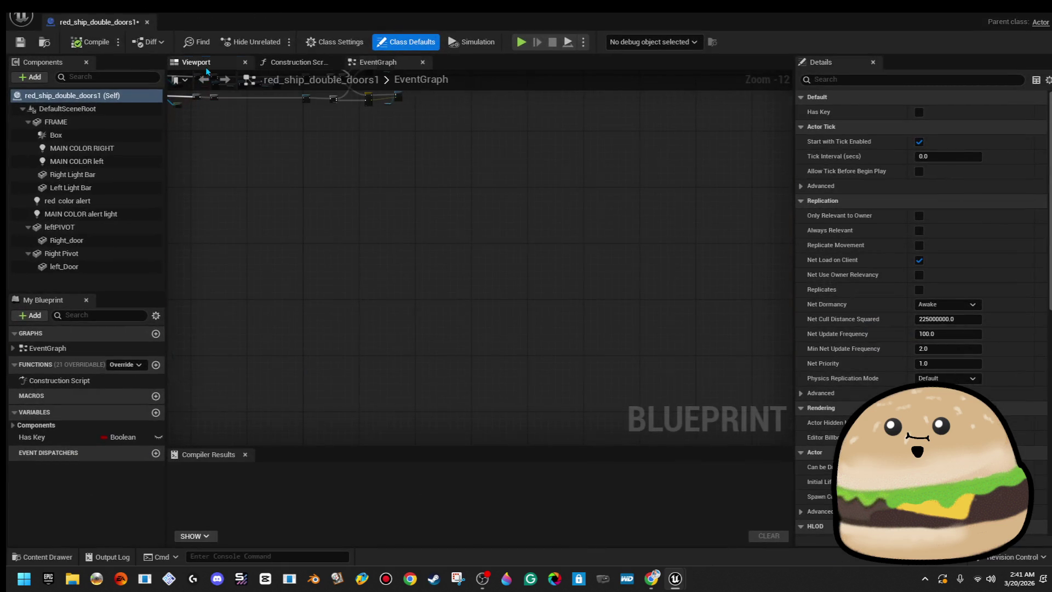
click(200, 63)
scroll(453, 280, down, 5)
click(454, 279)
ctrl+click(583, 280)
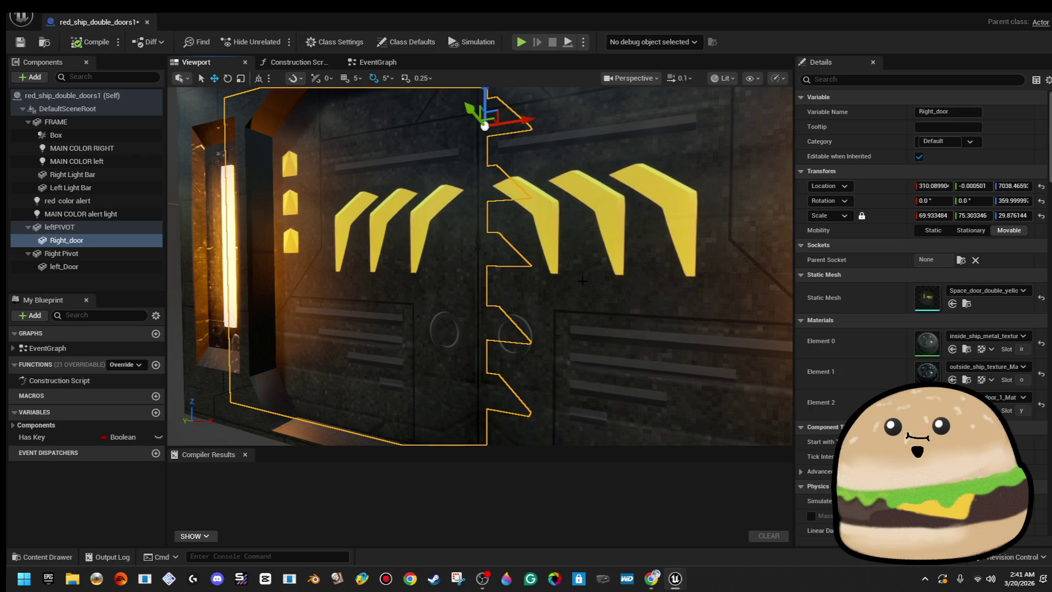
key(f)
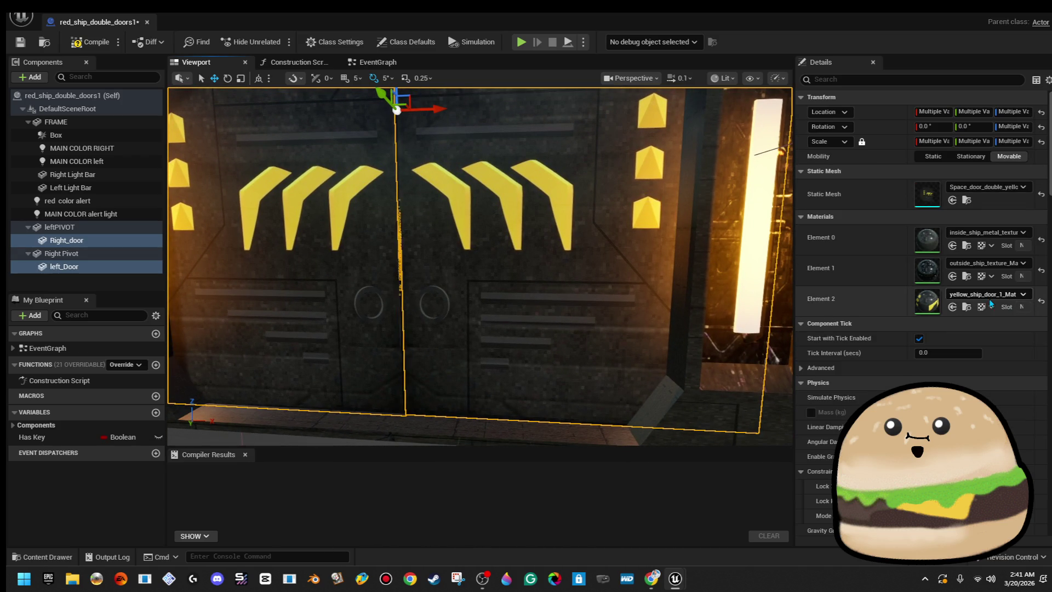
click(986, 294)
text(red sh)
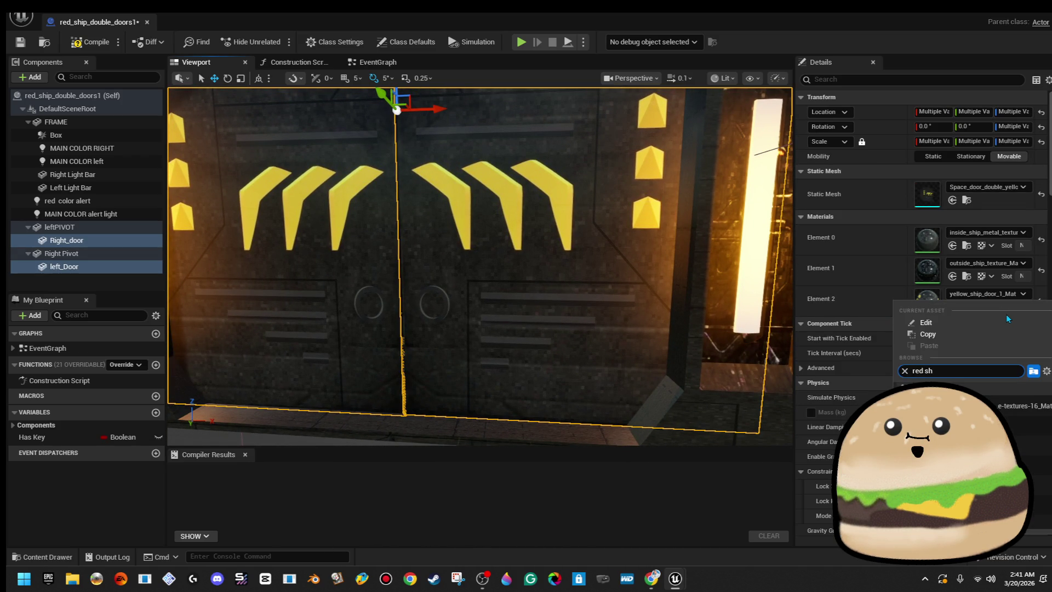
click(1023, 432)
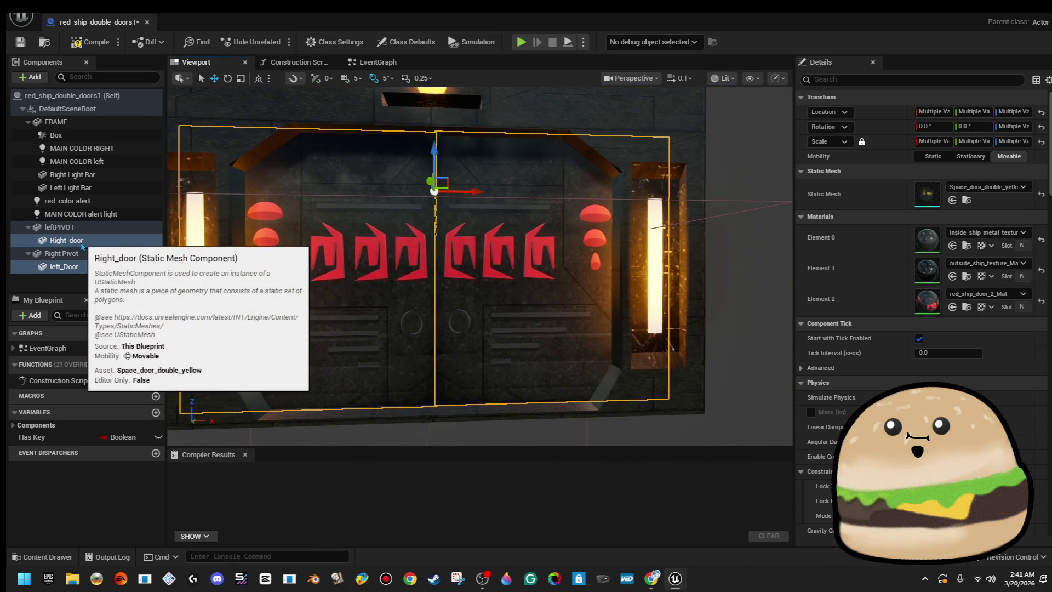
- Change the MAIN COLOR alert light's colour from orange to red
click(49, 266)
click(112, 215)
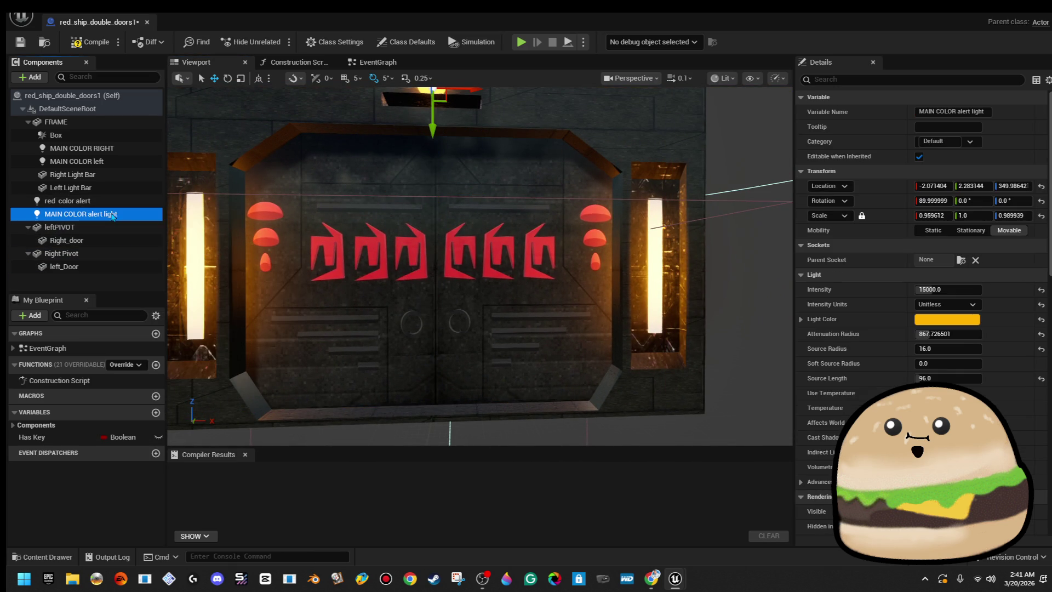
ctrl+click(113, 205)
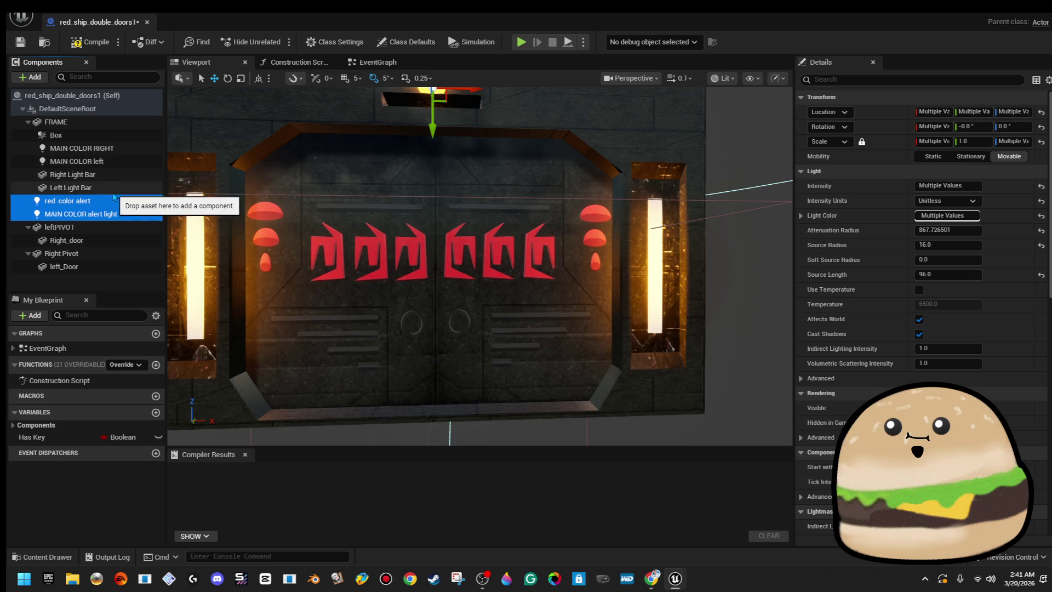
click(105, 216)
click(943, 323)
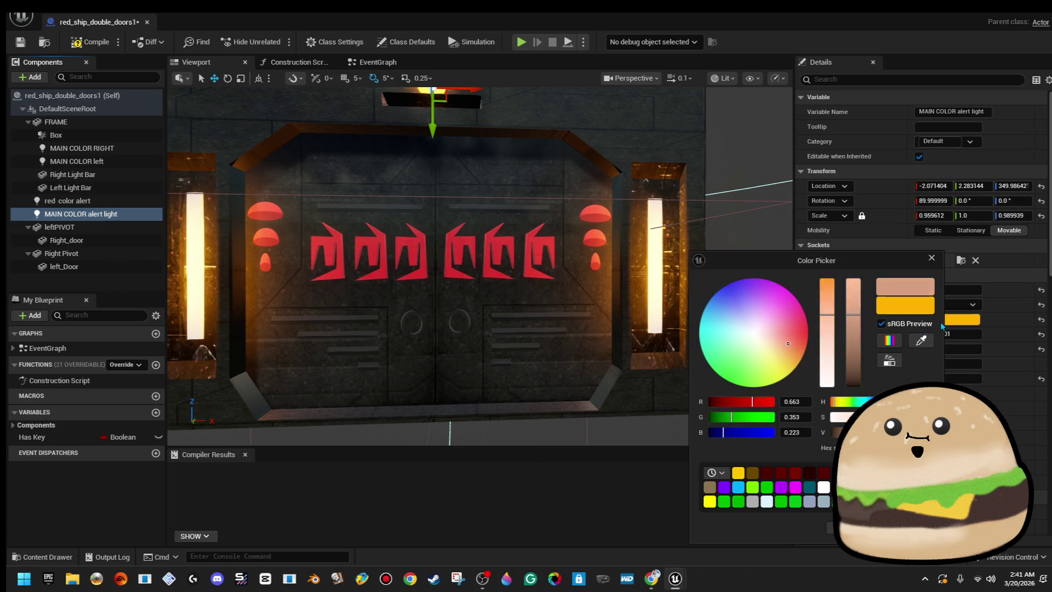
drag(743, 411, 710, 415)
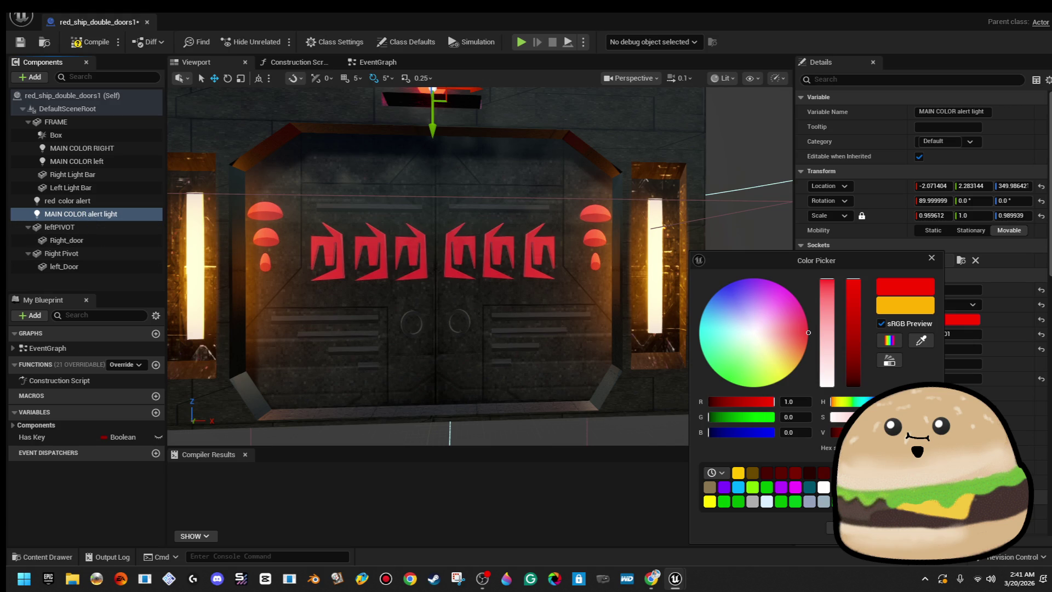
click(829, 527)
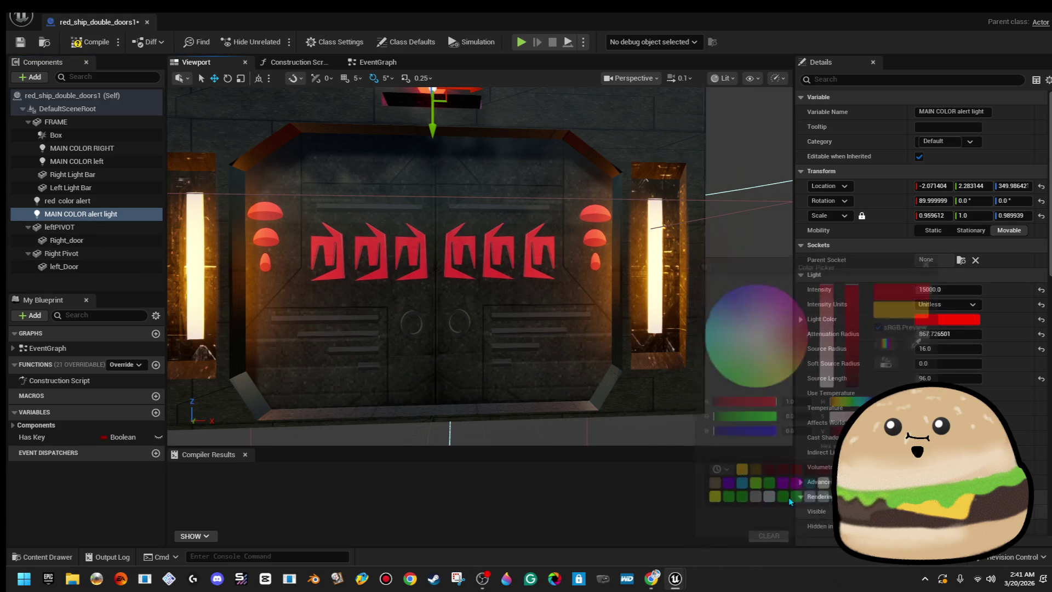
- Turn the MAIN COLOR left and MAIN COLOR RIGHT side lights from orange to red
click(82, 200)
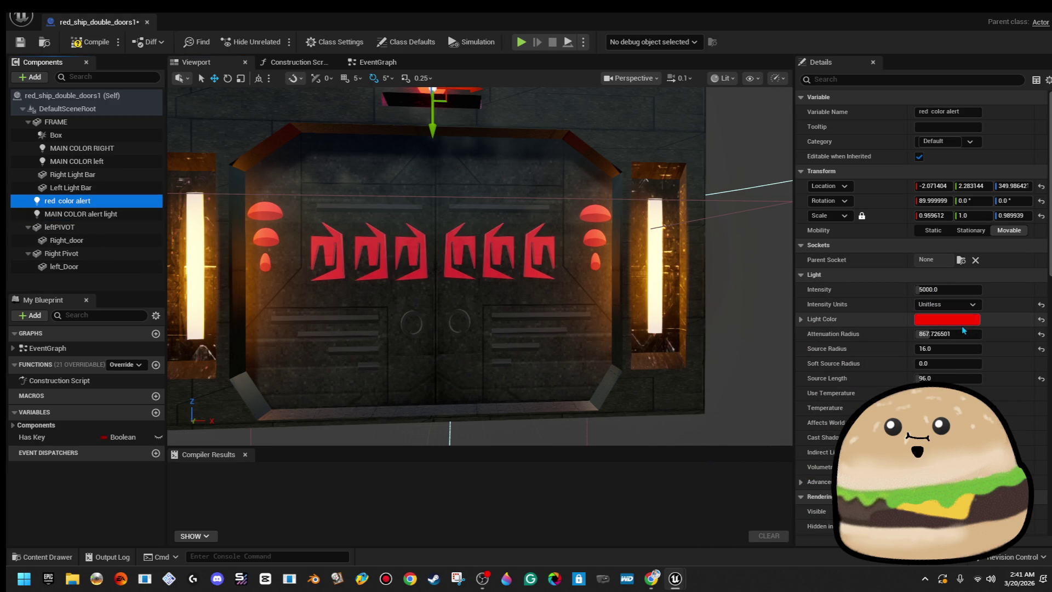
click(120, 161)
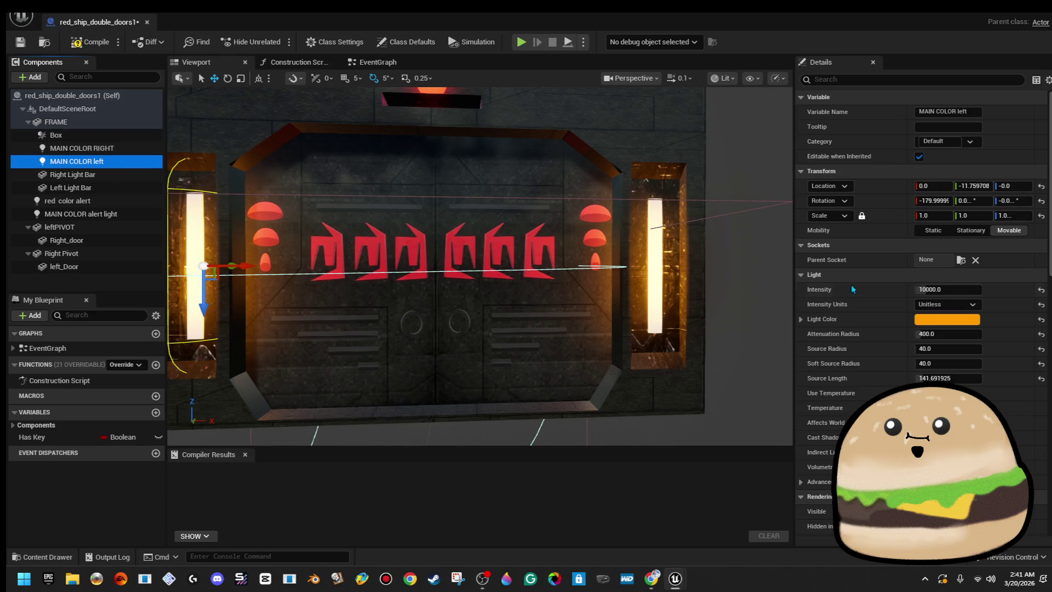
click(935, 323)
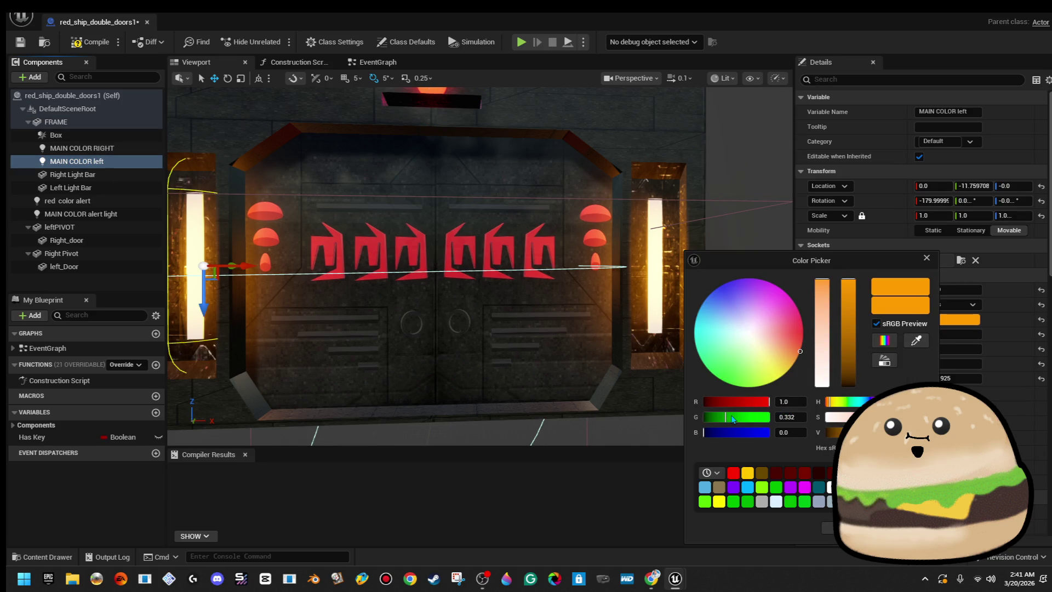
drag(734, 419, 572, 410)
click(823, 526)
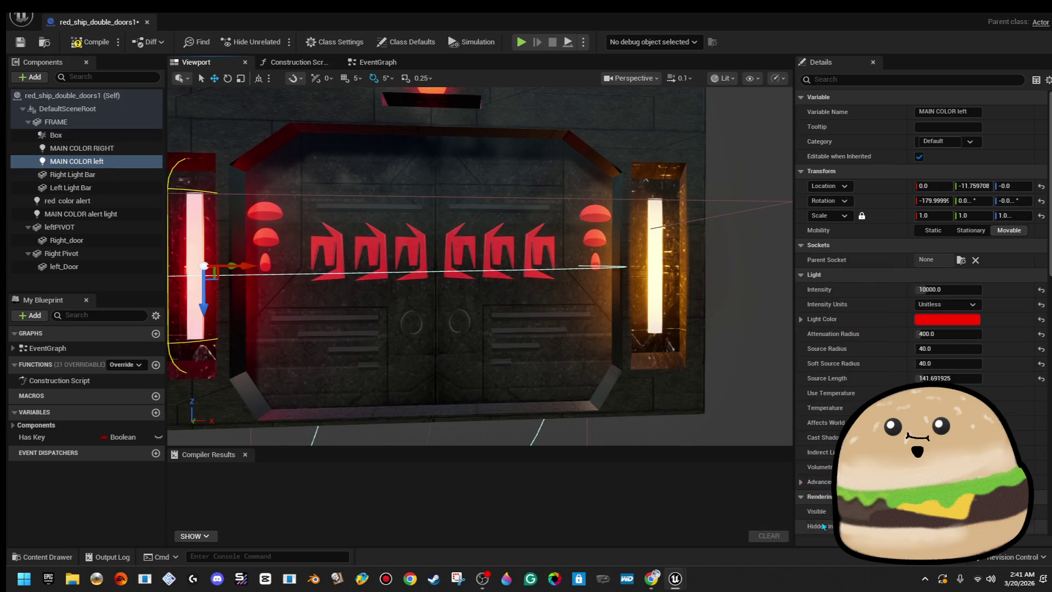
click(129, 151)
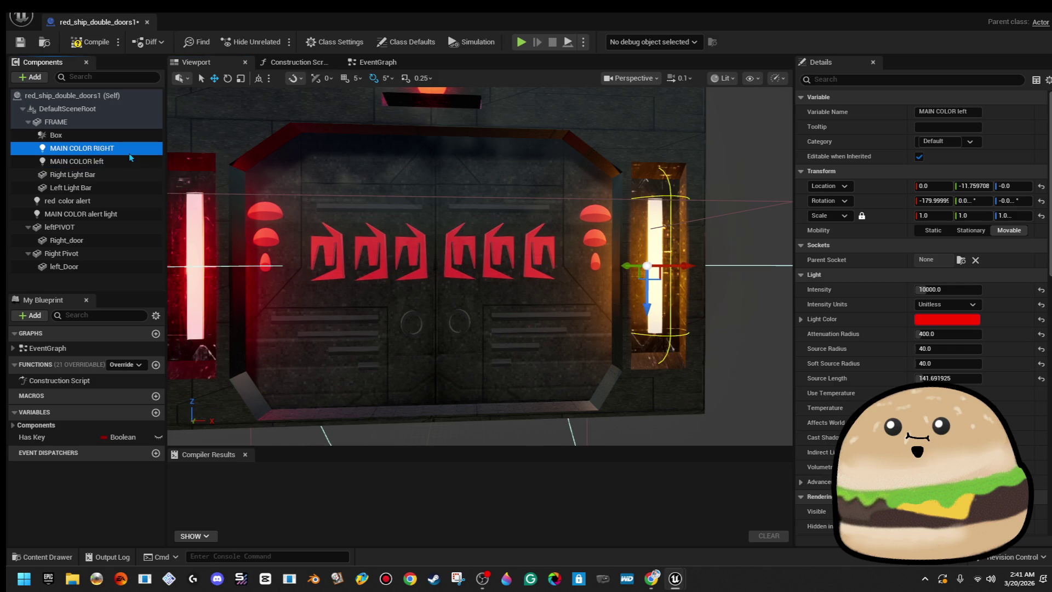
click(932, 319)
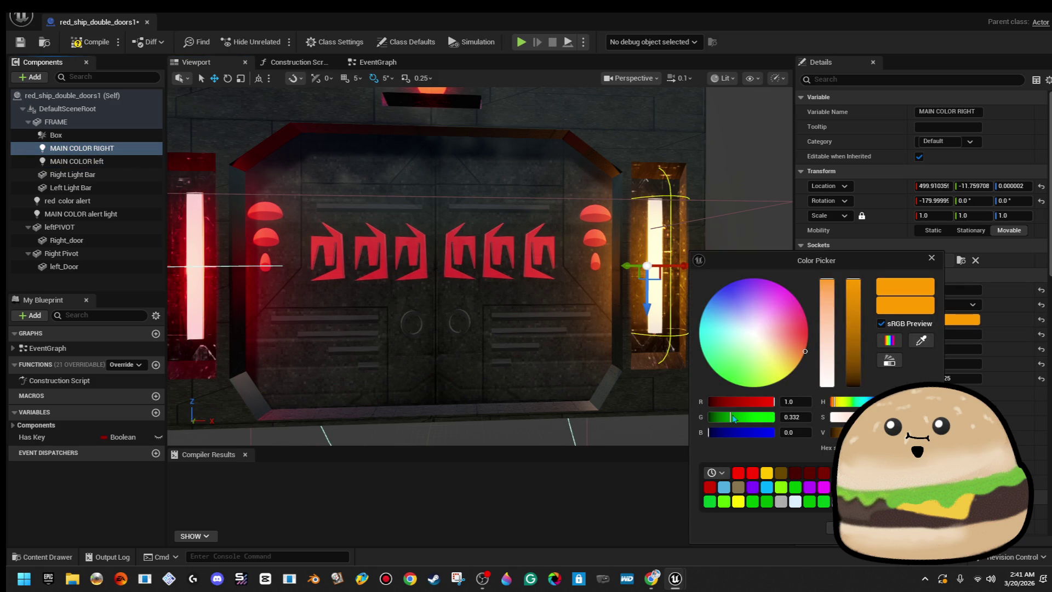
drag(734, 418, 630, 427)
click(830, 528)
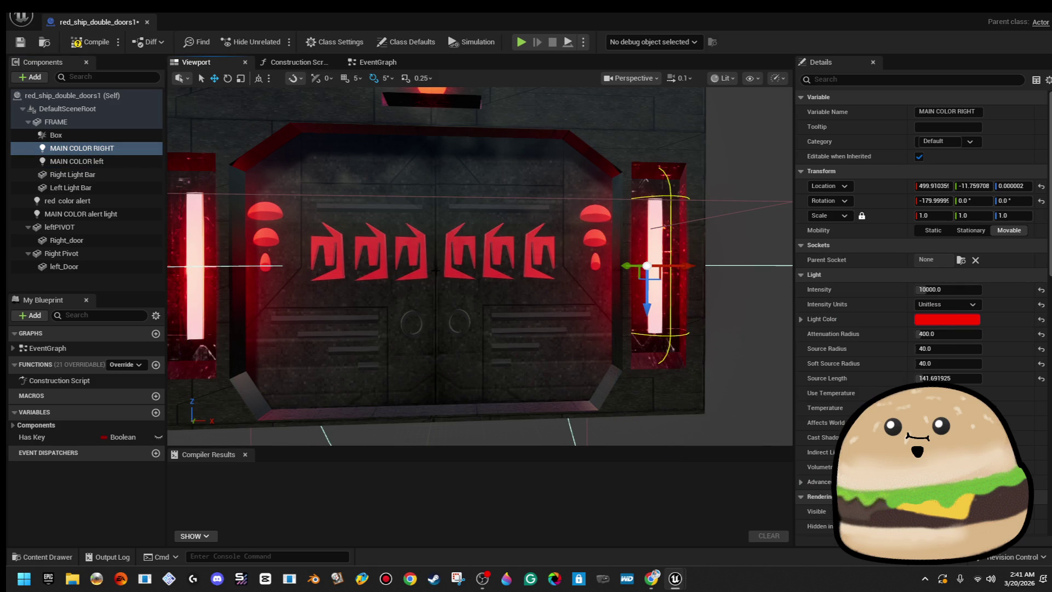
mouse_move(493, 257)
mouse_down()
mouse_move(502, 250)
mouse_move(427, 251)
mouse_up()
- Duplicate the MAIN COLOR left and MAIN COLOR RIGHT side lights
ctrl+click(77, 161)
key(f)
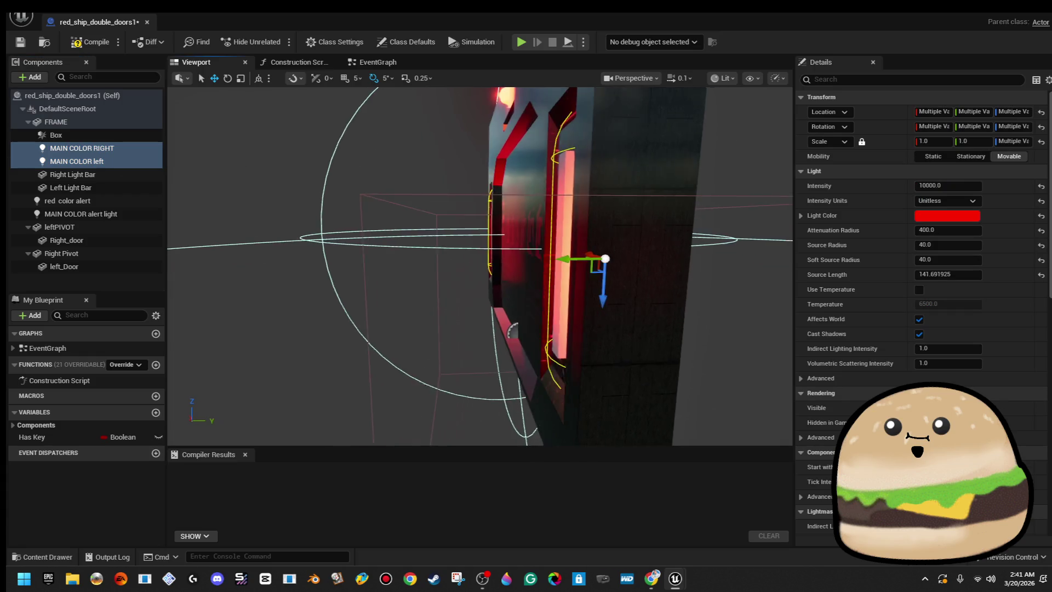
drag(427, 251, 334, 254)
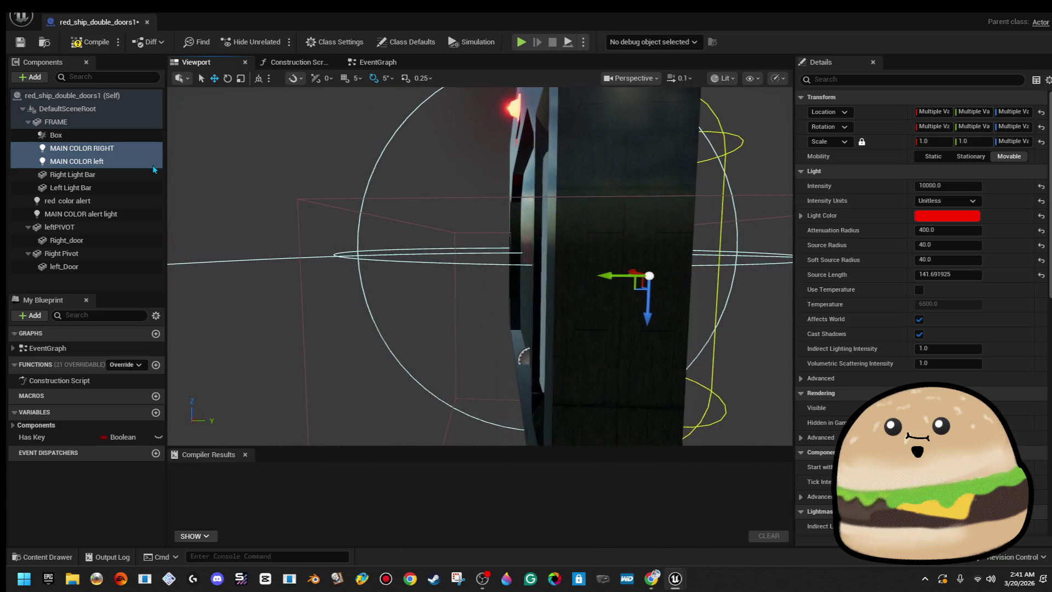
right_click(151, 168)
key(ctrl+d)
- Position the copies MAIN COLOR left1 and RIGHT1 on the door frame, then close the compiled Blueprint
drag(225, 245, 266, 265)
click(265, 265)
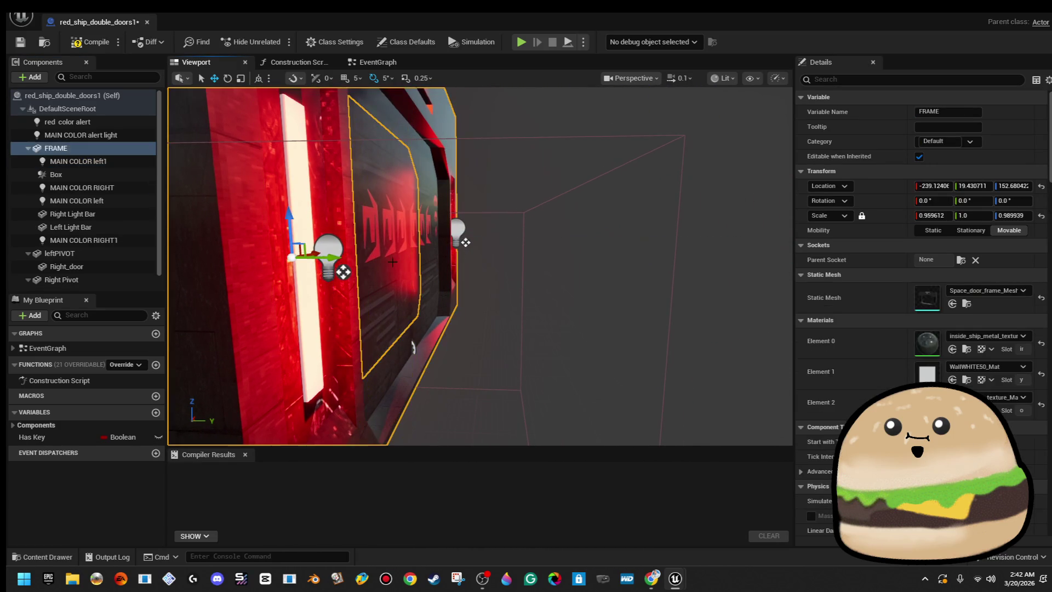
click(329, 249)
drag(329, 249, 353, 256)
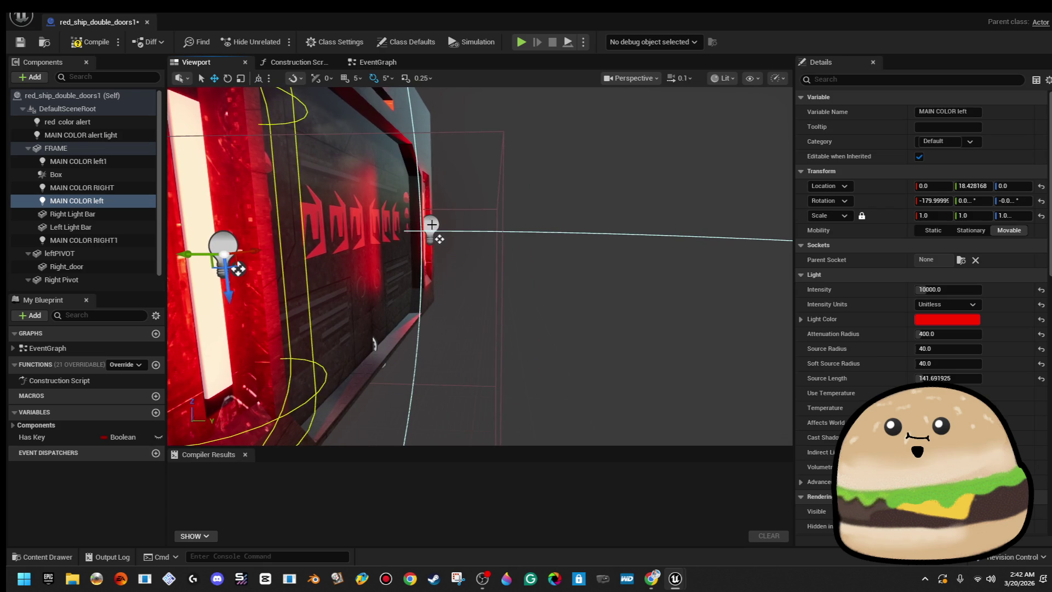
ctrl+click(240, 268)
mouse_move(240, 268)
mouse_down()
mouse_move(296, 277)
mouse_move(420, 220)
mouse_move(386, 224)
mouse_move(263, 197)
mouse_up()
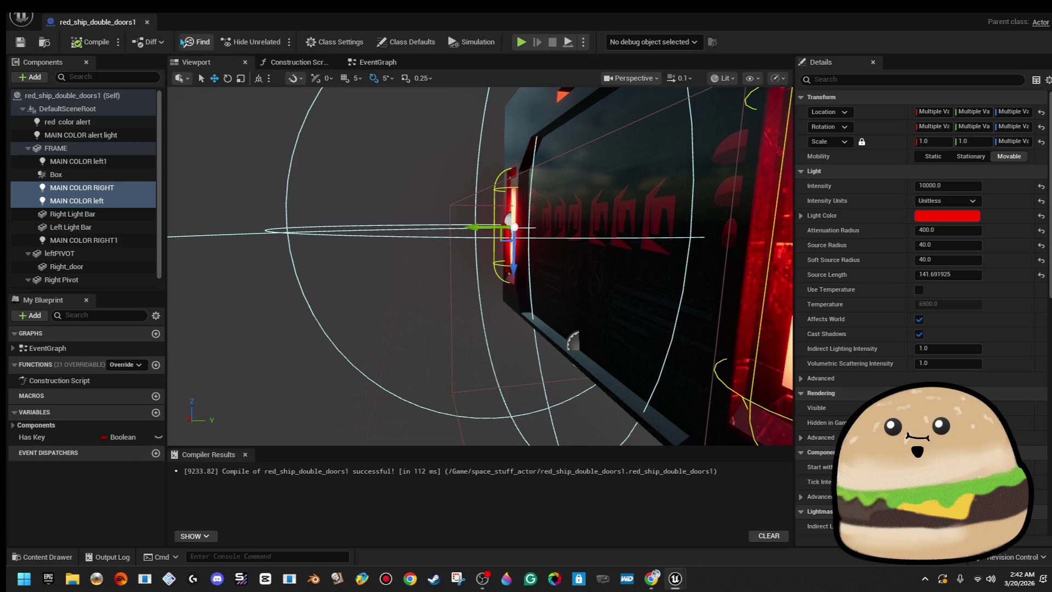
drag(480, 266, 431, 266)
mouse_move(353, 159)
mouse_down()
mouse_move(375, 159)
mouse_move(353, 159)
mouse_up()
click(147, 22)
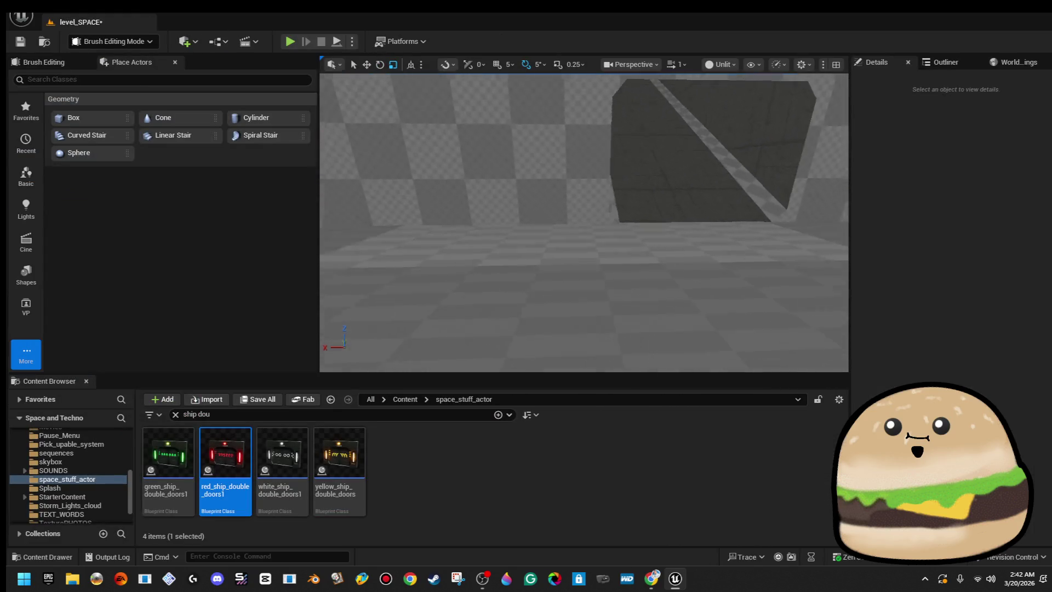
- Place red_ship_double_doors1 from the Content Browser into level_SPACE and frame it in view
mouse_move(225, 455)
mouse_down()
mouse_move(376, 390)
mouse_move(649, 217)
mouse_up()
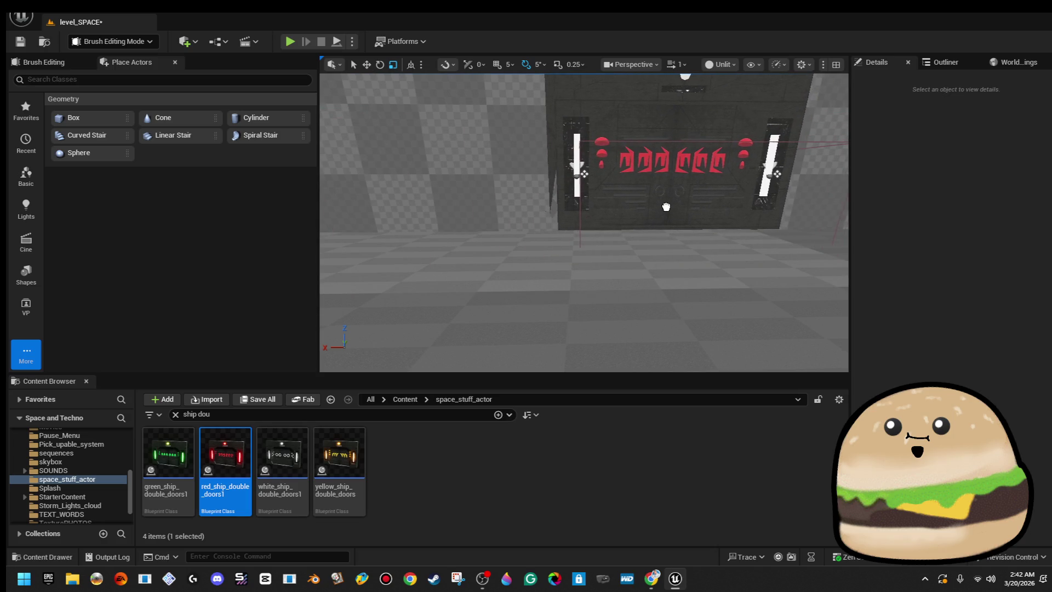
drag(663, 207, 663, 207)
key(f)
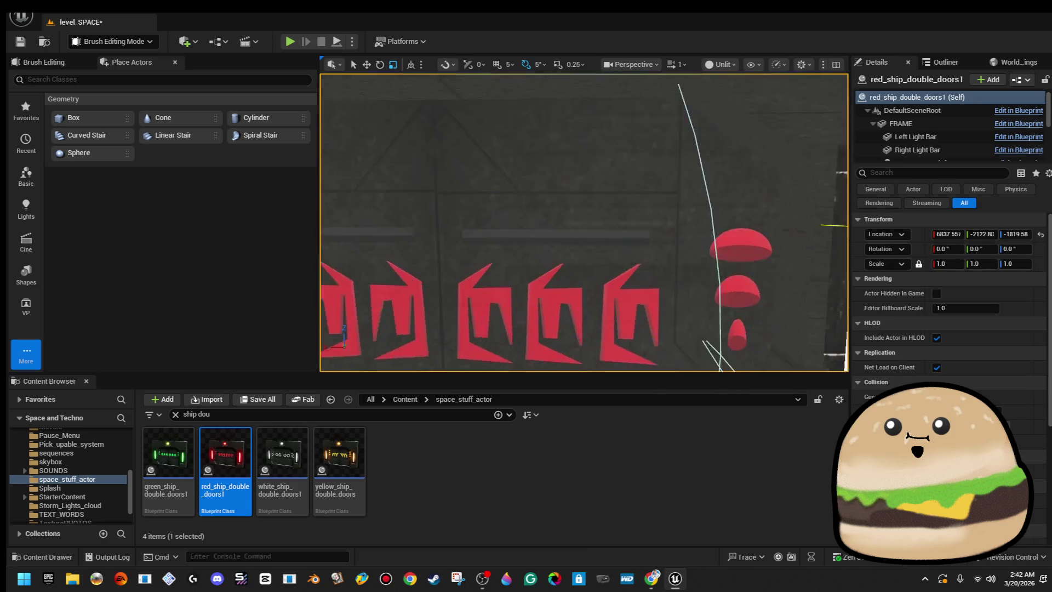
mouse_move(584, 222)
mouse_down()
mouse_move(518, 214)
mouse_move(598, 218)
mouse_move(529, 218)
mouse_up()
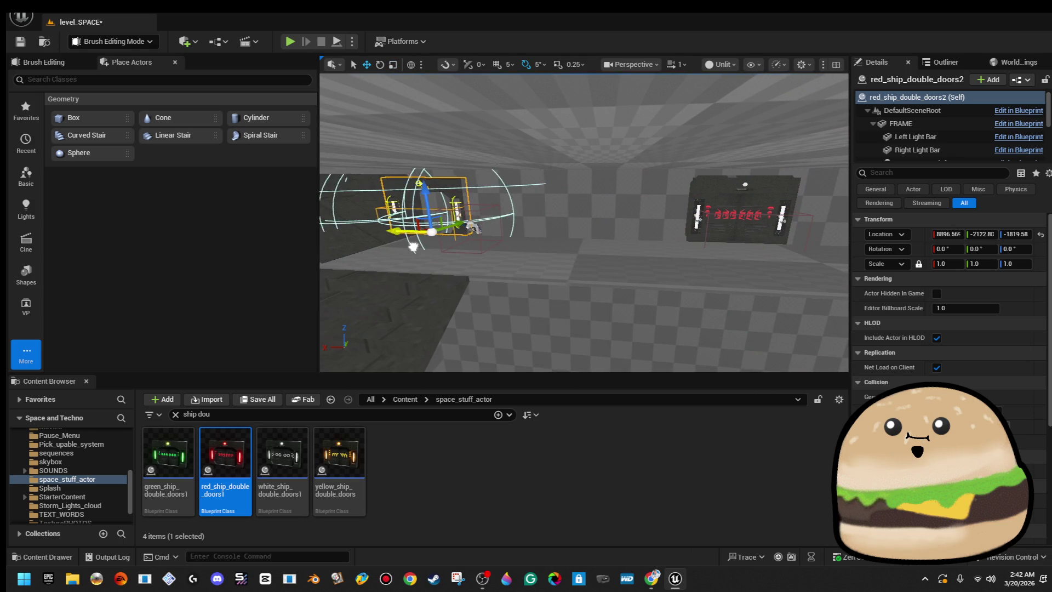
key(f)
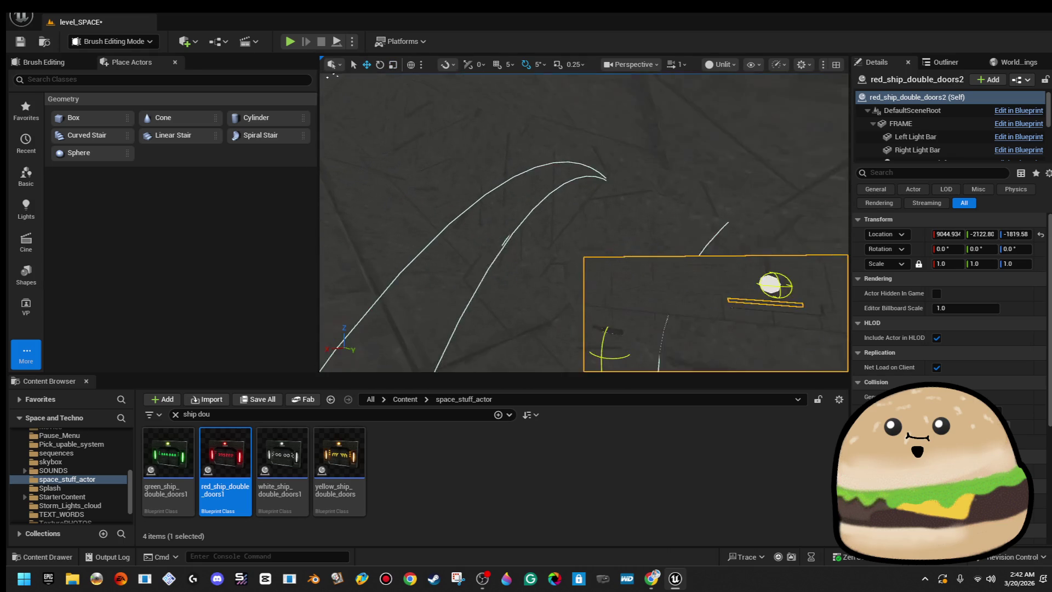
scroll(649, 264, down, 5)
key(Escape)
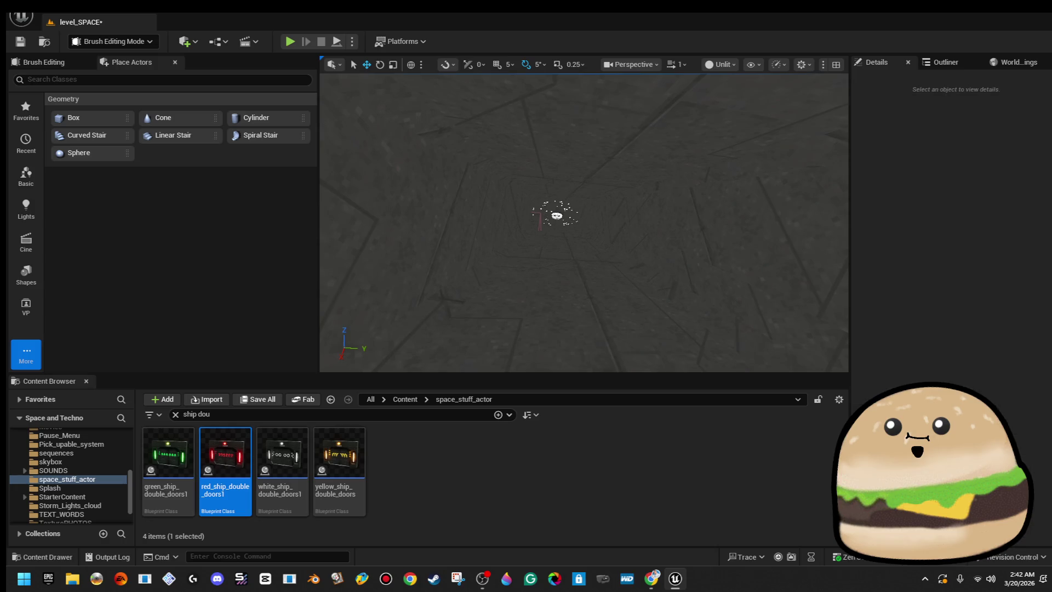
drag(615, 282, 615, 281)
- Select the yellow ship double door and move it toward the doorway
click(663, 227)
drag(665, 253, 664, 253)
key(f)
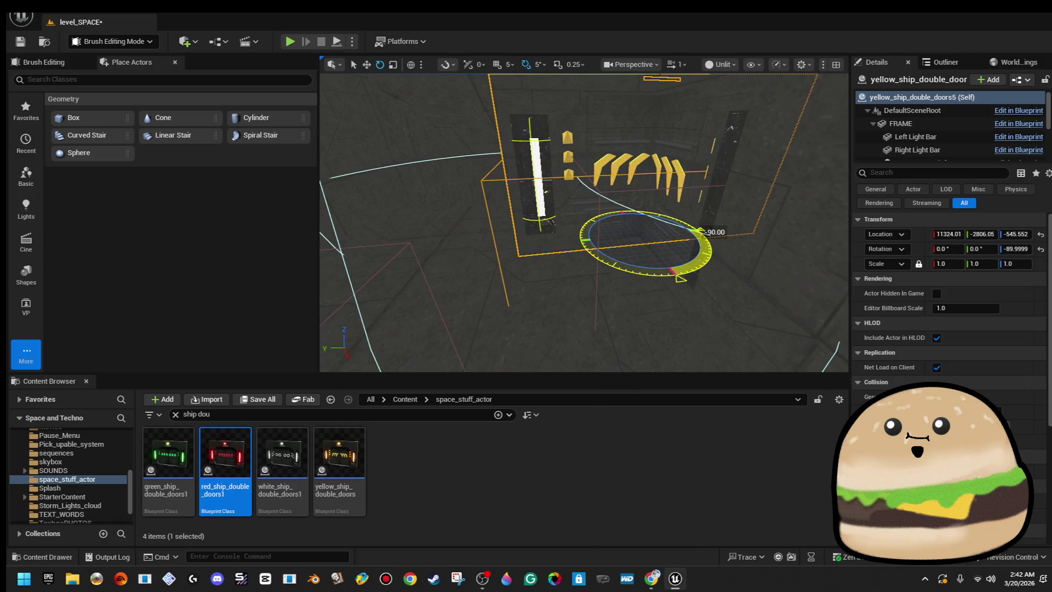
key(w)
drag(645, 264, 682, 264)
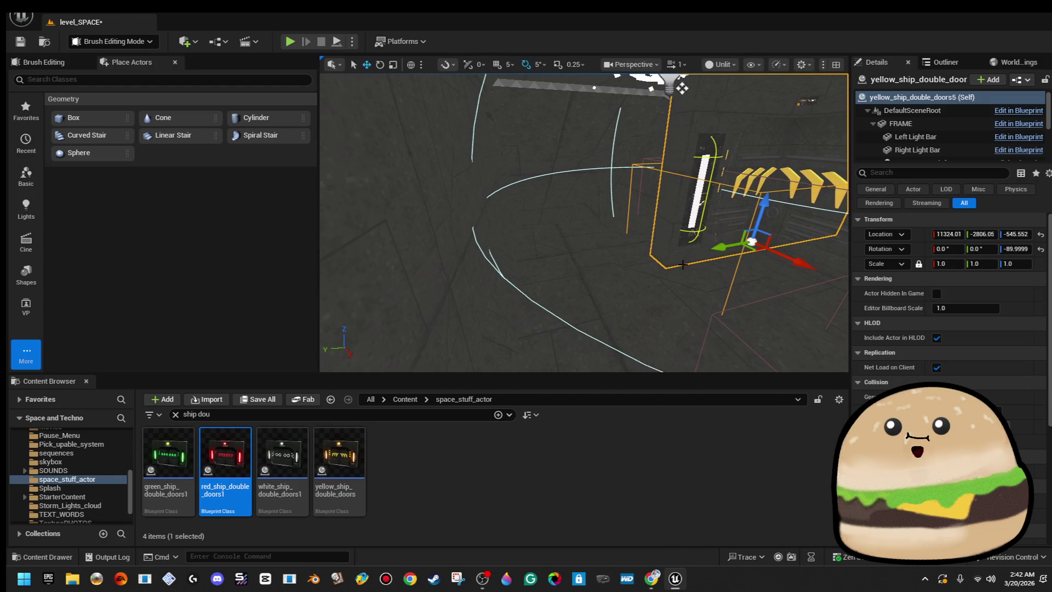
mouse_move(755, 249)
mouse_down()
mouse_move(597, 238)
mouse_move(576, 225)
mouse_move(603, 182)
mouse_up()
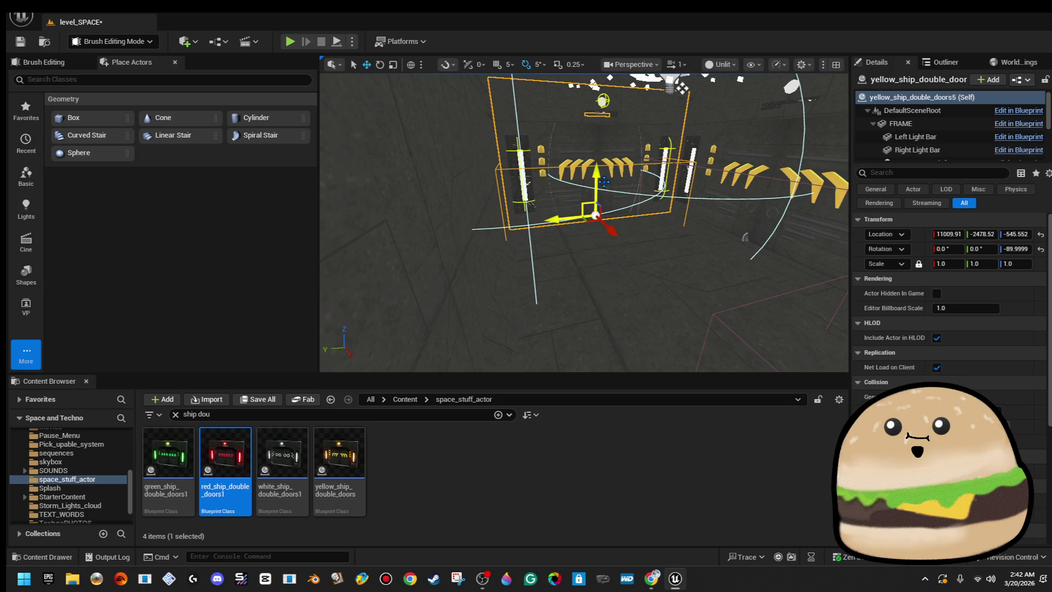
- Switch the viewport to Lit and slide the yellow door along Y to -2449.26
click(714, 63)
click(739, 107)
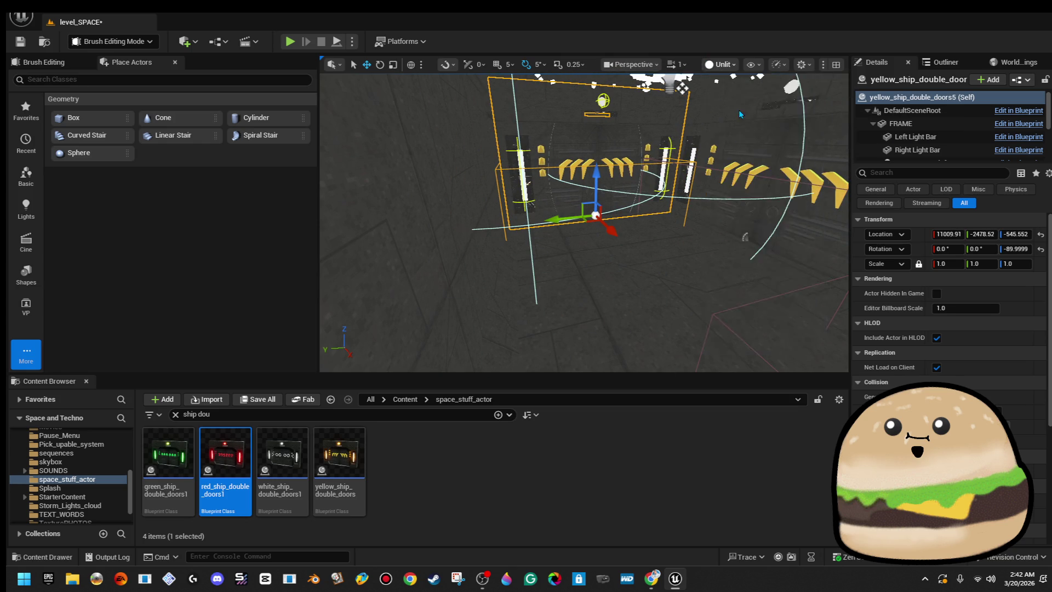
scroll(584, 222, up, 5)
key(f)
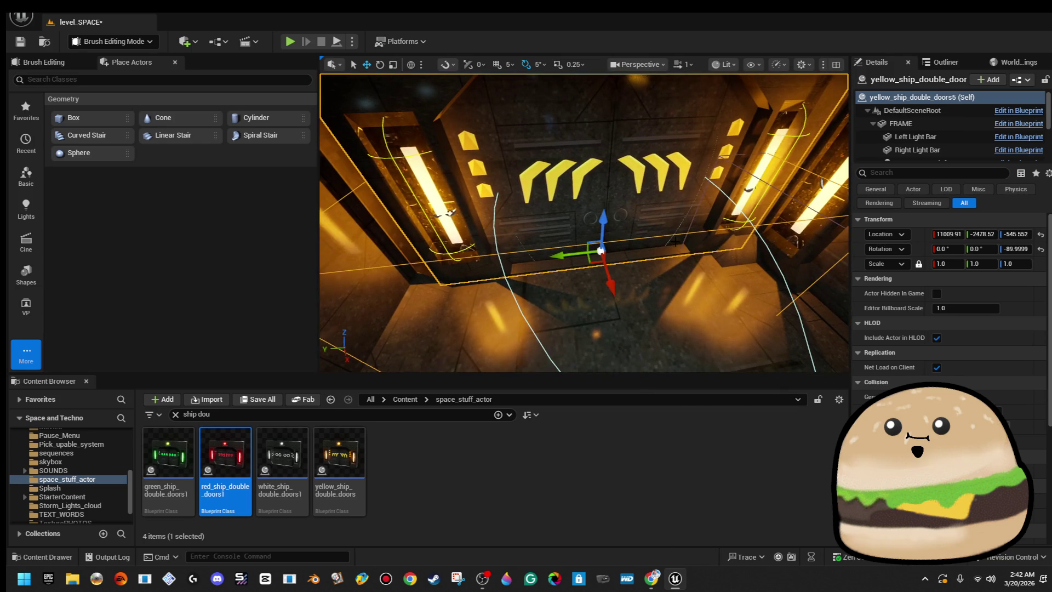
drag(611, 289, 606, 289)
drag(556, 255, 542, 257)
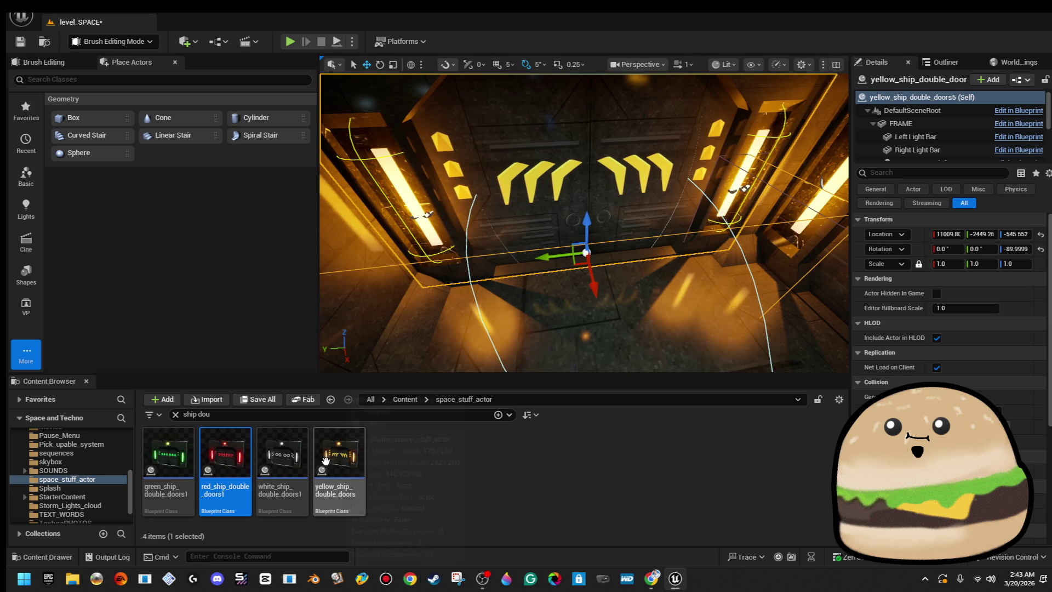
- Replace the selected yellow door with red_ship_double_doors1
right_click(603, 200)
mouse_move(724, 293)
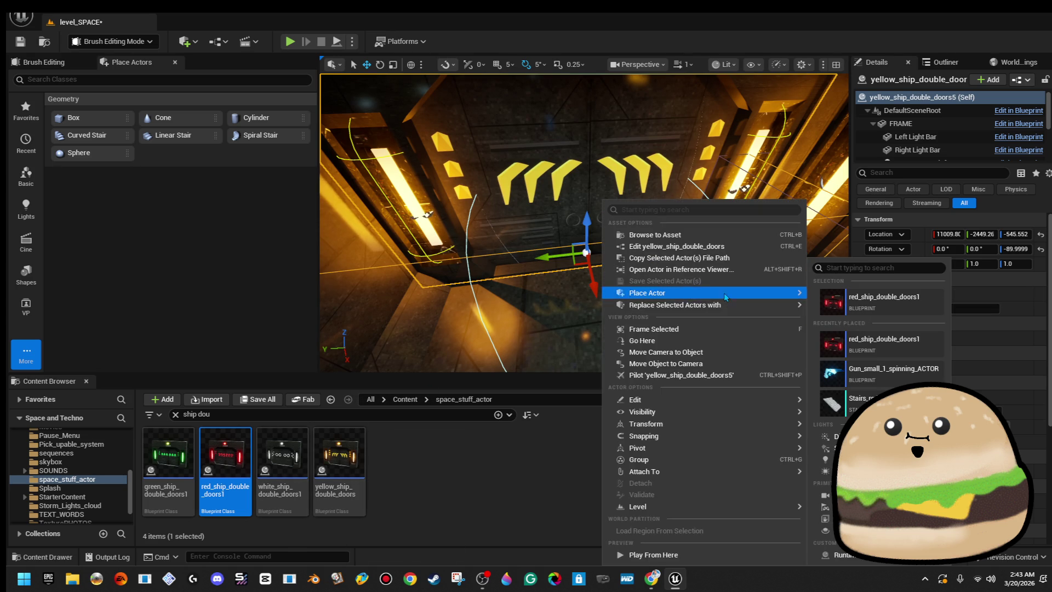
mouse_move(778, 305)
click(872, 296)
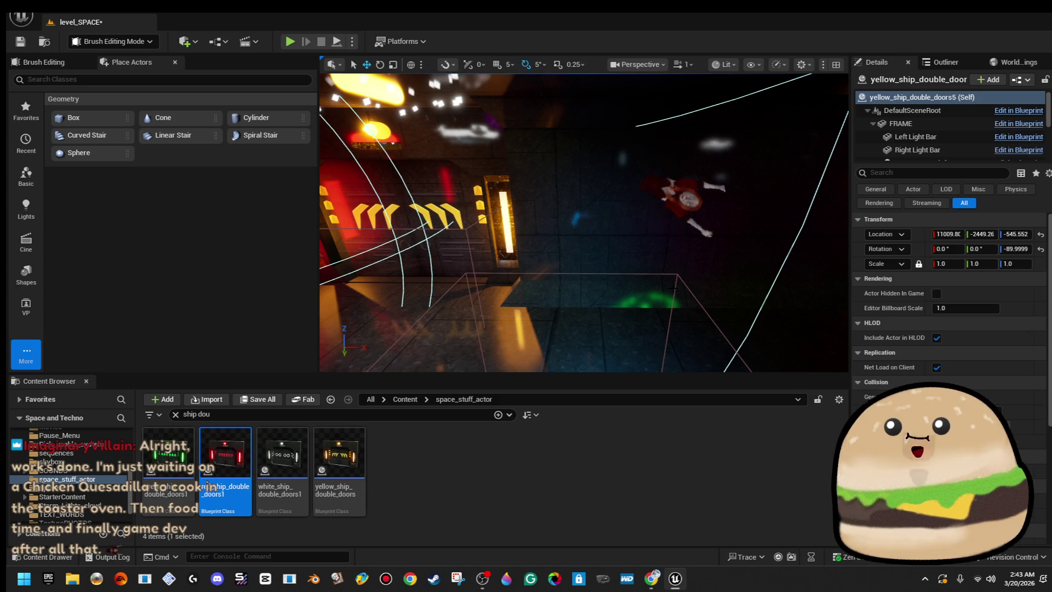
mouse_move(882, 411)
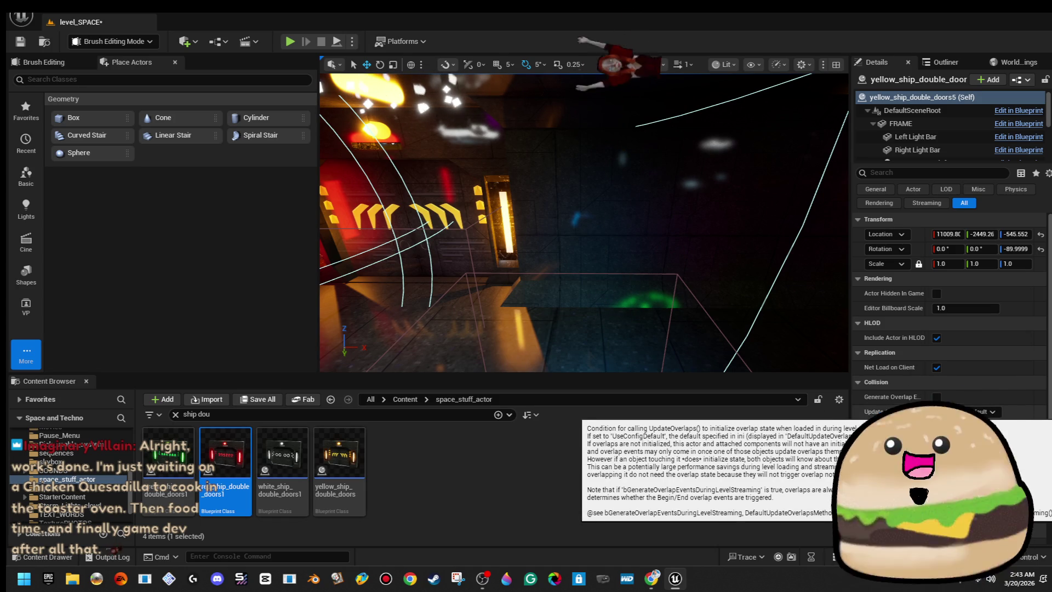
- Frame the red door and start a Play From Here test from the corridor brush
key(f)
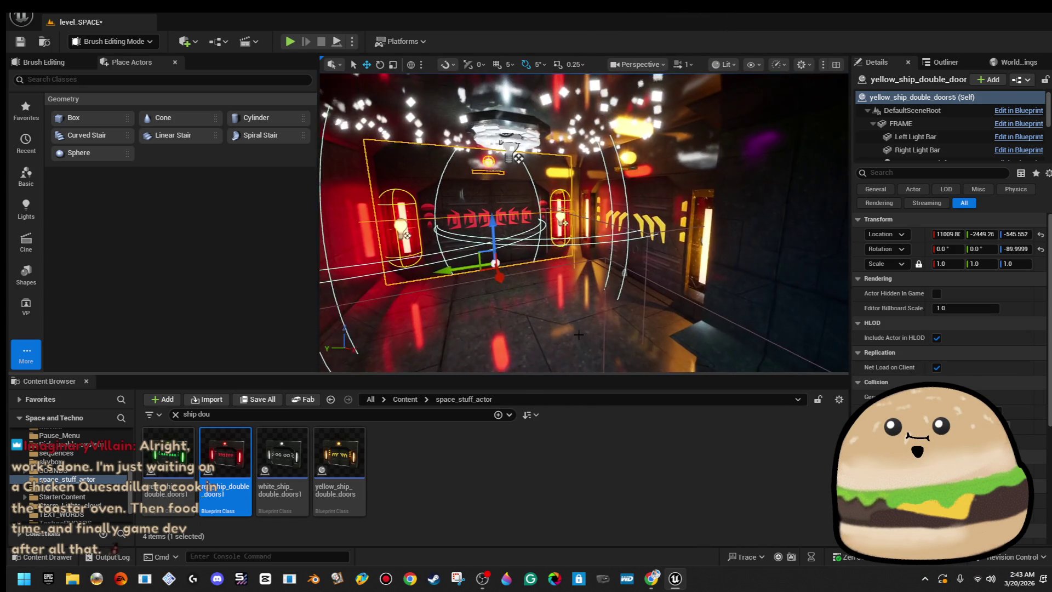
right_click(581, 201)
click(676, 556)
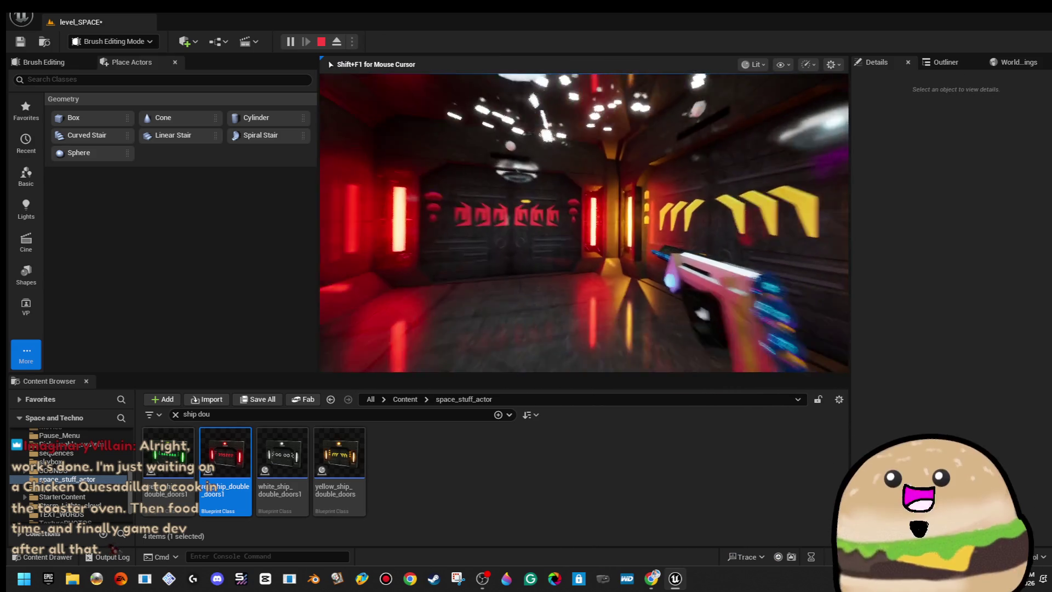
- Walk through the red door in the playtest, stop it, and delete yellow_ship_double_doors3
key(w)
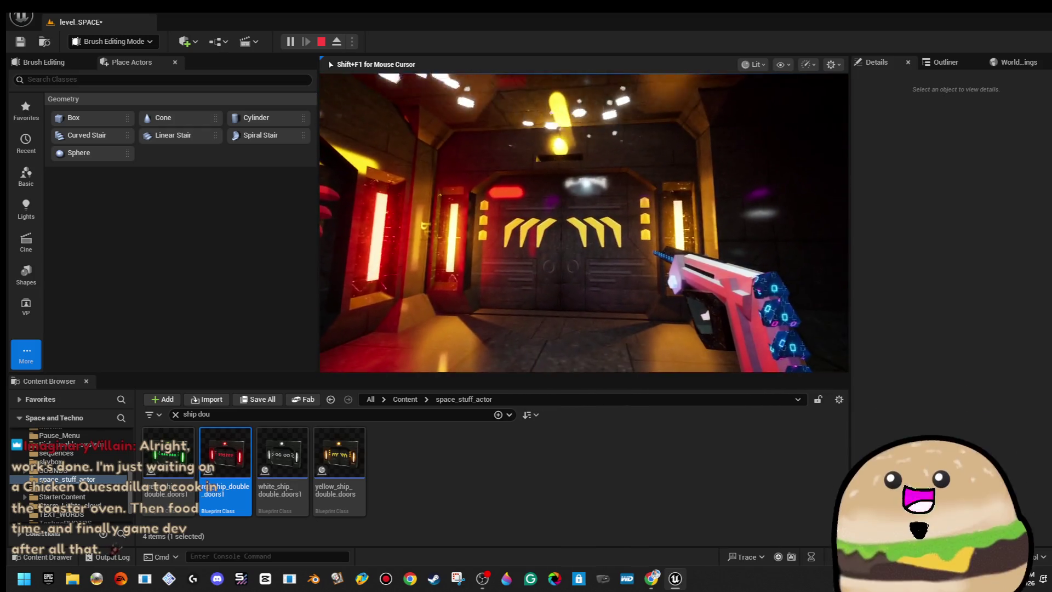
key(Escape)
key(Delete)
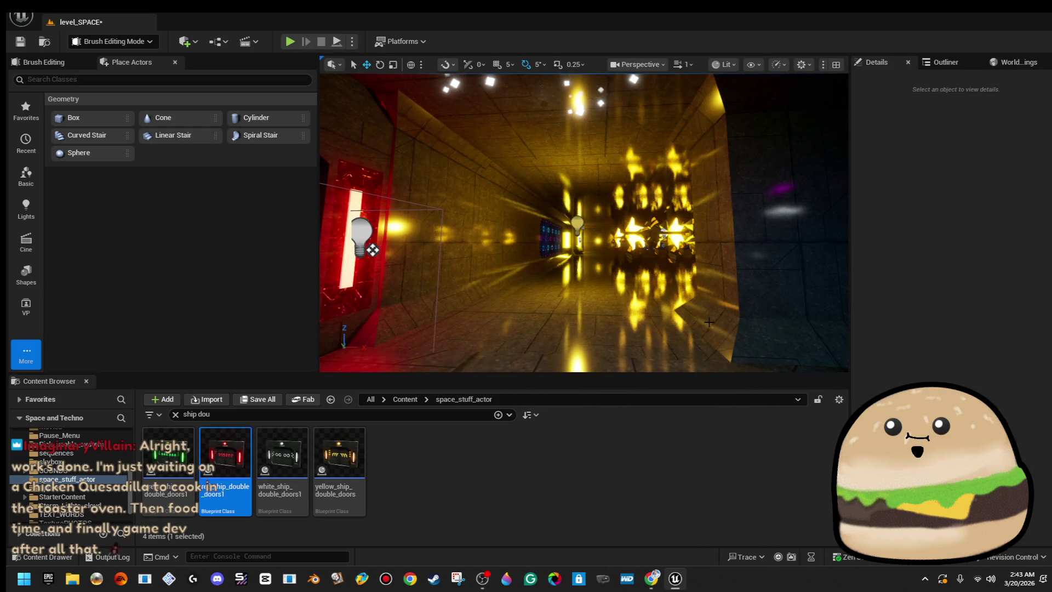
- Delete Cylinder Brush129 and select side_pillar43 next to side_pillar35
click(714, 342)
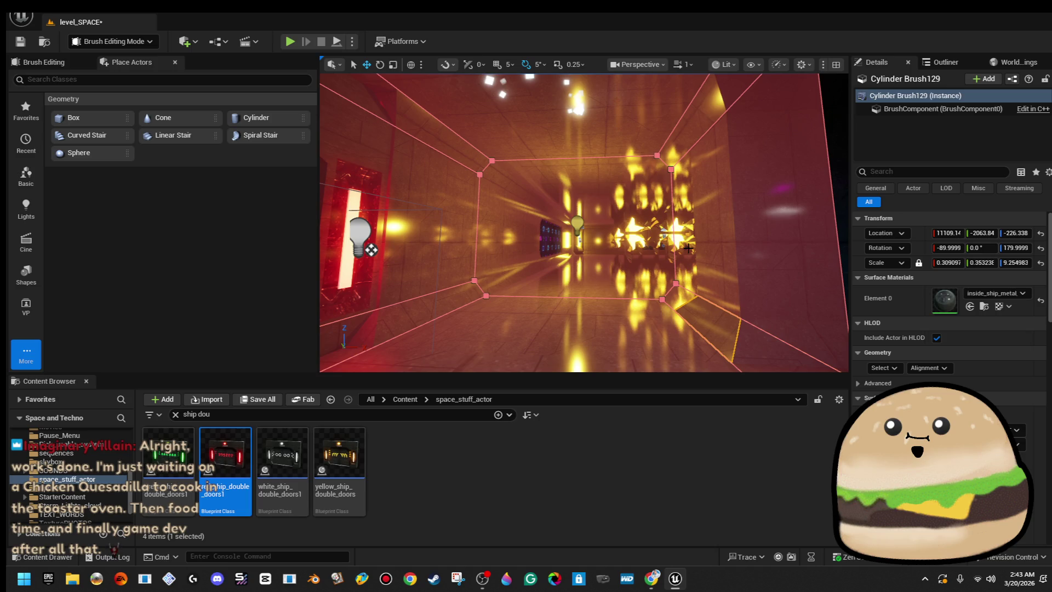
key(Delete)
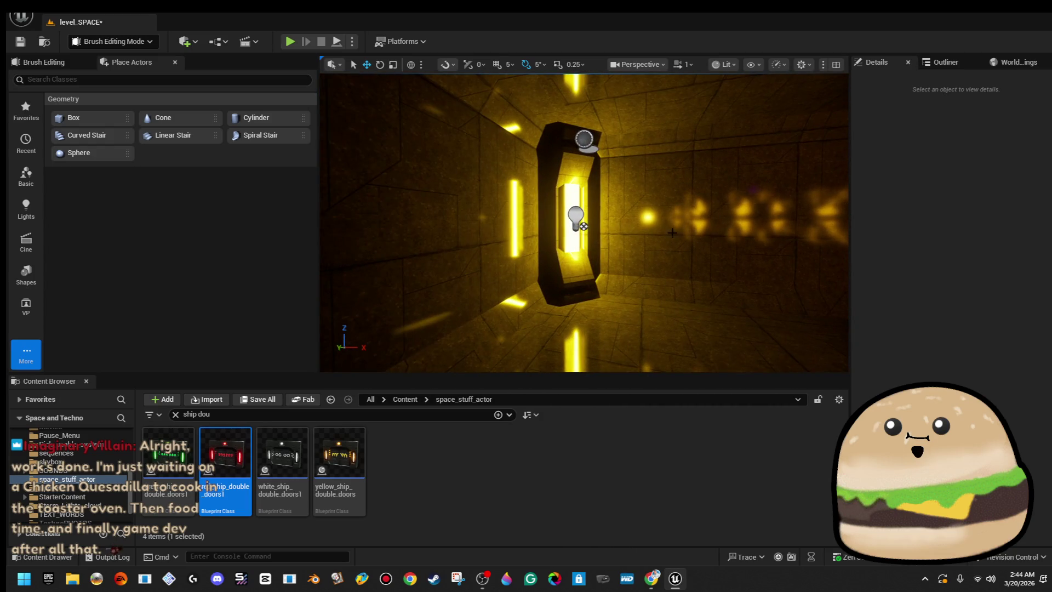
click(578, 218)
key(Escape)
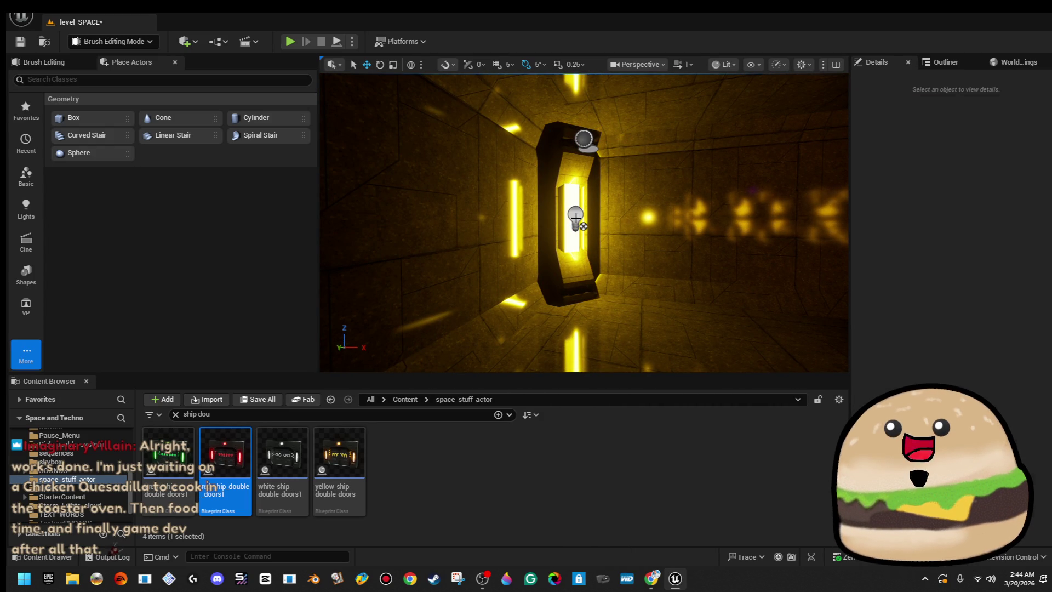
click(583, 210)
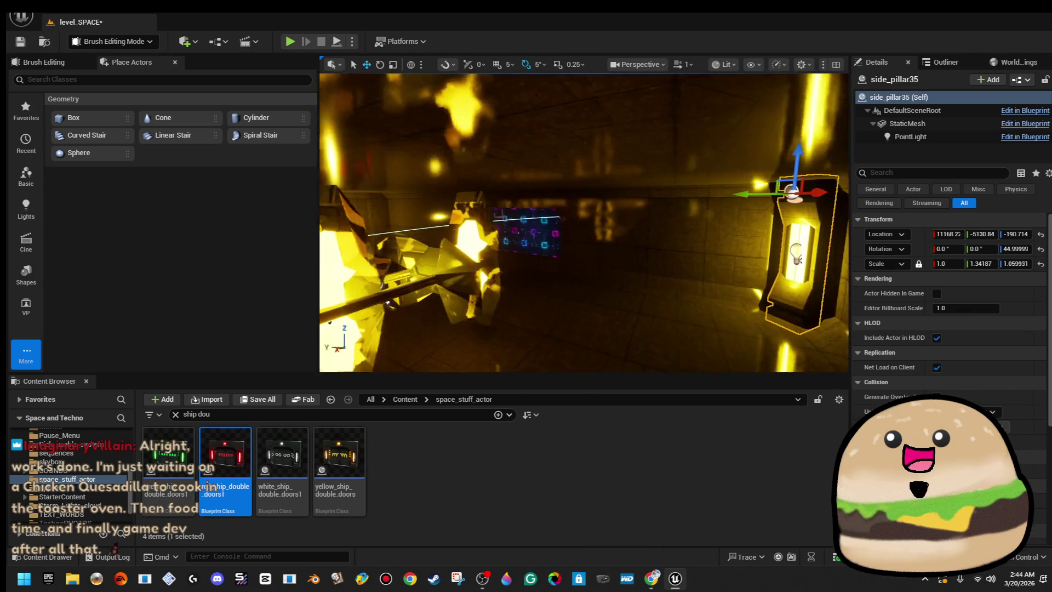
click(589, 231)
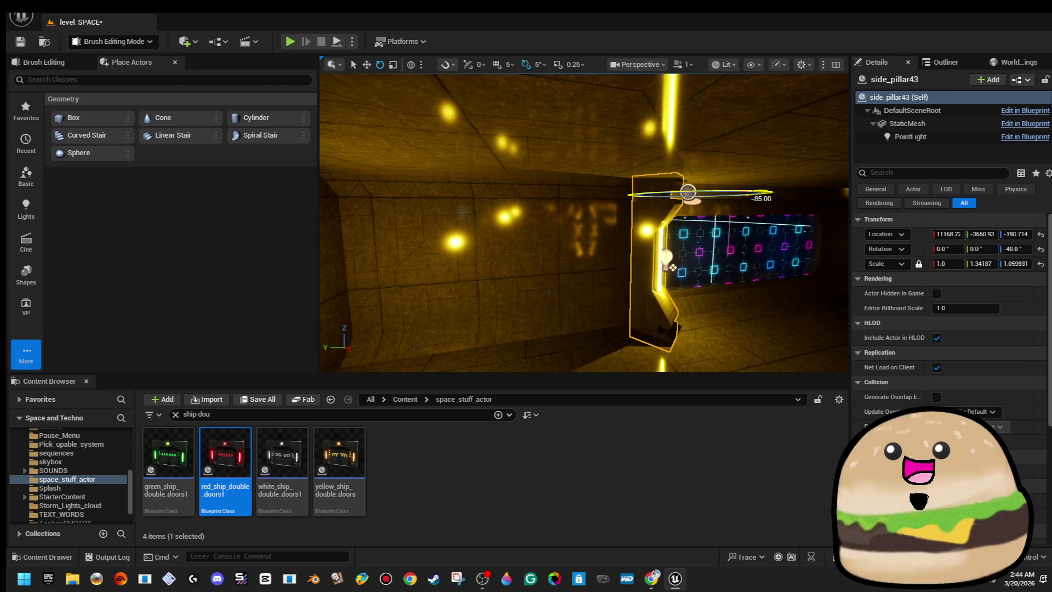
- Move side_pillar43 along Y so it mirrors side_pillar35 at -45° rotation
drag(742, 243, 748, 233)
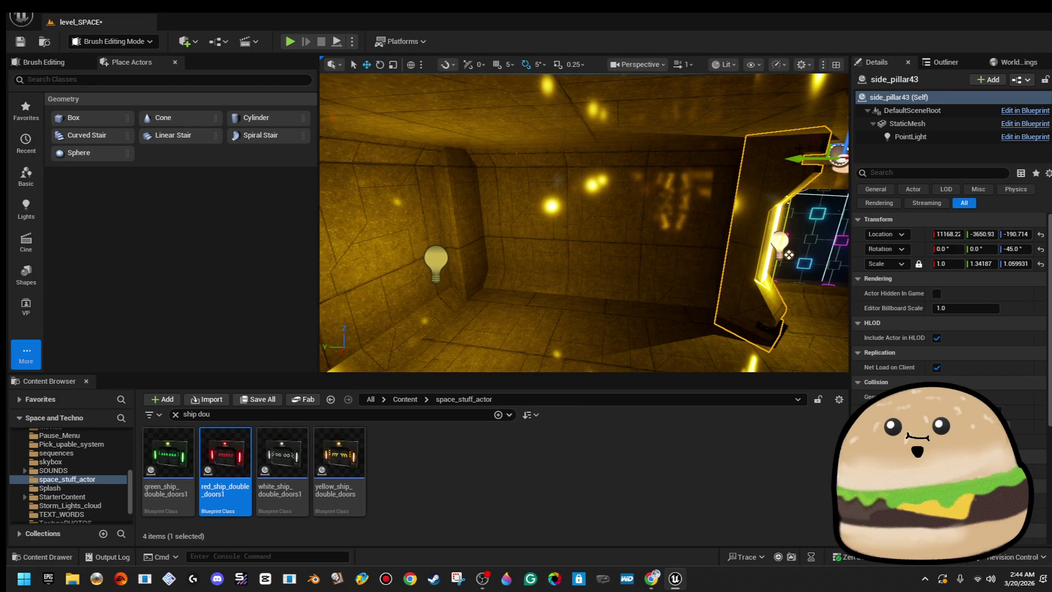
drag(799, 166, 456, 174)
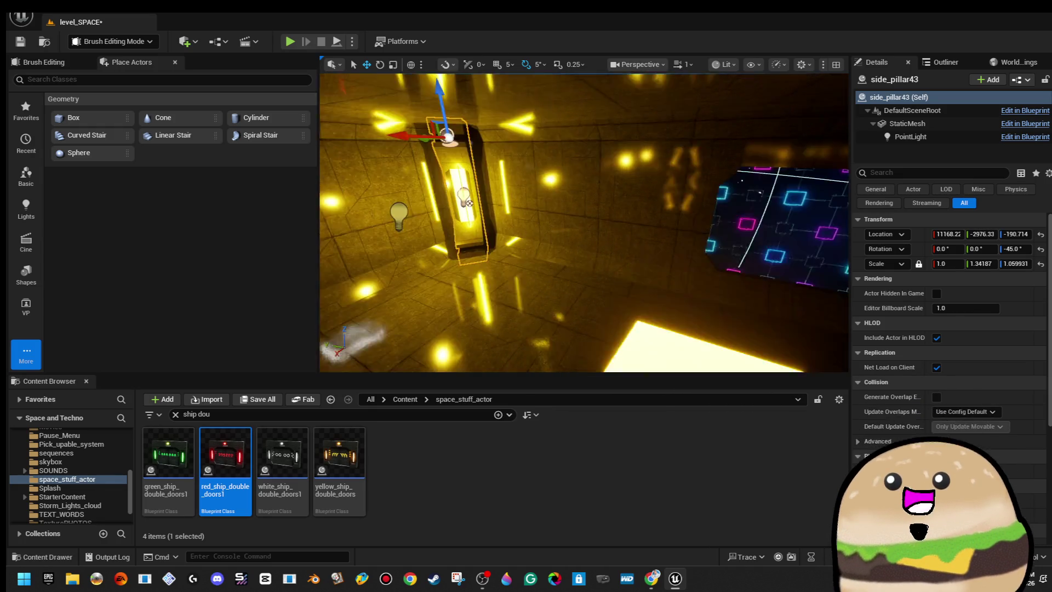
drag(584, 222, 548, 230)
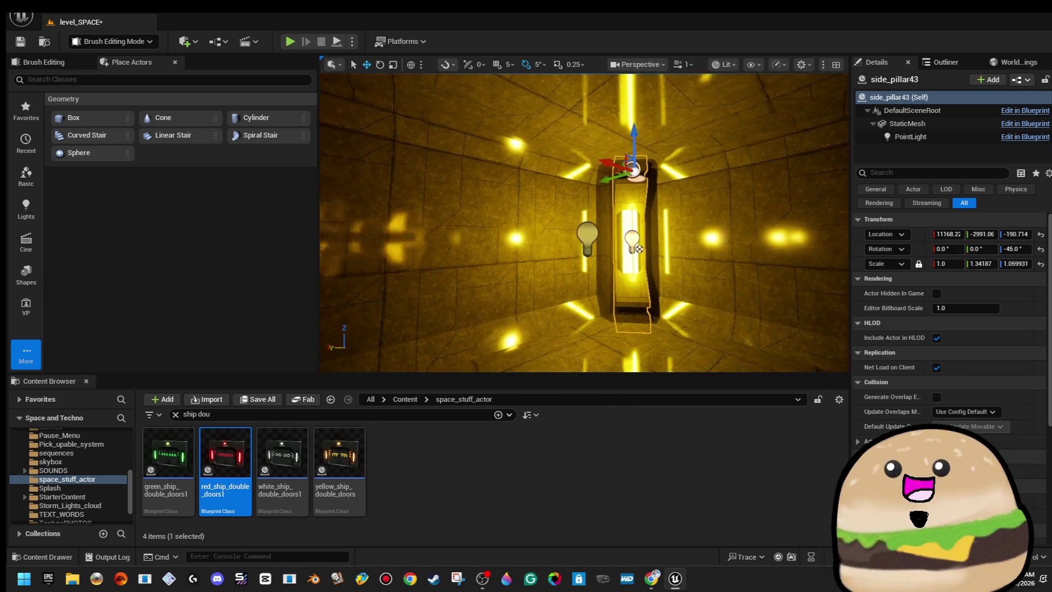
drag(640, 191, 631, 191)
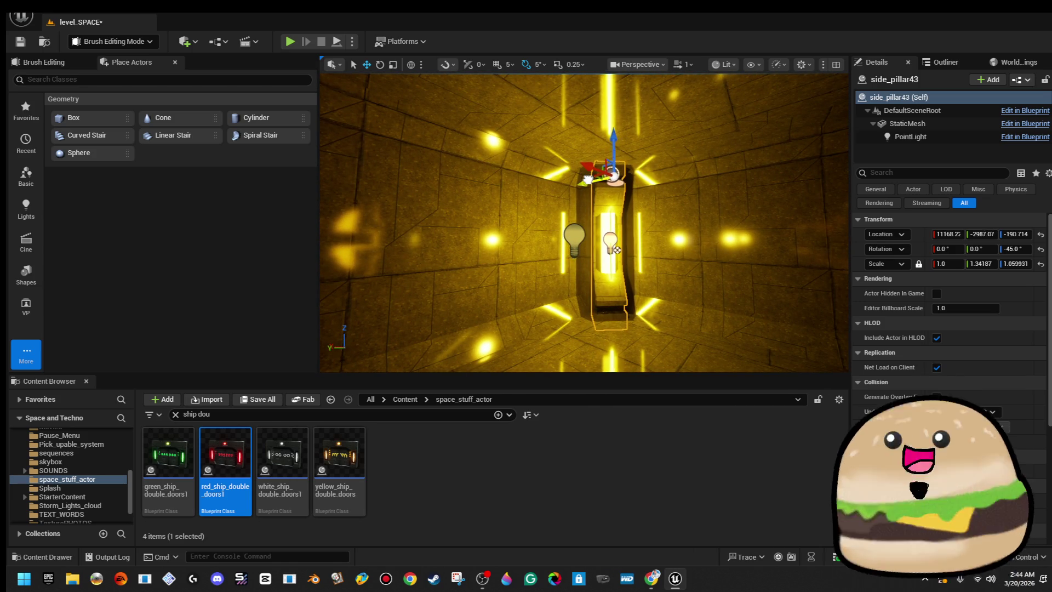
mouse_move(618, 250)
mouse_down()
mouse_move(632, 226)
mouse_move(591, 184)
mouse_up()
- Inspect PointLight53 against side_pillar35, then dismiss the Cylinder Brush72 actions menu
click(633, 226)
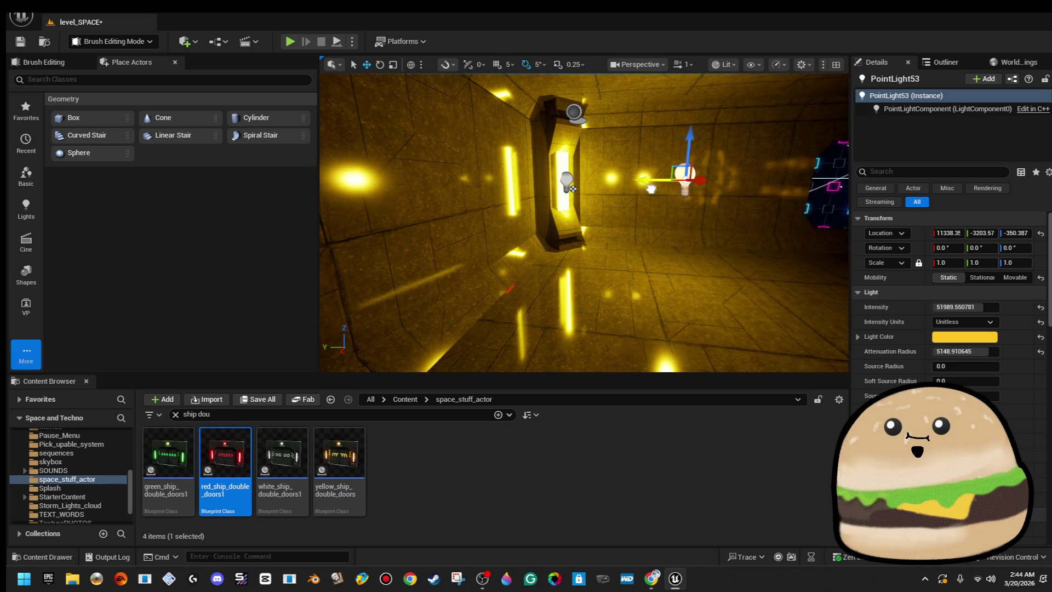
key(f)
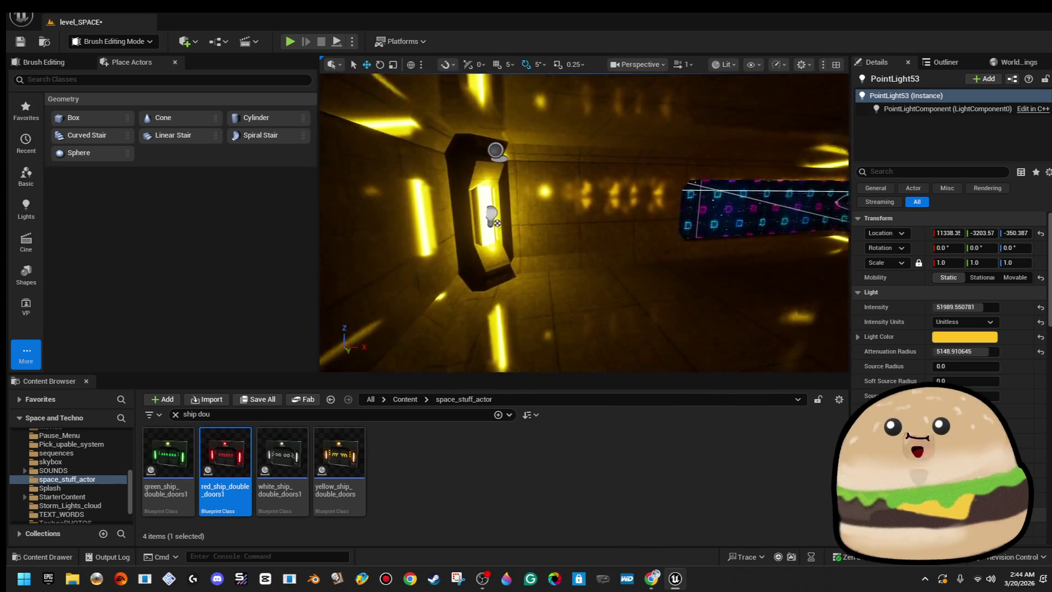
click(462, 219)
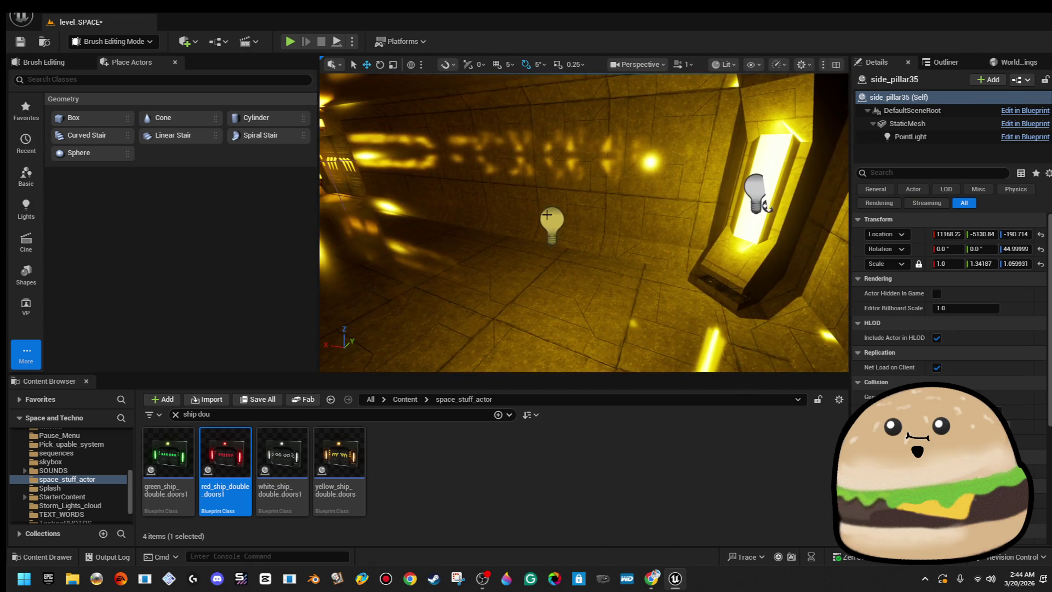
click(547, 217)
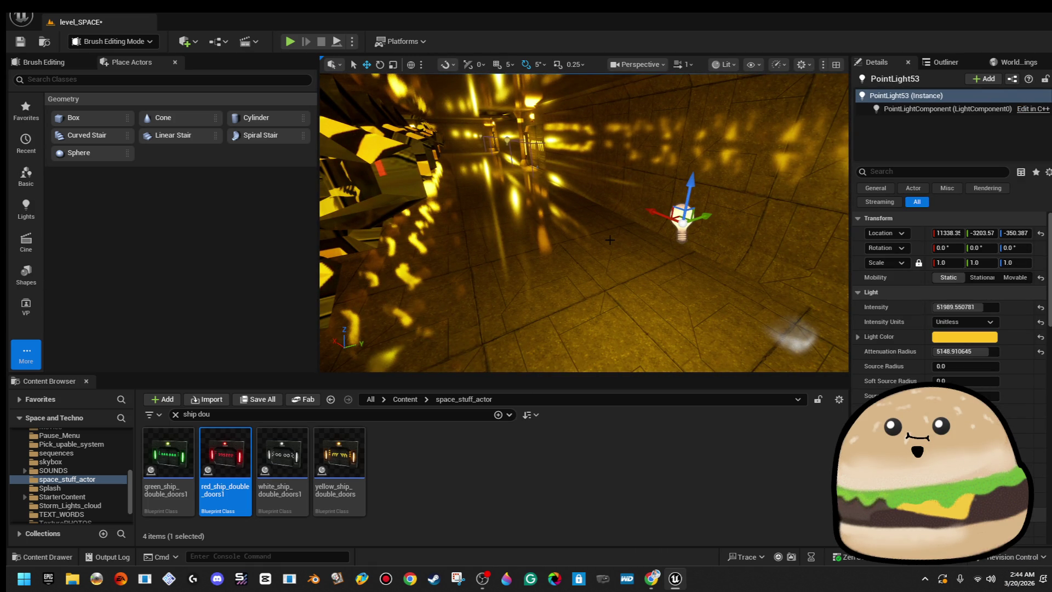
key(Escape)
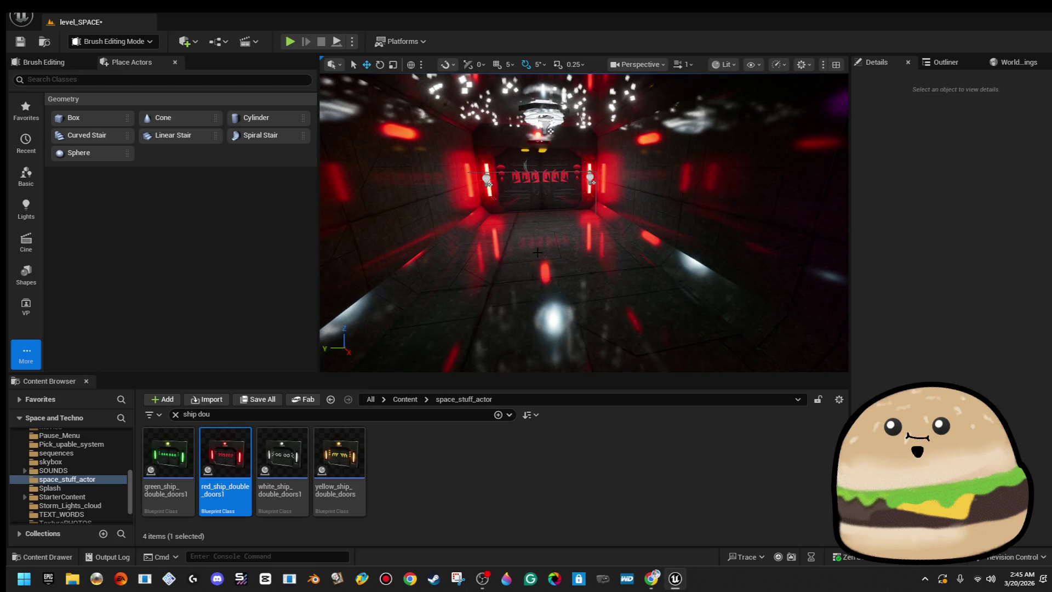
right_click(550, 201)
click(505, 165)
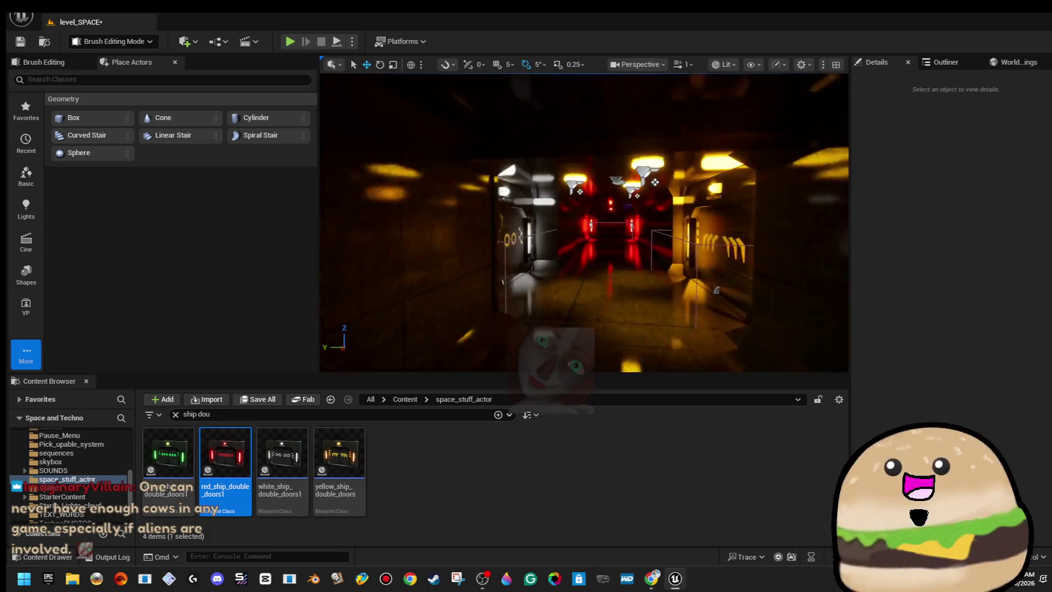
click(702, 255)
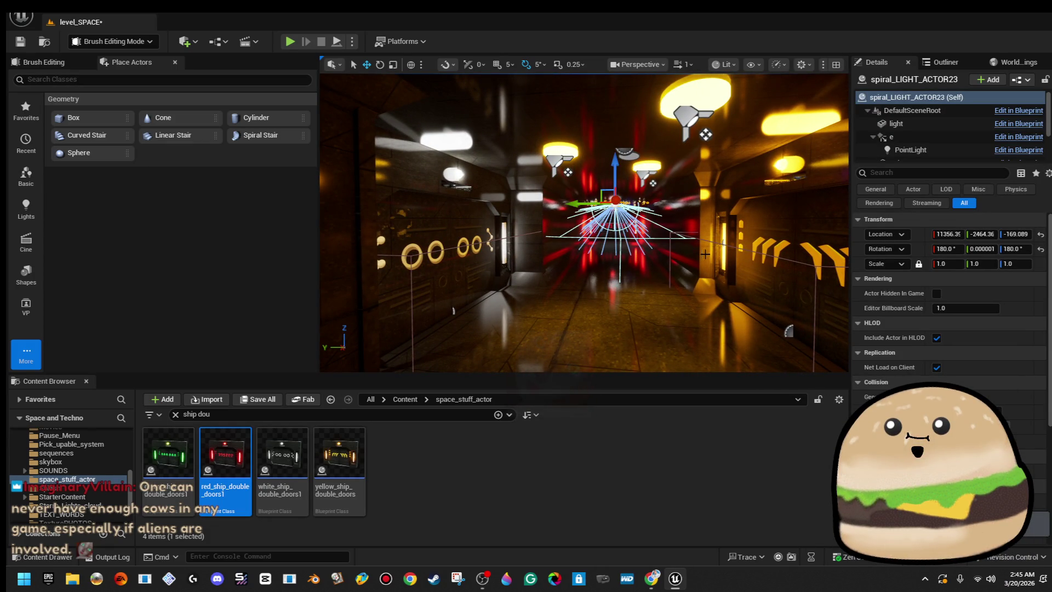
right_click(600, 203)
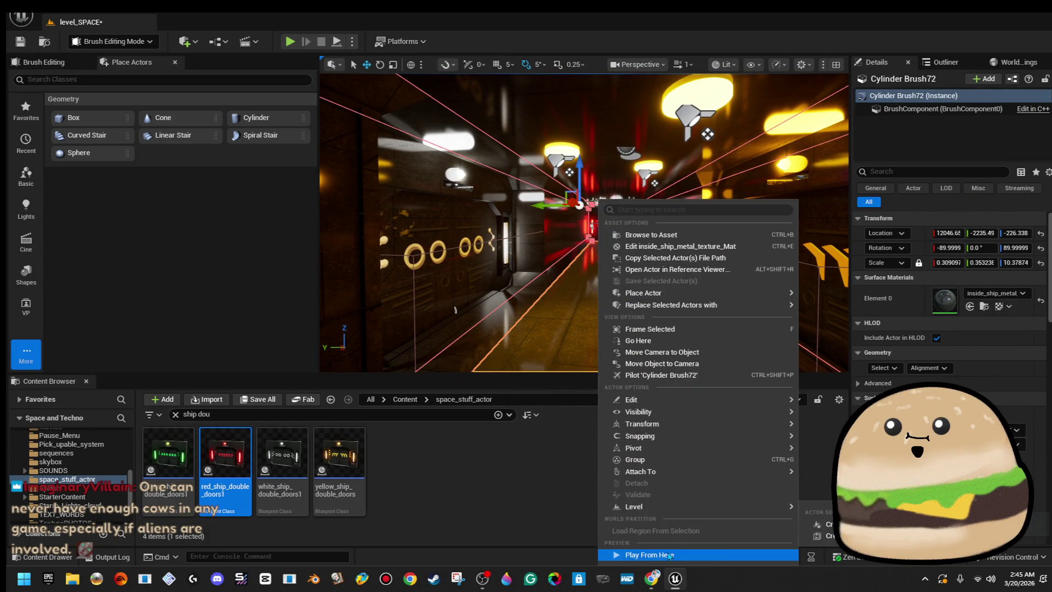
click(670, 556)
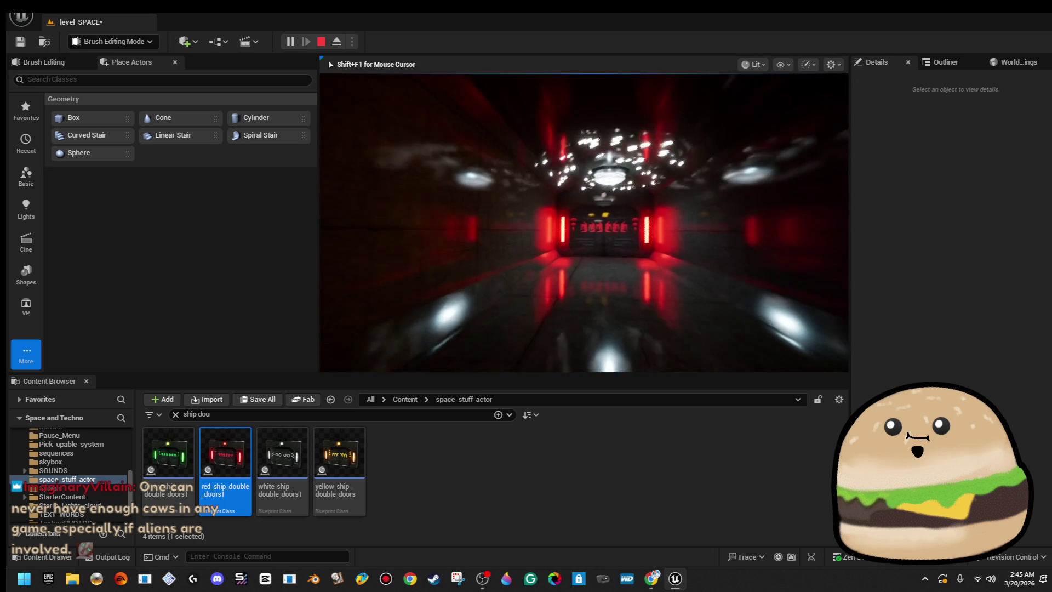
key(Escape)
click(586, 214)
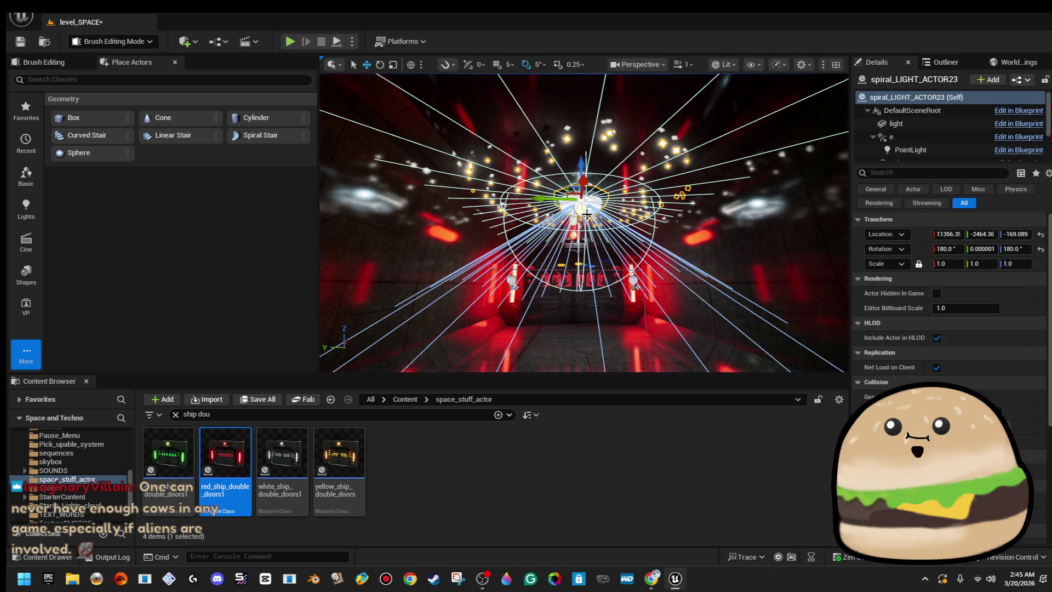
drag(548, 195, 543, 198)
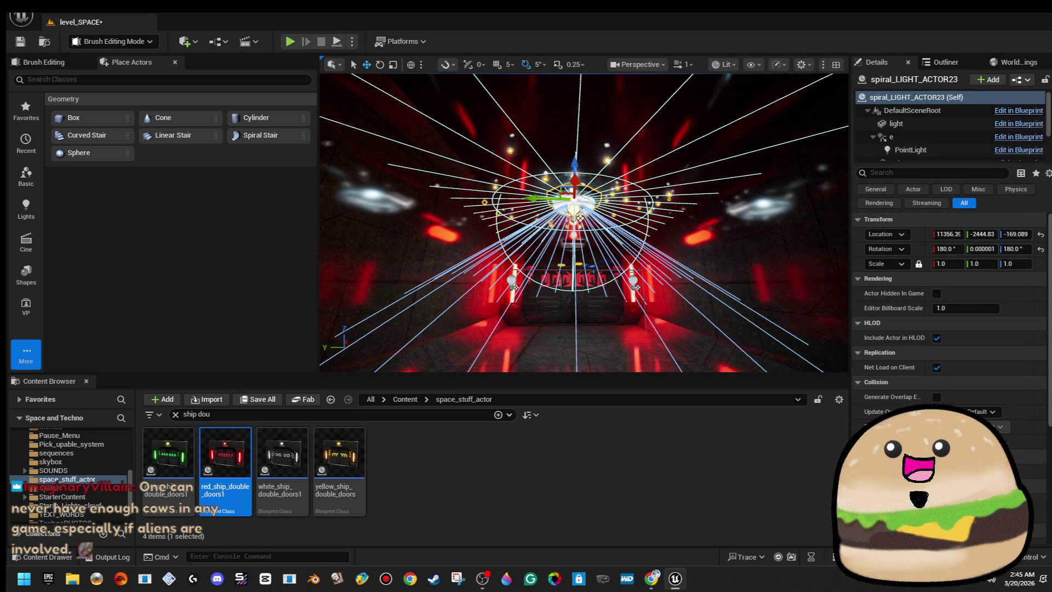
right_click(591, 201)
click(667, 553)
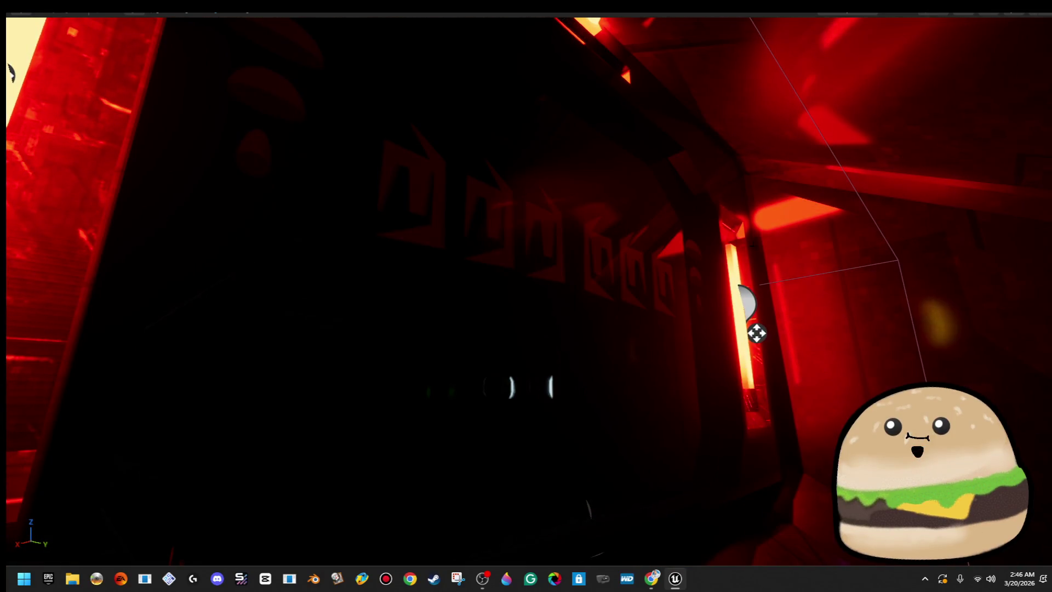
- Add a point light to the red_ship_double_doors1 blueprint and raise it above the door
right_click(699, 200)
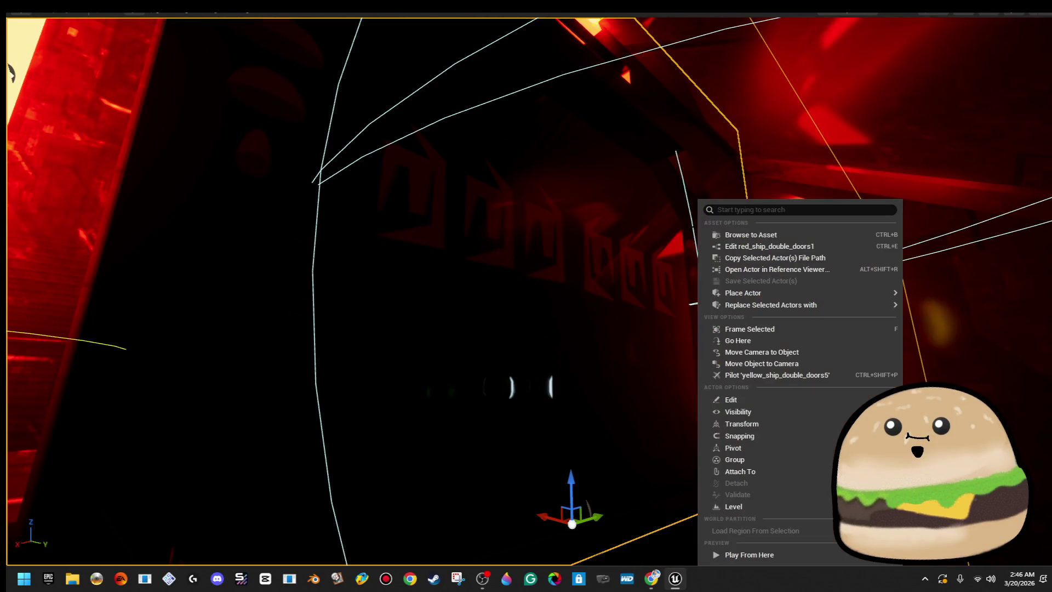
click(797, 247)
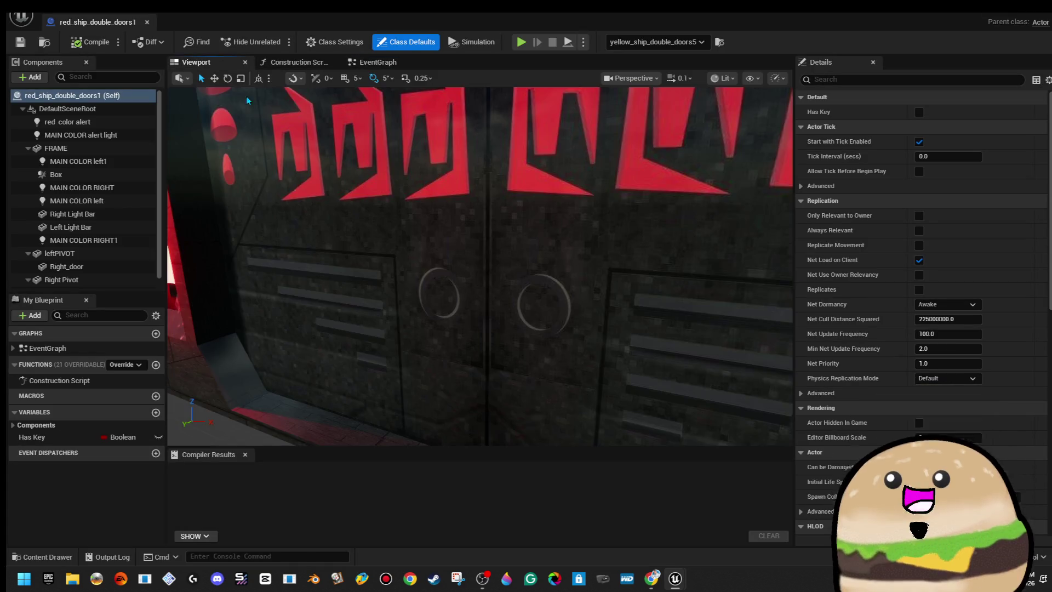
mouse_move(247, 101)
mouse_down()
mouse_move(168, 105)
mouse_move(53, 78)
mouse_up()
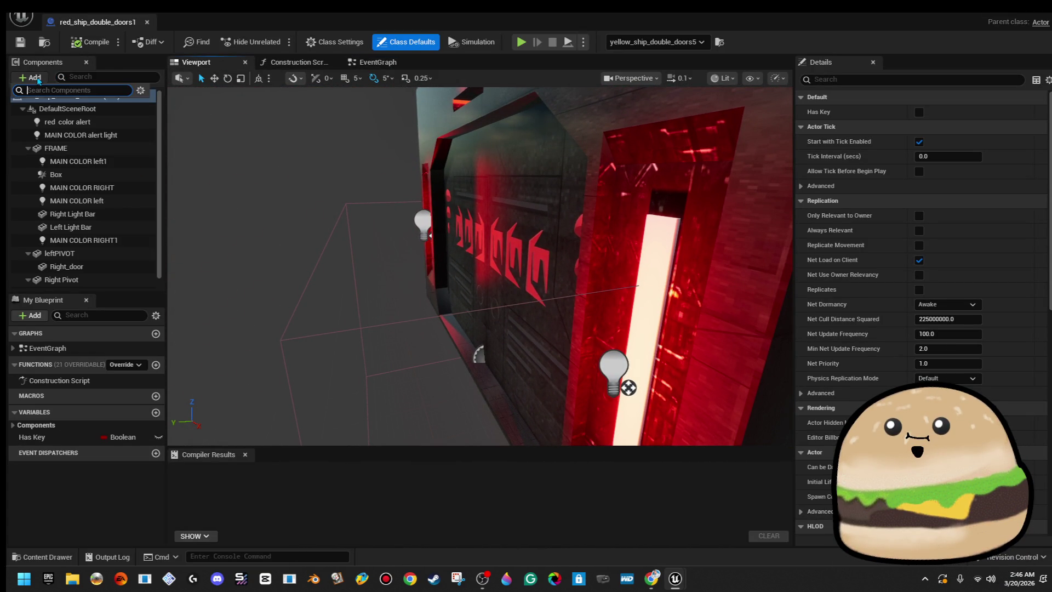
click(36, 78)
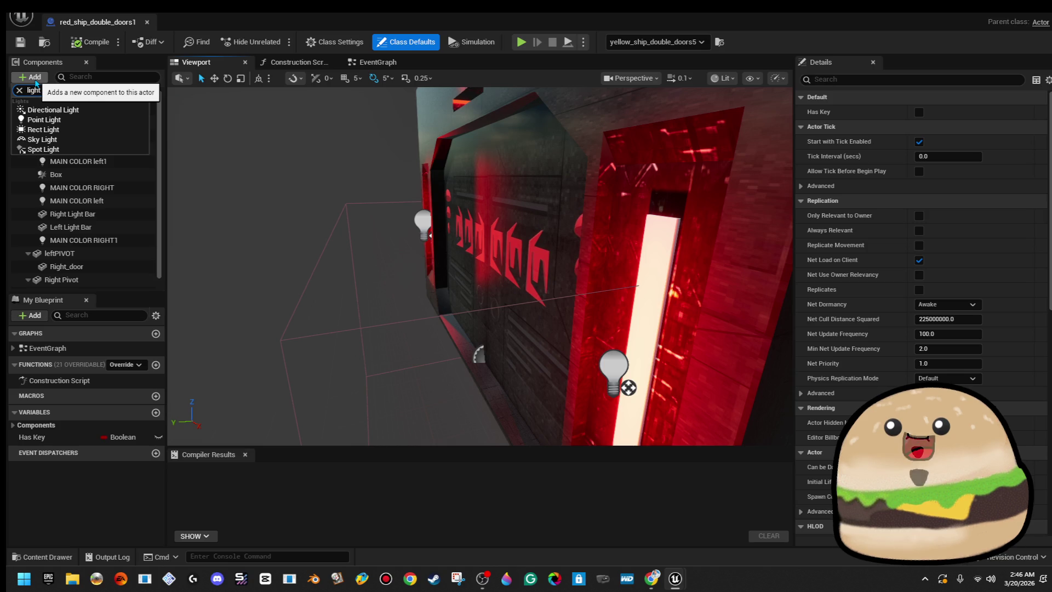
key(Down)
key(Return)
mouse_move(442, 353)
mouse_down()
mouse_move(496, 213)
mouse_move(493, 189)
mouse_move(463, 307)
mouse_move(412, 328)
mouse_up()
key(f)
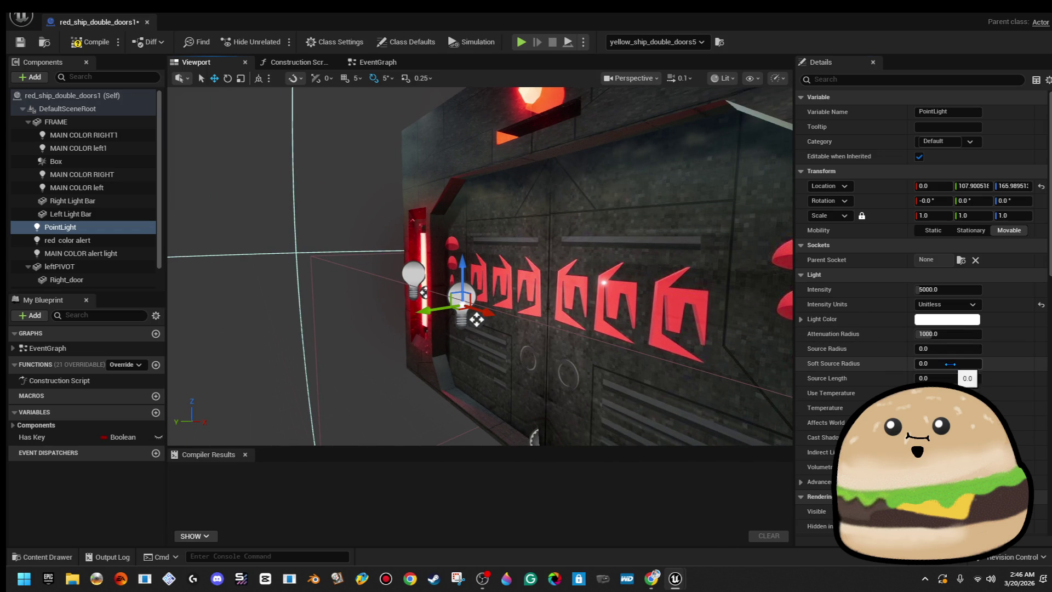
mouse_move(476, 320)
mouse_down()
mouse_move(509, 274)
mouse_move(382, 273)
mouse_move(481, 241)
mouse_move(536, 247)
mouse_move(435, 277)
mouse_move(461, 296)
mouse_up()
- Make the point light red, duplicate it, and slide PointLight1 to Y -97.44
click(969, 321)
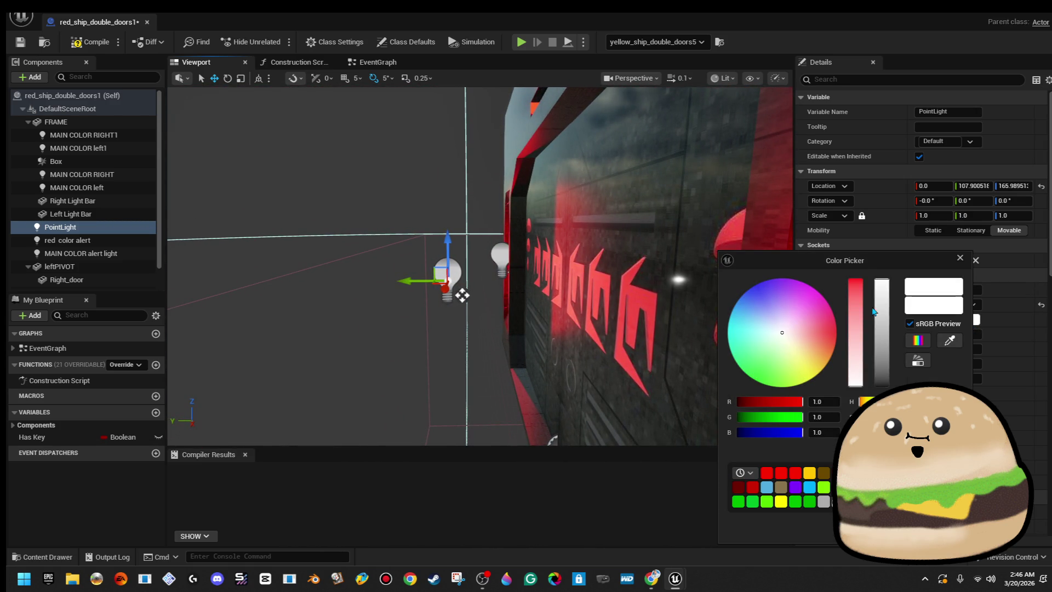
drag(856, 311, 854, 245)
mouse_move(462, 295)
mouse_down()
mouse_move(489, 282)
mouse_move(404, 279)
mouse_move(498, 282)
mouse_move(512, 305)
mouse_move(510, 366)
mouse_move(202, 329)
mouse_move(233, 285)
mouse_move(606, 270)
mouse_up()
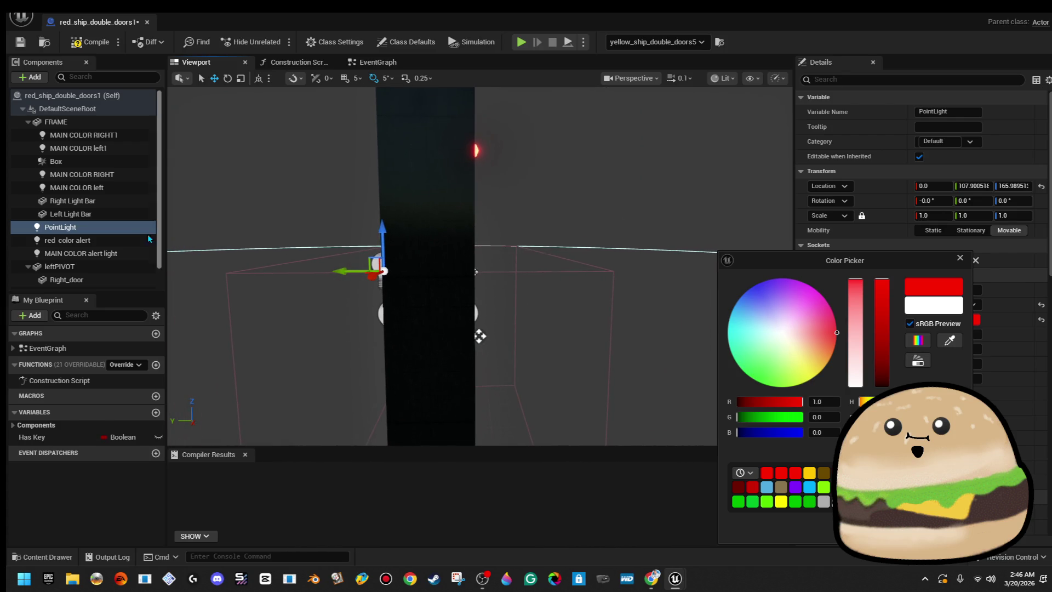
right_click(128, 228)
click(188, 333)
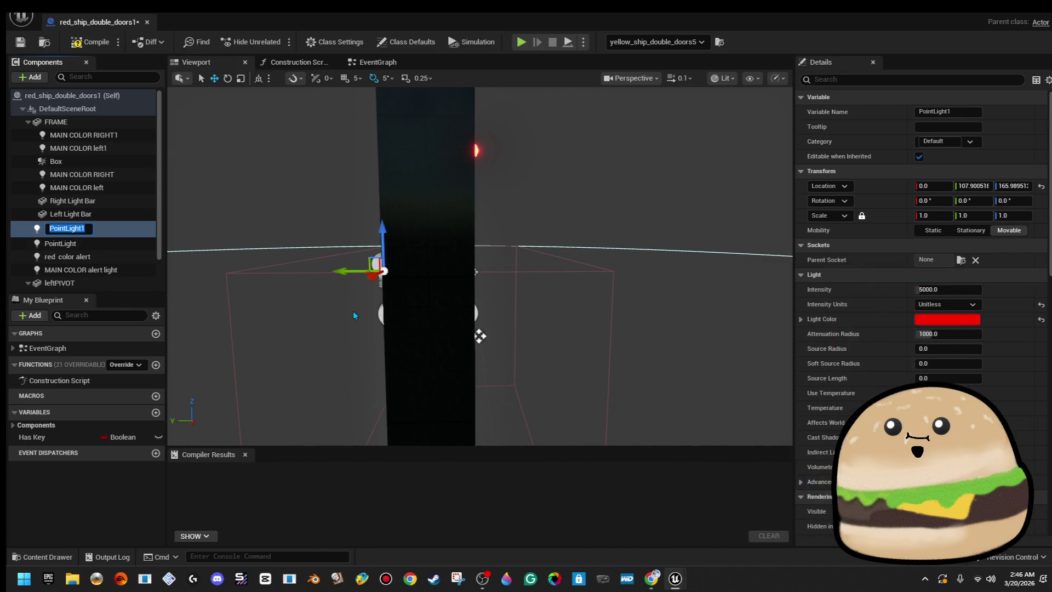
drag(437, 263, 422, 264)
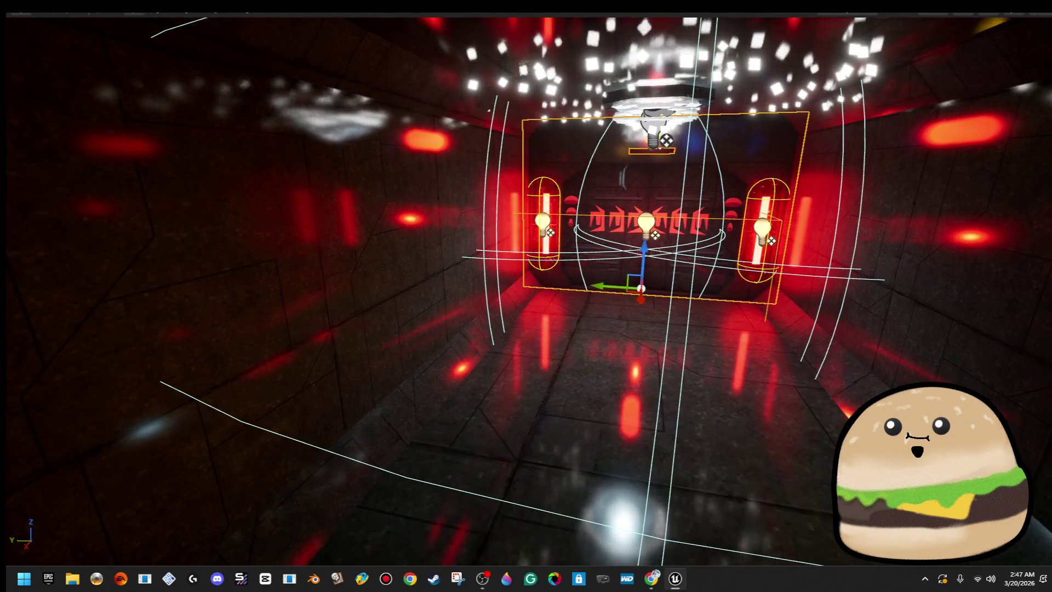
- Hide editor outlines and icons for a clean game view of the staircase room
right_click(600, 373)
key(Escape)
key(alt+p)
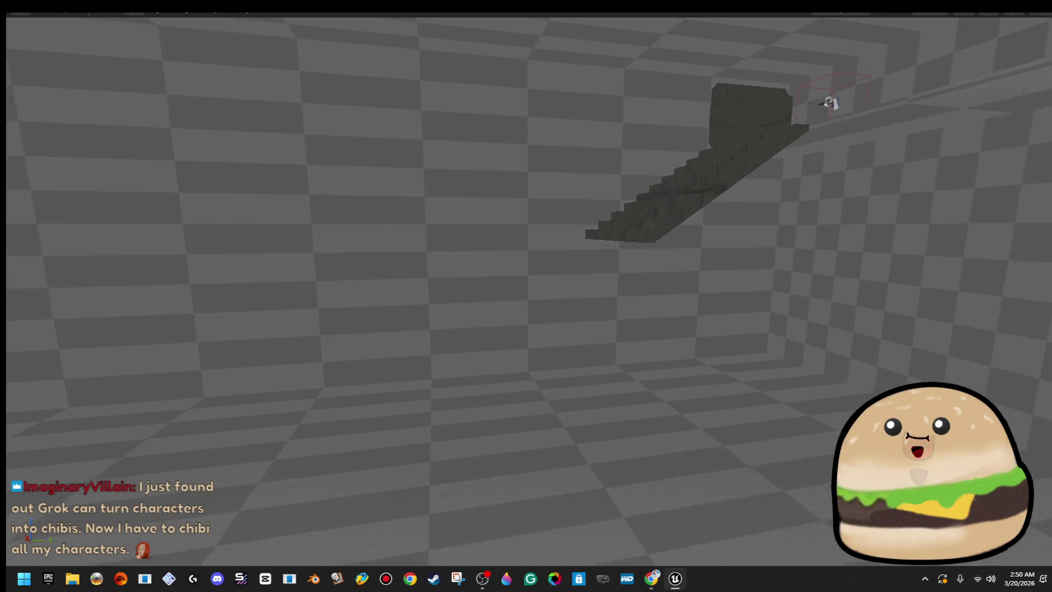
- Move the long staircase down and to the left
scroll(685, 194, up, 2)
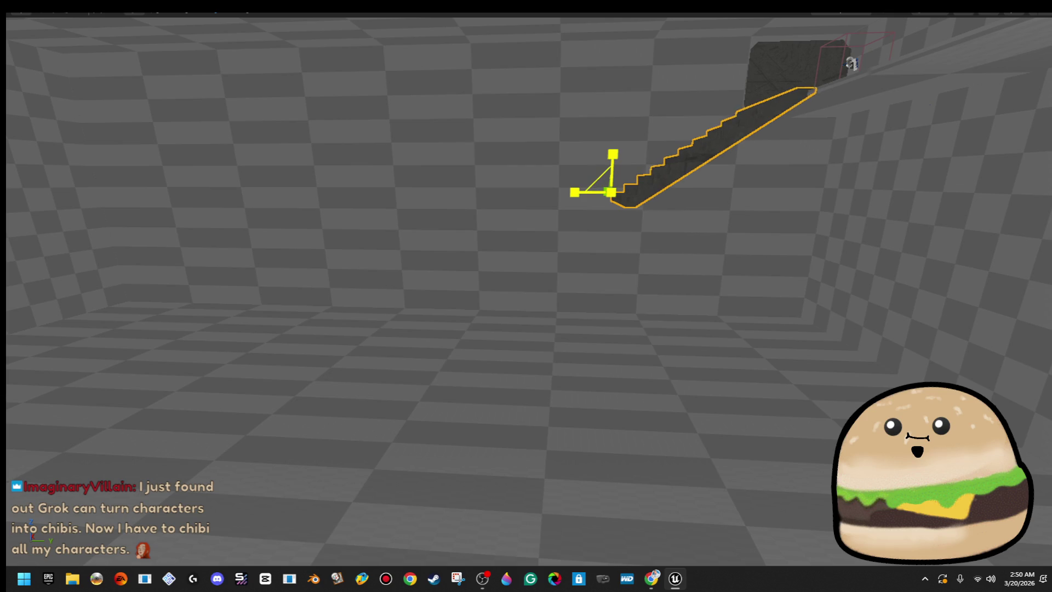
drag(615, 186, 607, 188)
mouse_move(561, 215)
mouse_down()
mouse_move(470, 271)
mouse_move(564, 262)
mouse_up()
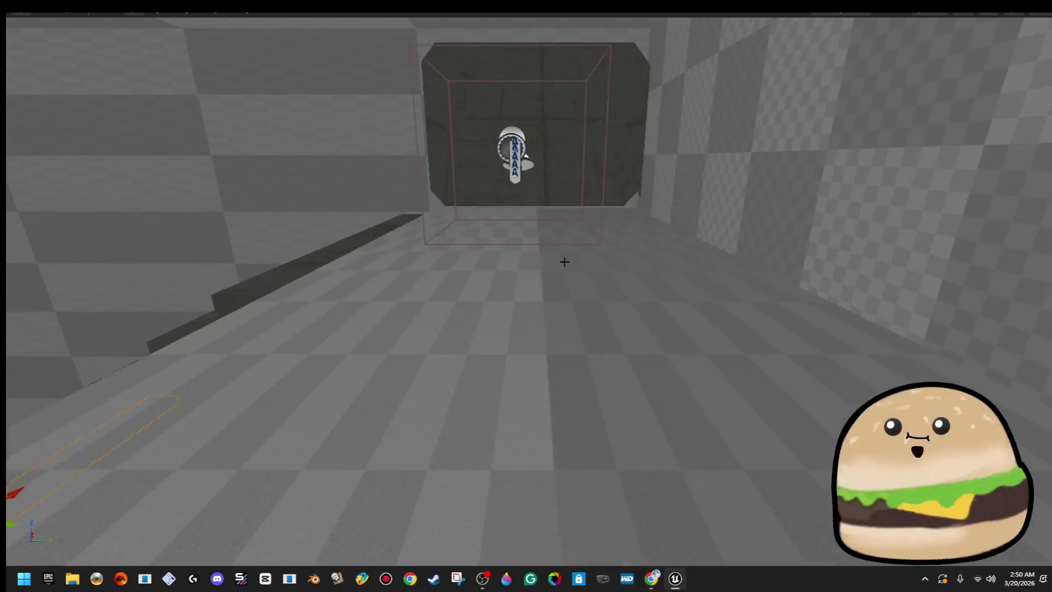
- Playtest from a floor spot with Play From Here, then restore the full editor layout
click(554, 263)
right_click(554, 263)
click(641, 559)
click(566, 296)
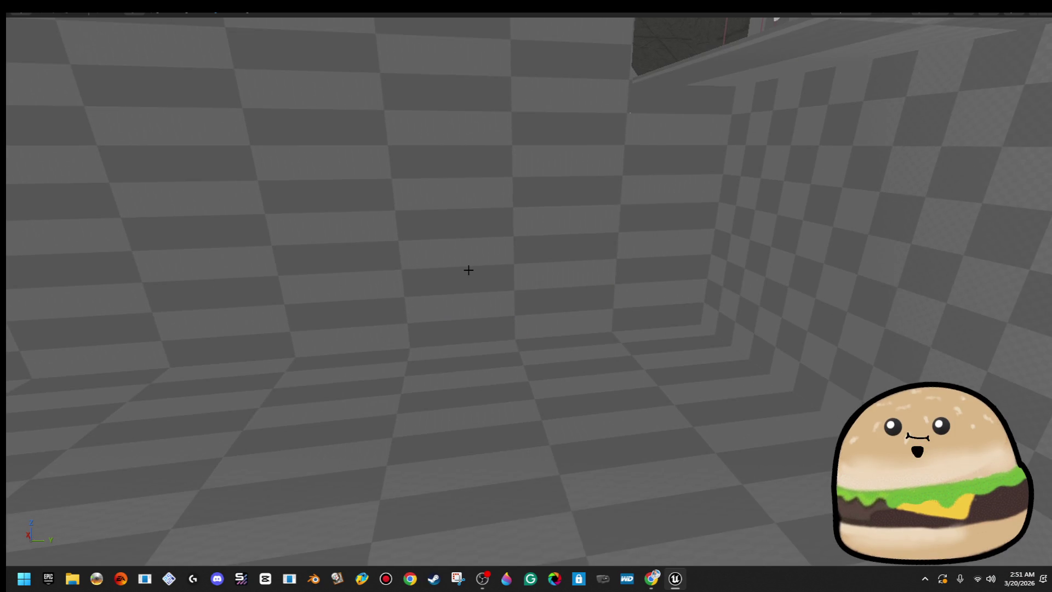
key(F11)
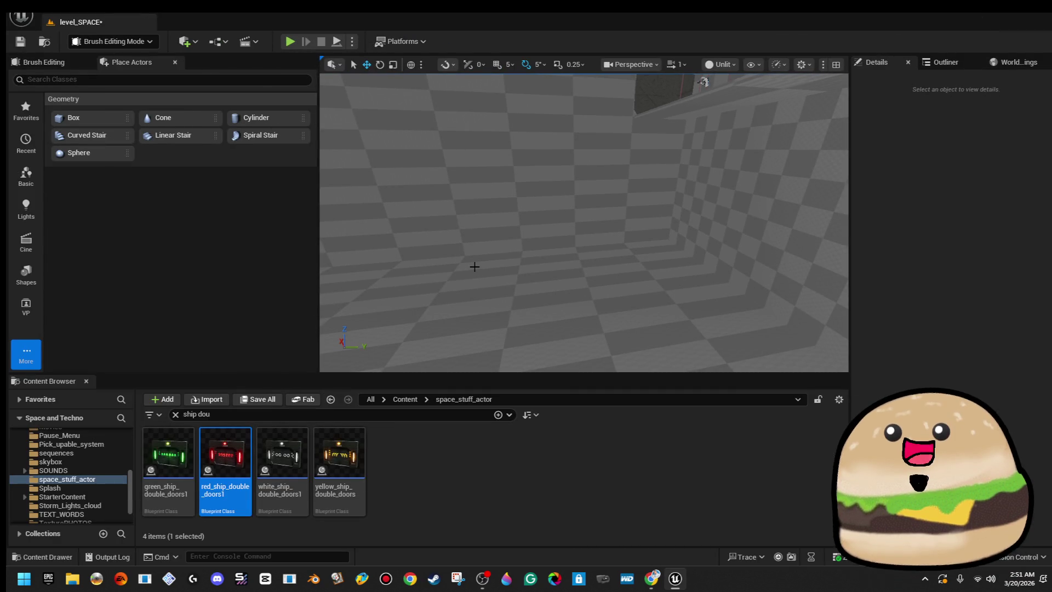
- Reselect both Stairs_redmade_ue5 staircase sections, shift them together, then delete them
key(ctrl+y)
key(ctrl+y)
key(ctrl+y)
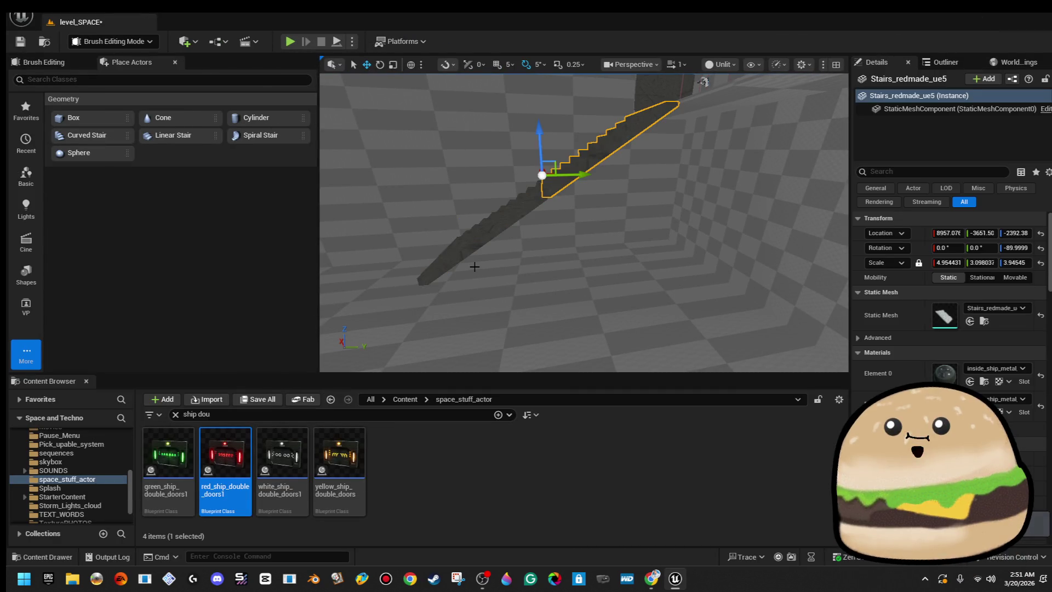
ctrl+click(496, 220)
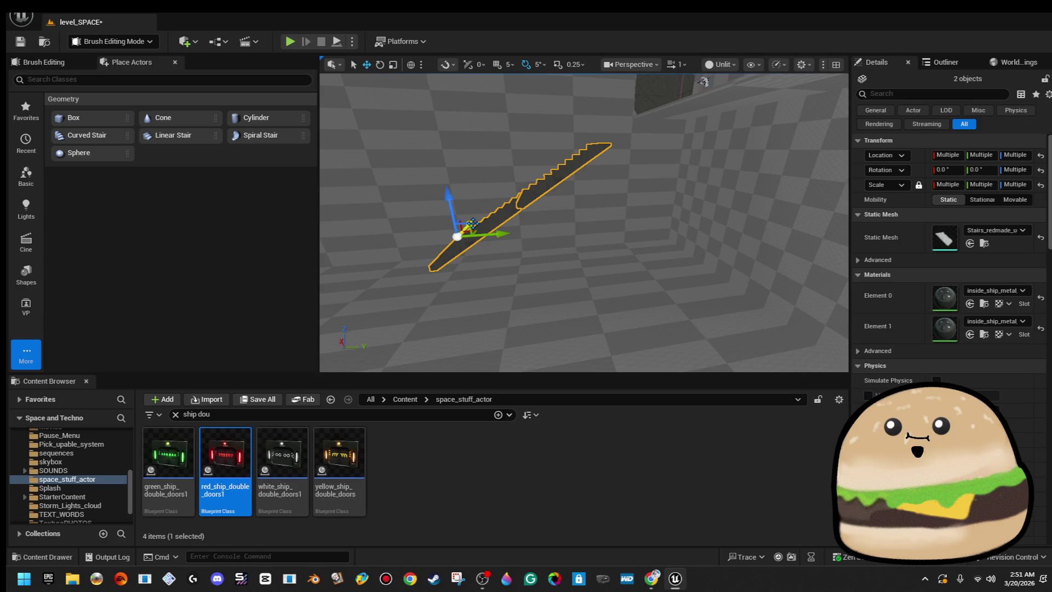
drag(470, 226, 504, 207)
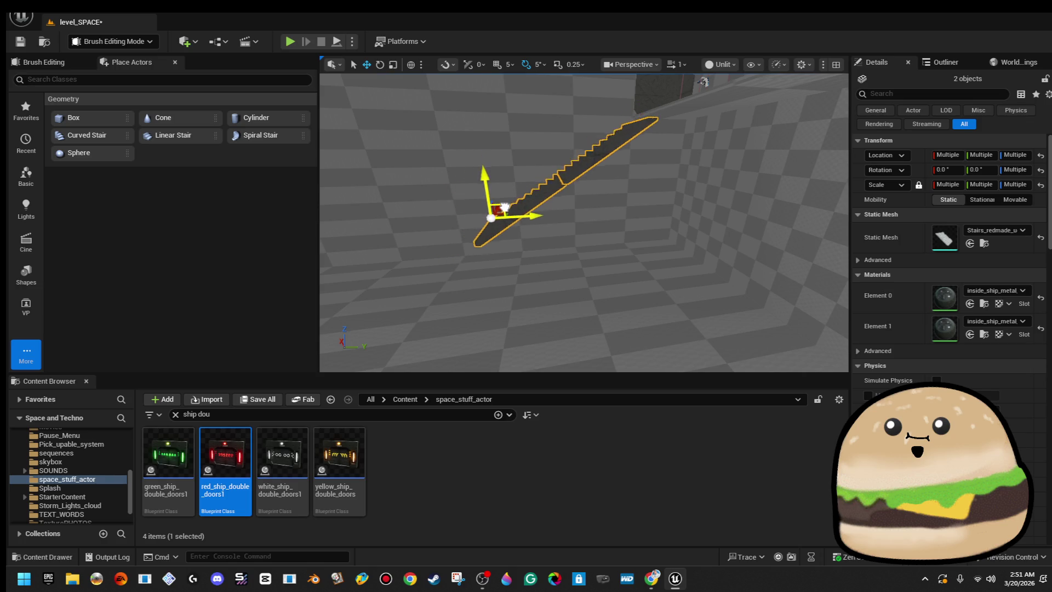
key(w)
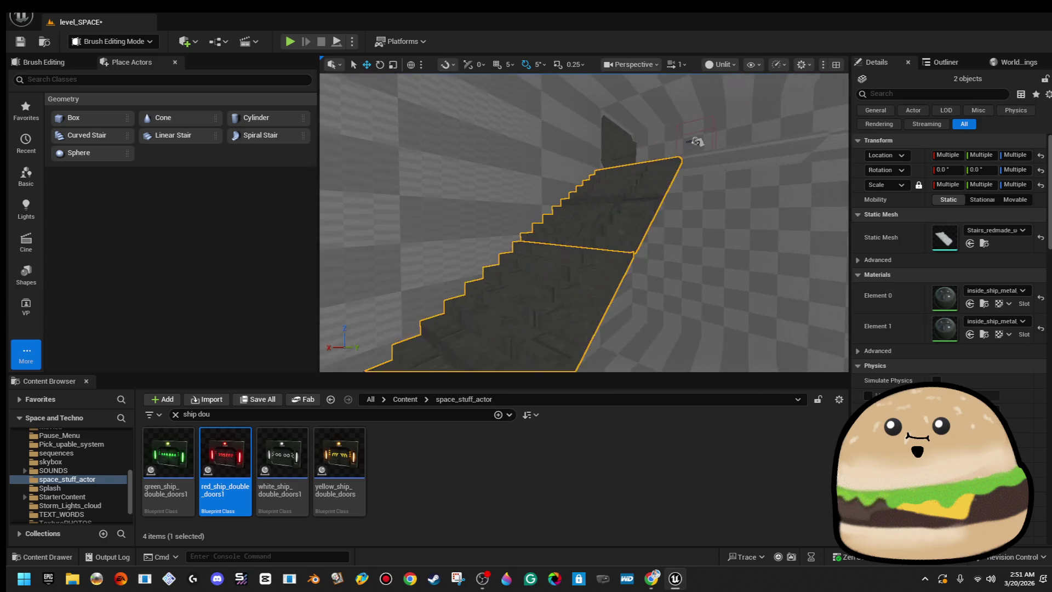
drag(507, 201, 507, 201)
key(Delete)
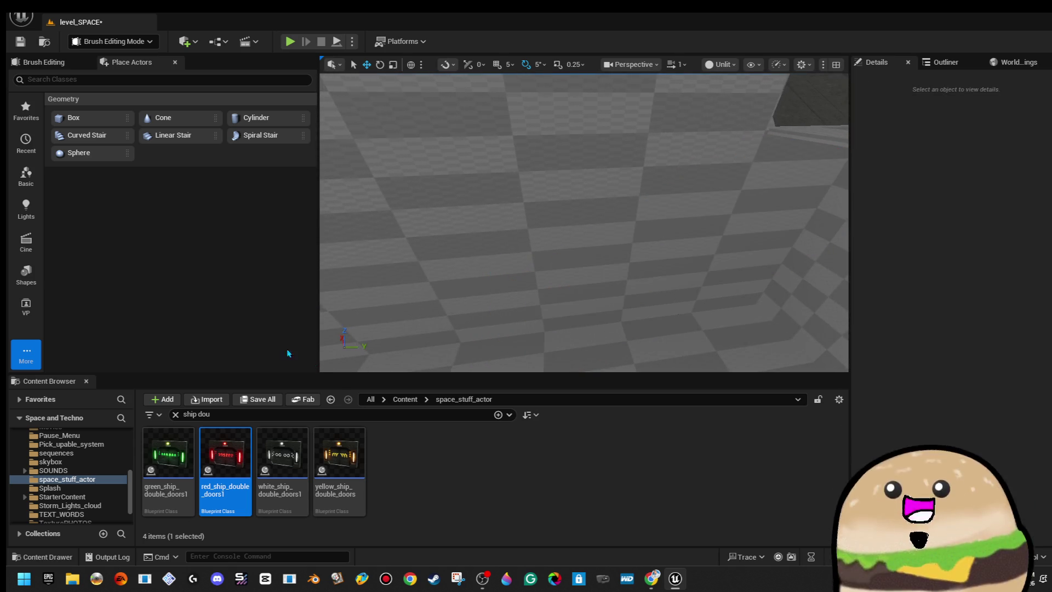
- Place Curved Stair and Spiral Stair brushes from Geometry, then undo away the Spiral Stair
mouse_move(108, 139)
mouse_down()
mouse_move(547, 284)
mouse_move(566, 359)
mouse_up()
drag(640, 326, 640, 326)
drag(482, 250, 481, 250)
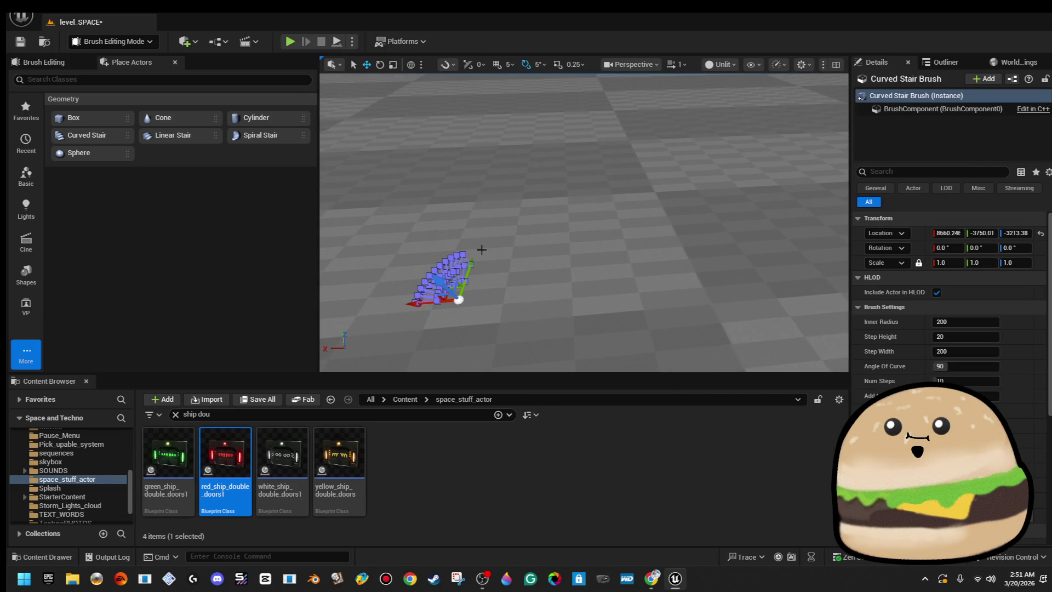
mouse_move(268, 135)
mouse_down()
mouse_move(556, 248)
mouse_move(573, 241)
mouse_up()
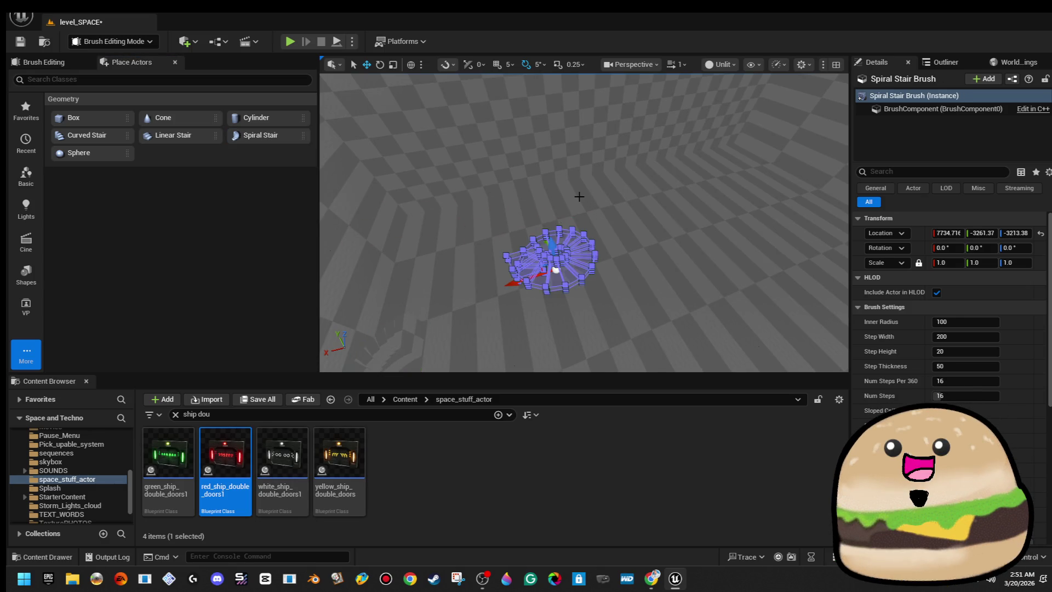
click(536, 218)
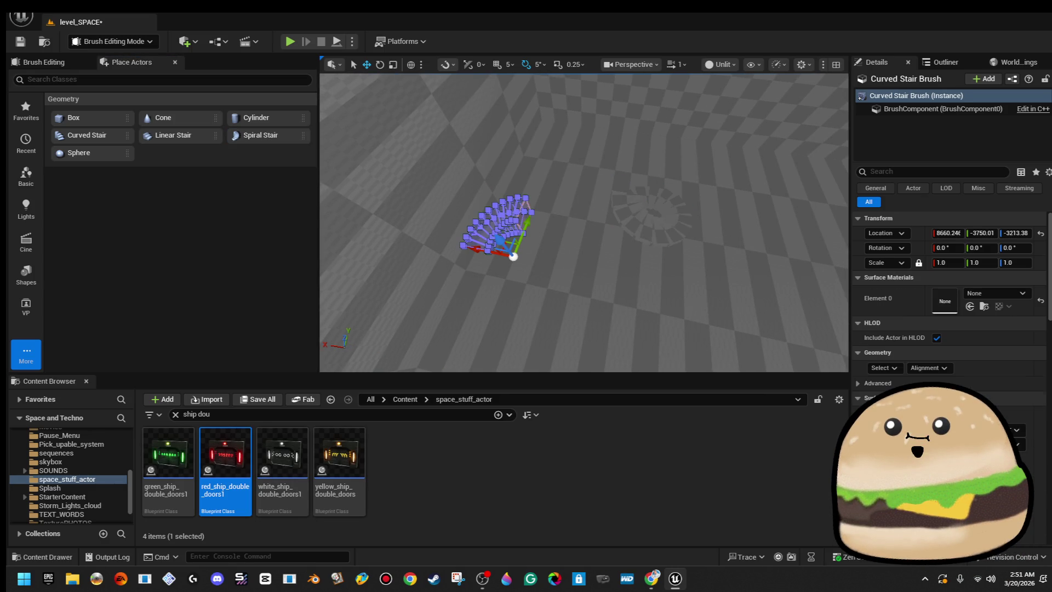
key(ctrl+z)
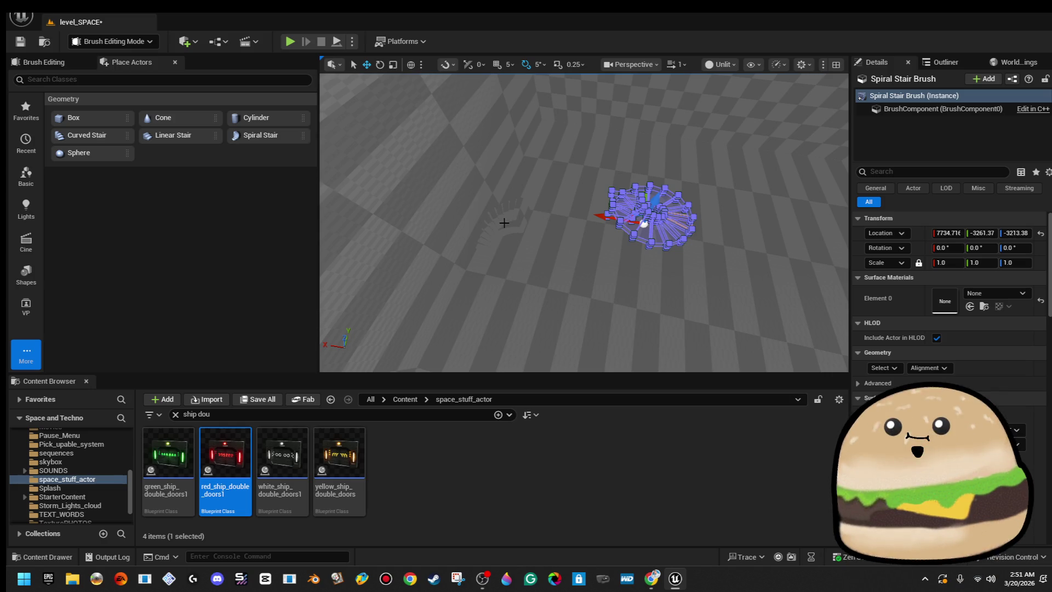
key(ctrl+z)
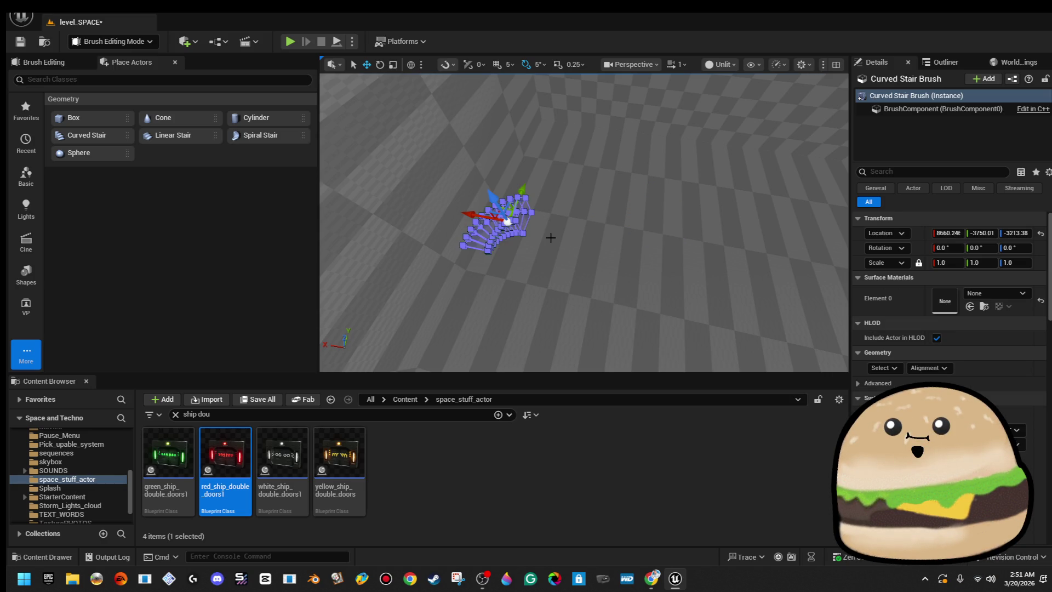
drag(549, 242, 544, 239)
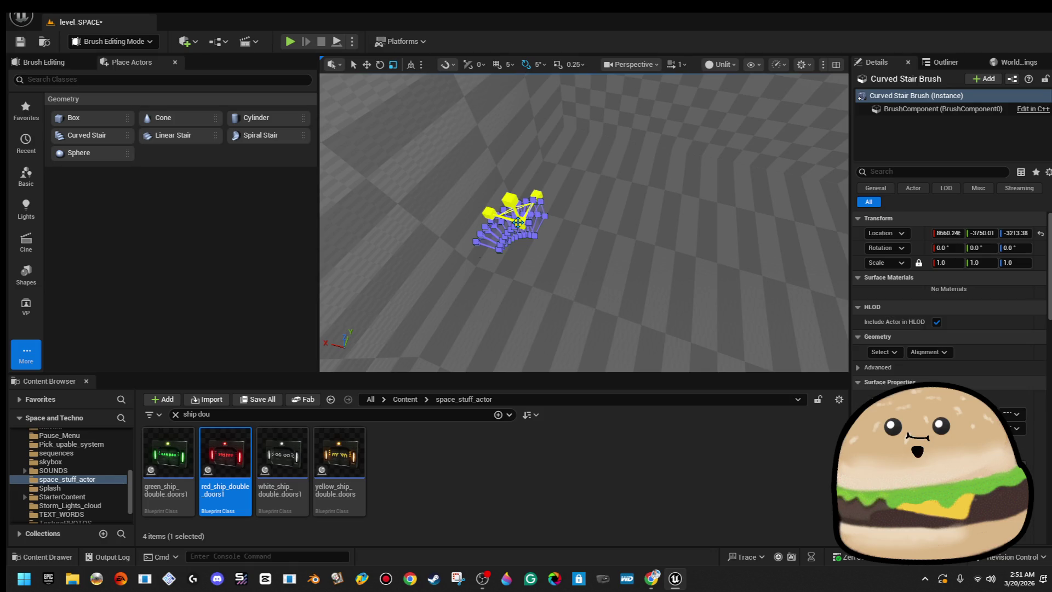
- Scale the Curved Stair brush to about 3.25 and slide it down onto the floor
click(522, 221)
click(521, 222)
mouse_move(522, 221)
mouse_down()
mouse_move(519, 208)
mouse_move(517, 226)
mouse_move(548, 202)
mouse_move(535, 220)
mouse_up()
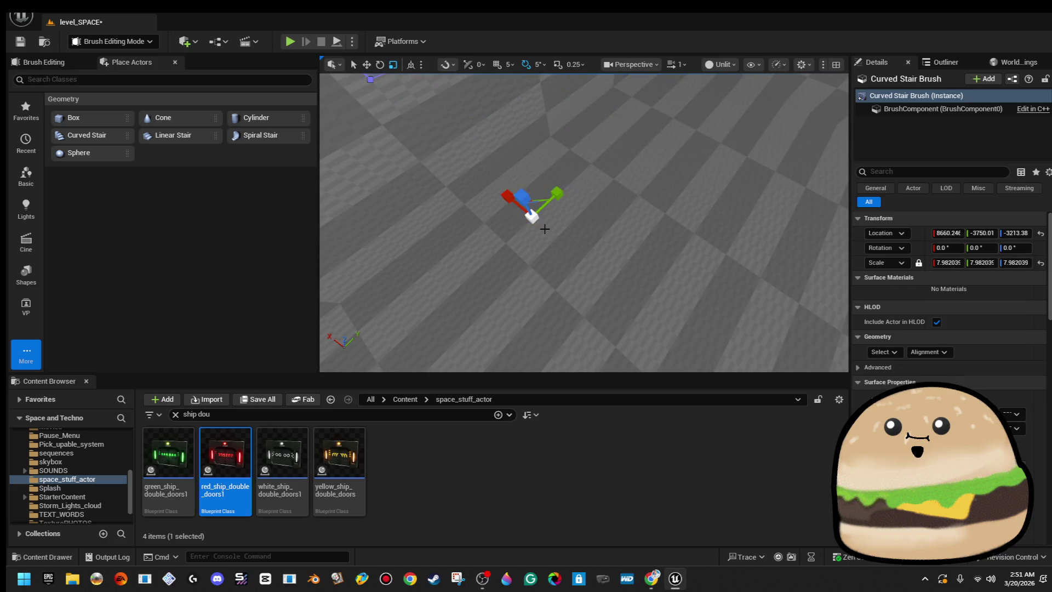
drag(573, 262, 573, 262)
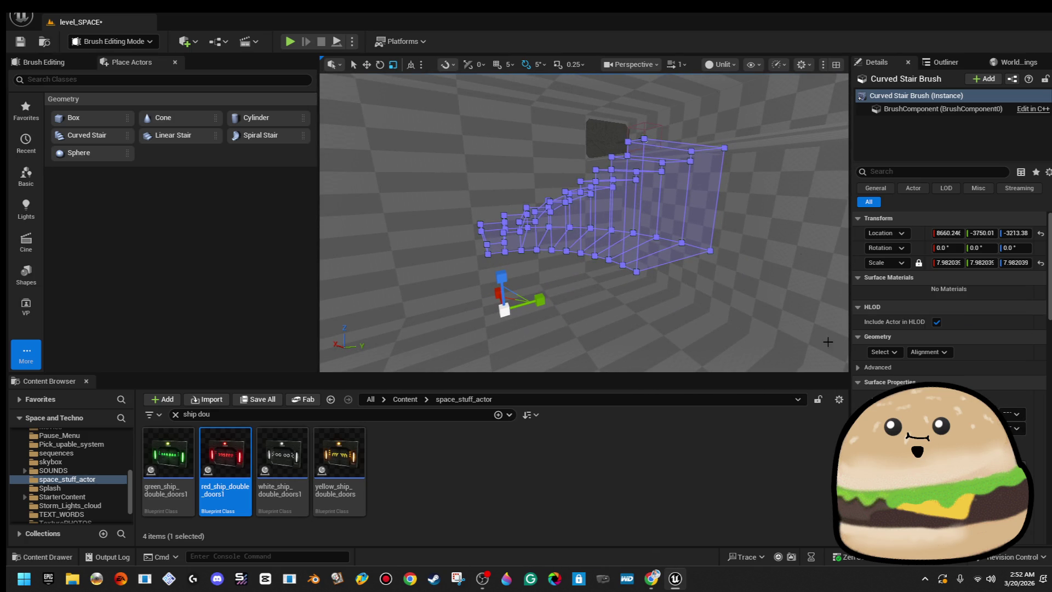
mouse_move(652, 285)
mouse_down()
mouse_move(543, 316)
mouse_move(487, 349)
mouse_up()
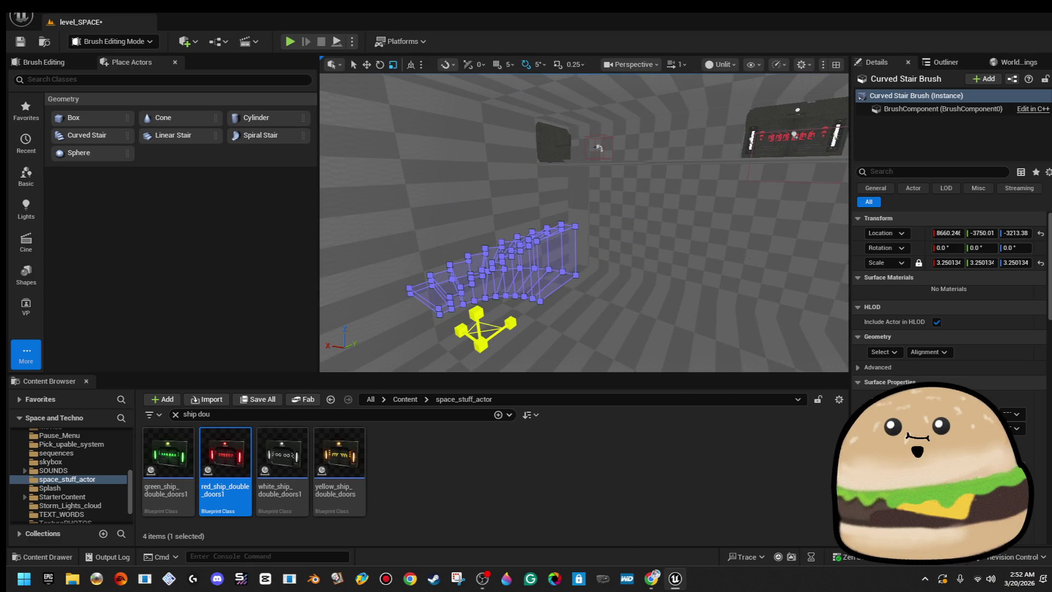
drag(484, 262, 527, 319)
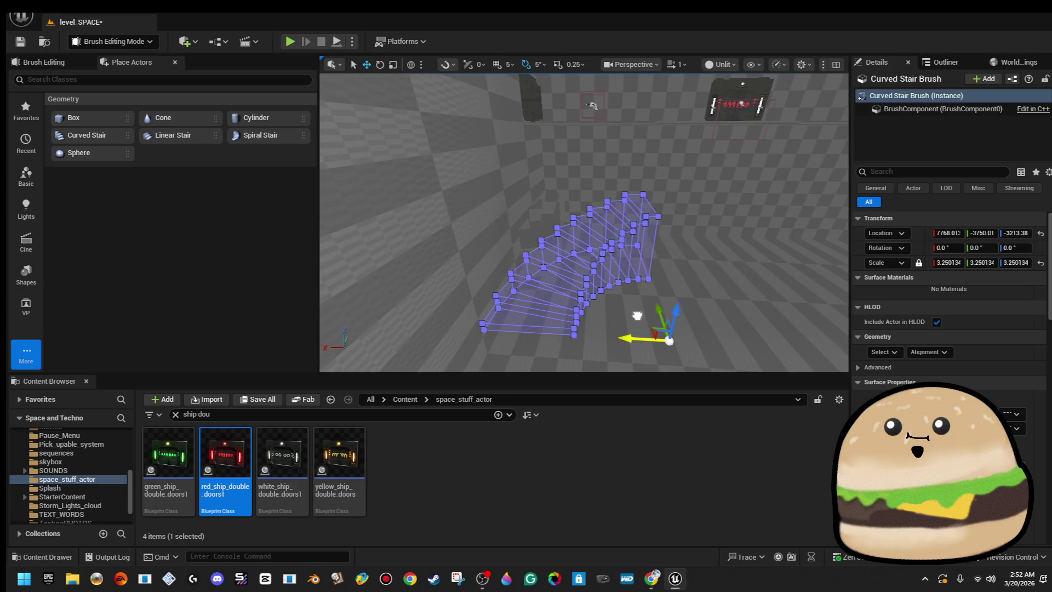
mouse_move(683, 202)
mouse_down()
mouse_move(686, 211)
mouse_move(605, 172)
mouse_move(699, 78)
mouse_move(672, 117)
mouse_move(718, 141)
mouse_move(657, 192)
mouse_move(640, 242)
mouse_up()
- Rotate the curved stair brush about -80 degrees
key(e)
drag(603, 367, 681, 304)
scroll(951, 329, down, 6)
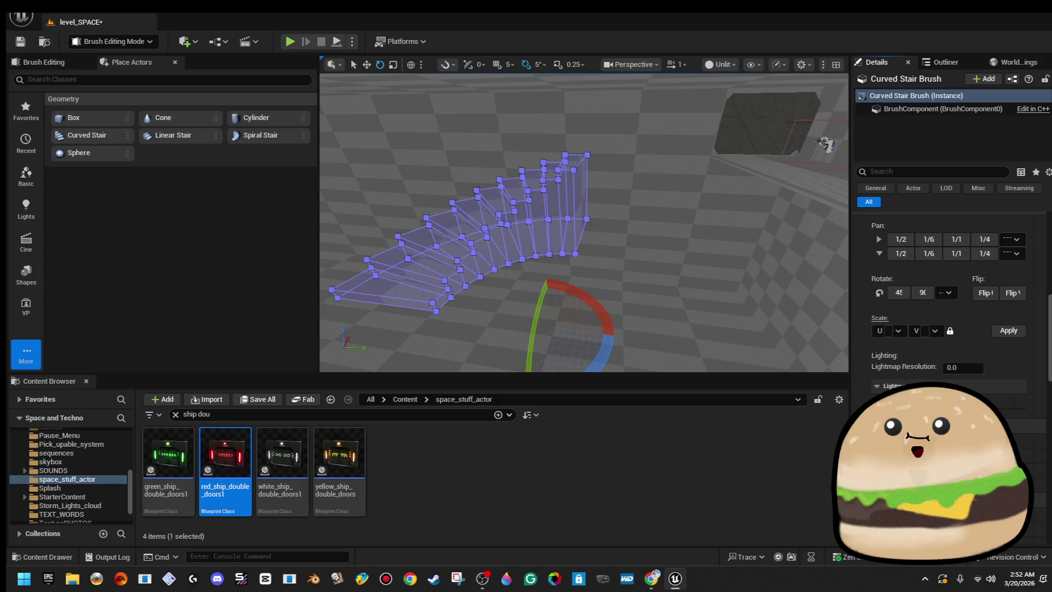
drag(674, 303, 622, 343)
- Resize the curved stair and move it along Y until its upper end meets the dark box brush
key(r)
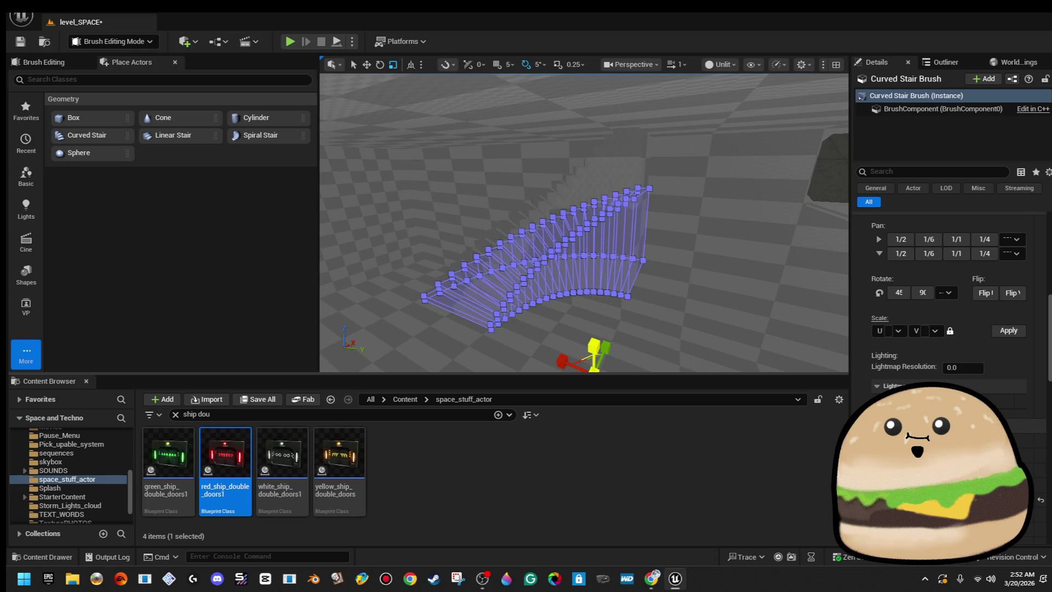
mouse_move(568, 286)
mouse_down()
mouse_move(569, 299)
mouse_move(568, 286)
mouse_up()
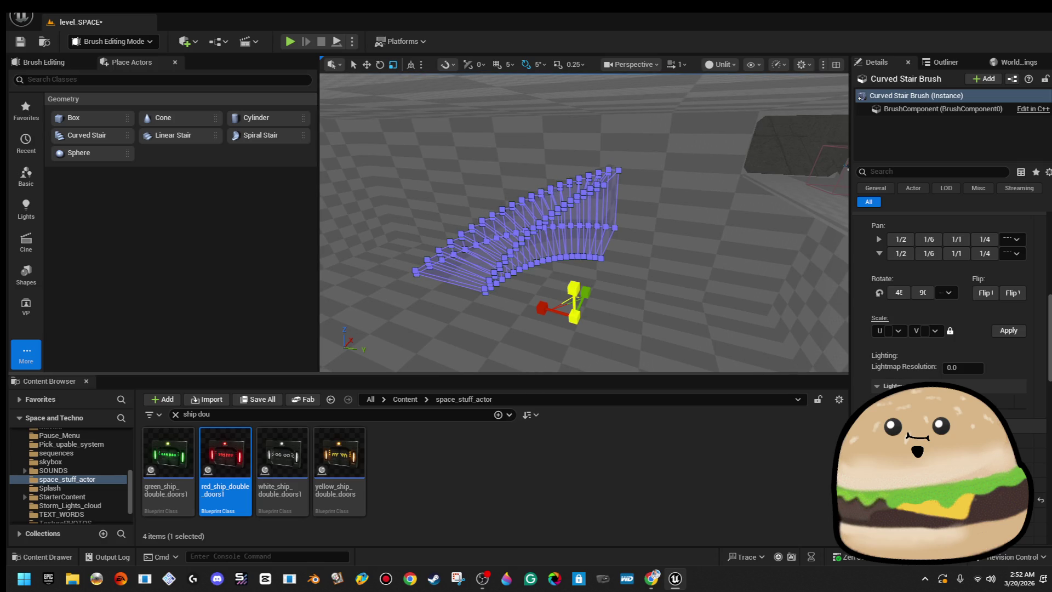
drag(609, 326, 787, 366)
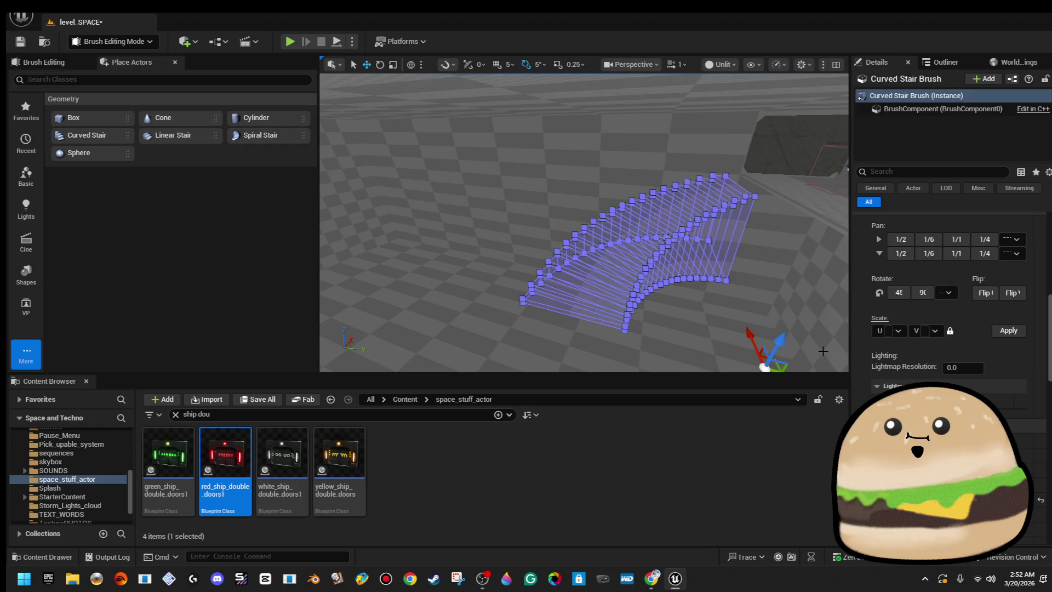
drag(685, 248, 693, 312)
mouse_move(609, 266)
mouse_down()
mouse_move(631, 258)
mouse_move(635, 230)
mouse_move(613, 172)
mouse_move(653, 308)
mouse_up()
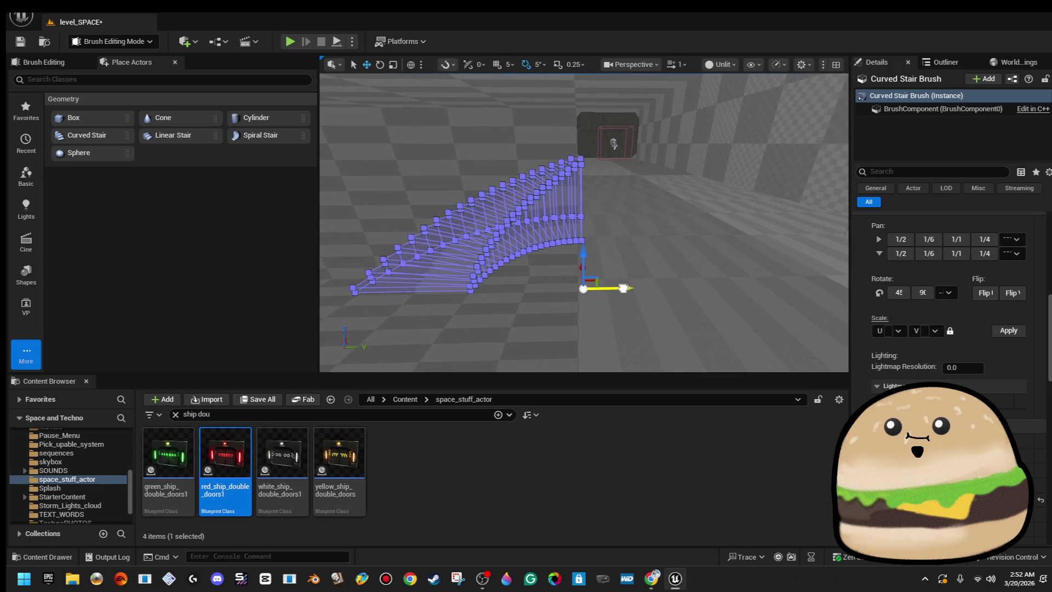
right_click(670, 174)
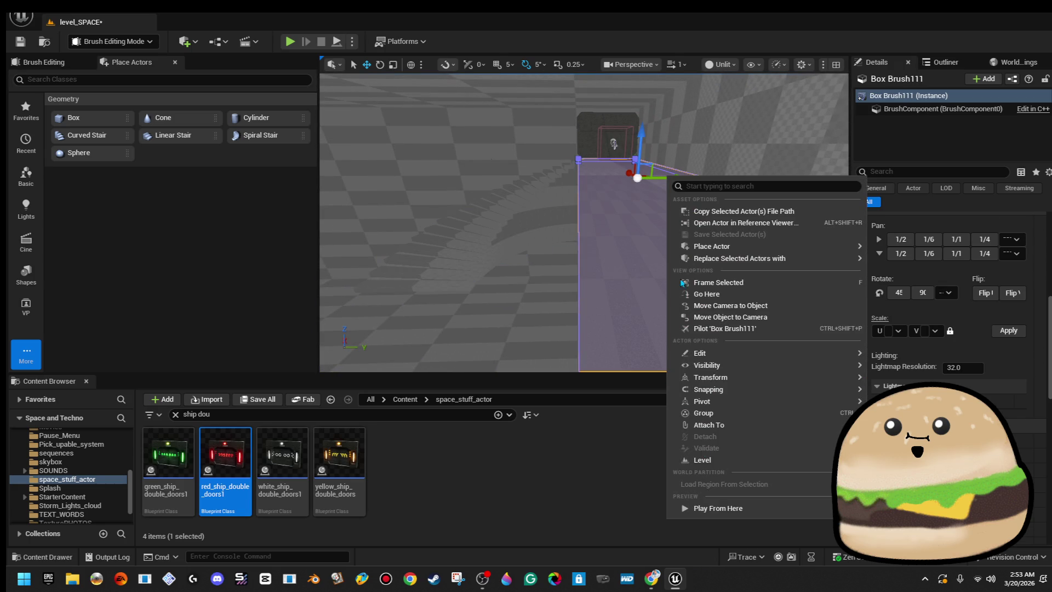
click(729, 505)
click(636, 201)
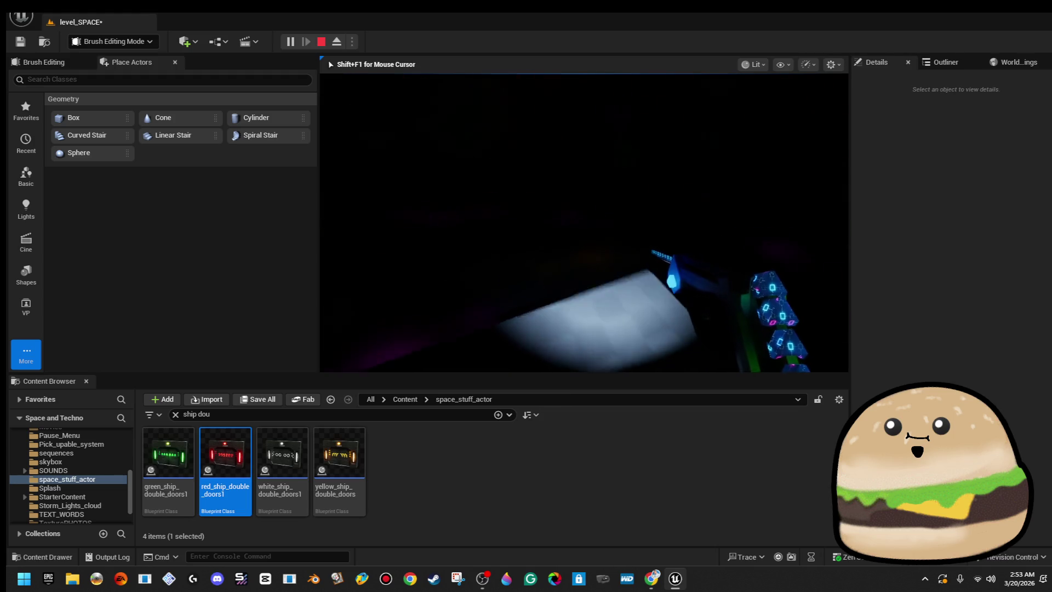
key(Escape)
mouse_move(719, 251)
mouse_down()
mouse_move(691, 122)
mouse_move(769, 94)
mouse_move(770, 104)
mouse_move(573, 239)
mouse_move(553, 230)
mouse_move(531, 280)
mouse_up()
click(573, 239)
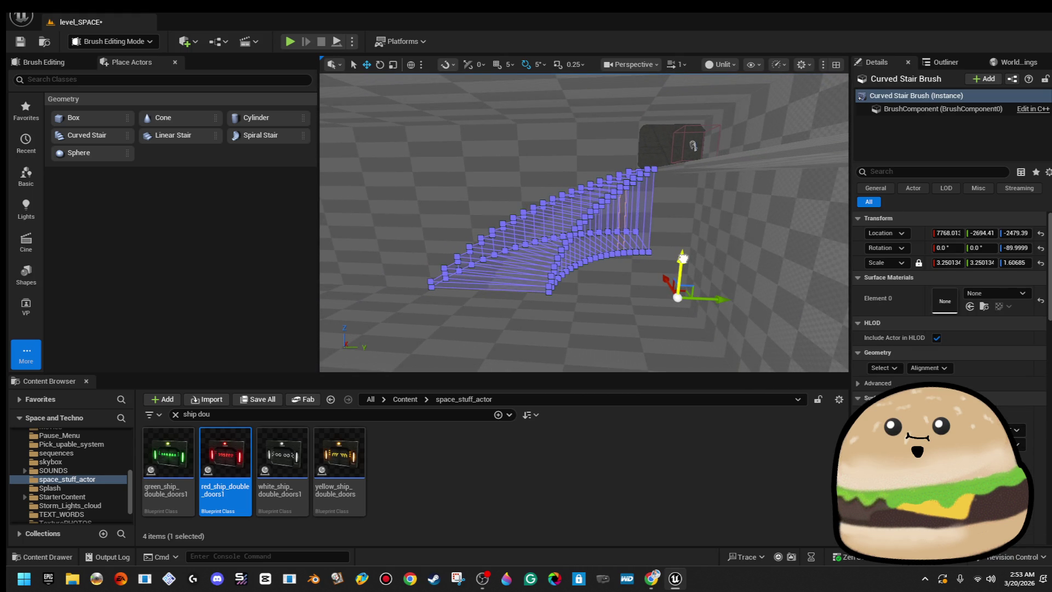
- Alt-drag the curved stair downward to create Curved Stair Brush2 at Z -2560.17
drag(683, 257, 682, 267)
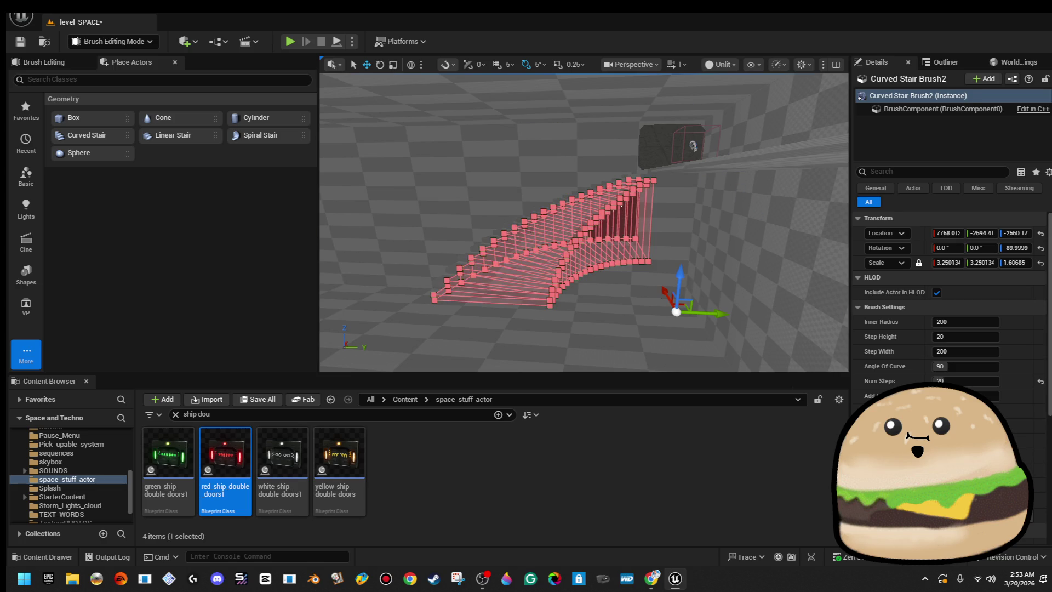
click(729, 175)
drag(646, 251, 615, 217)
drag(731, 300, 482, 220)
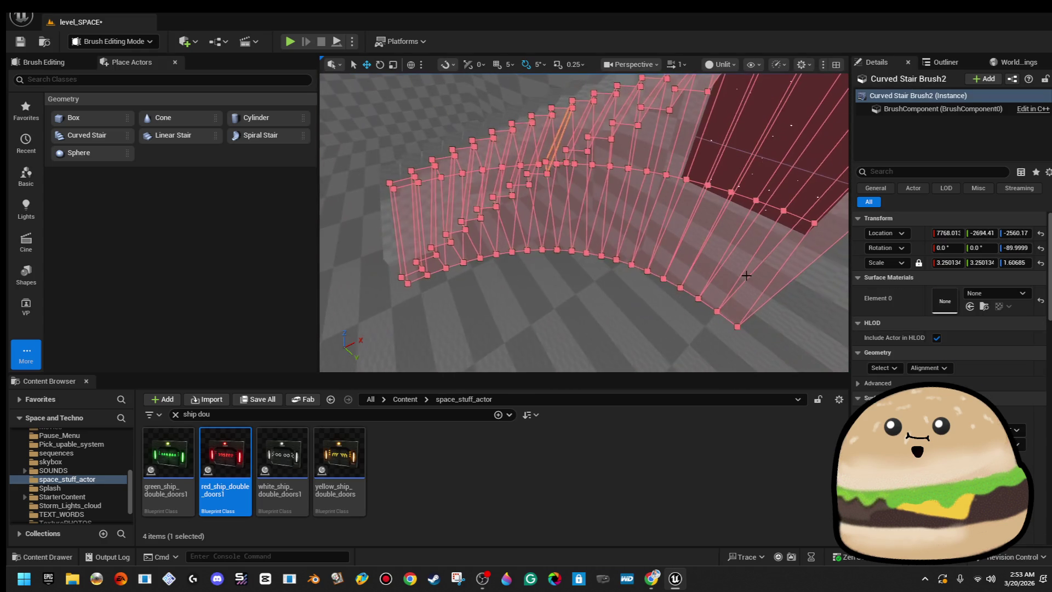
- Select the copied stair's surfaces and realign their textures with Geometry Alignment
click(884, 368)
key(shift+b)
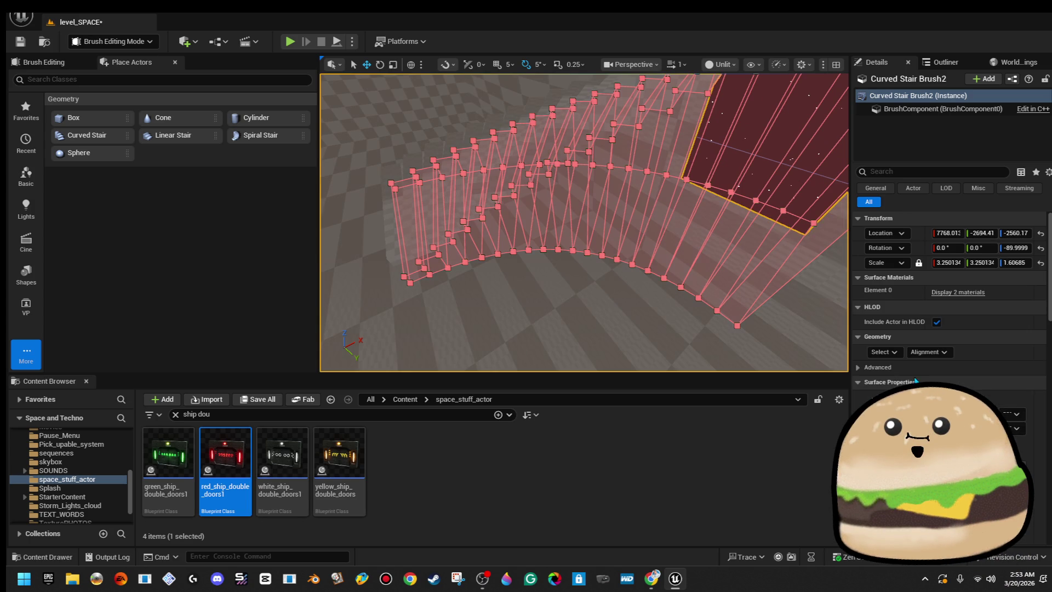
click(942, 396)
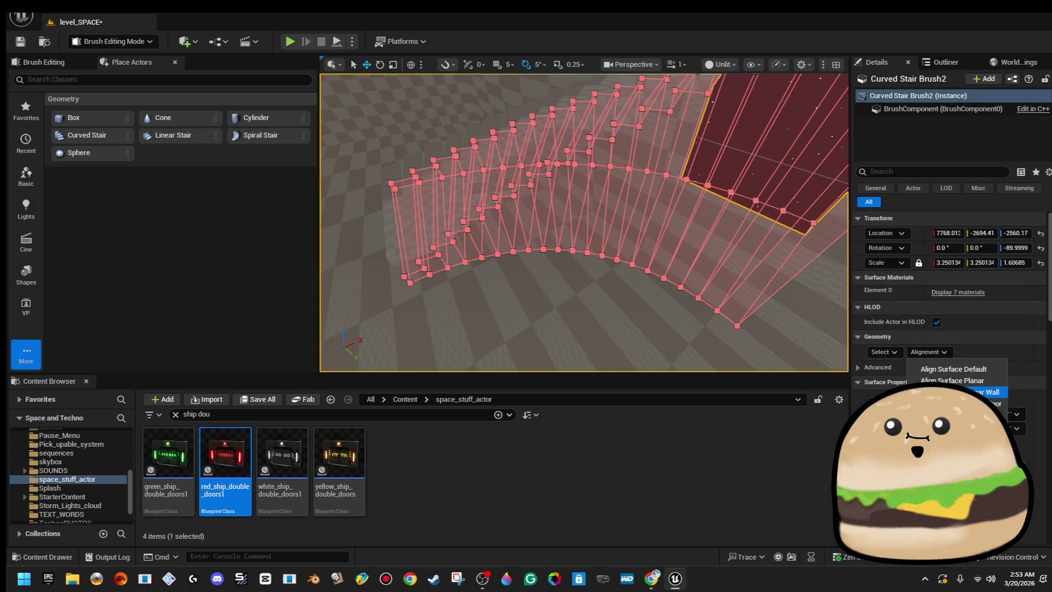
click(986, 427)
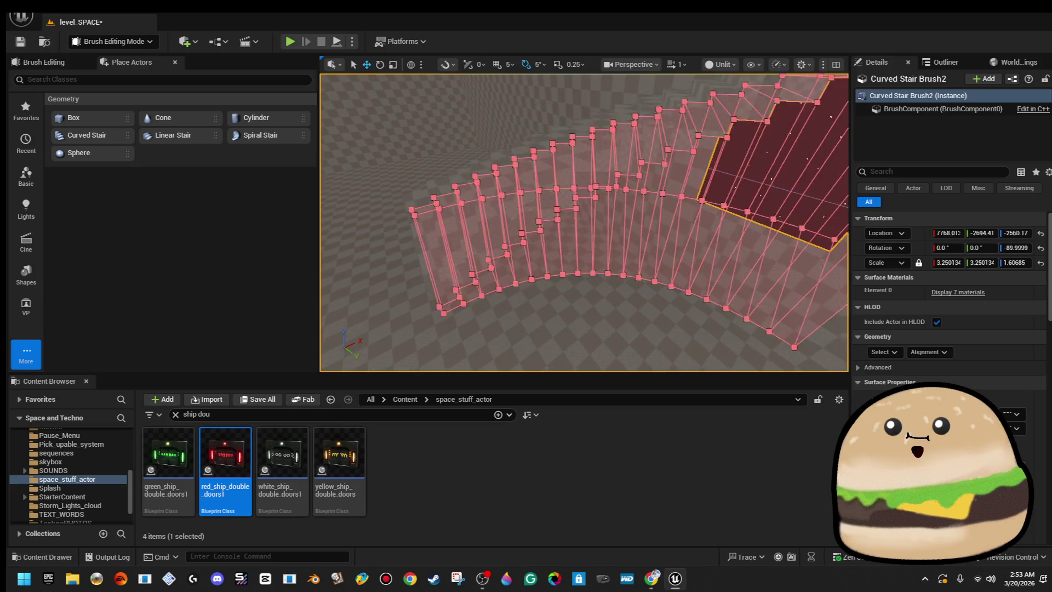
click(692, 200)
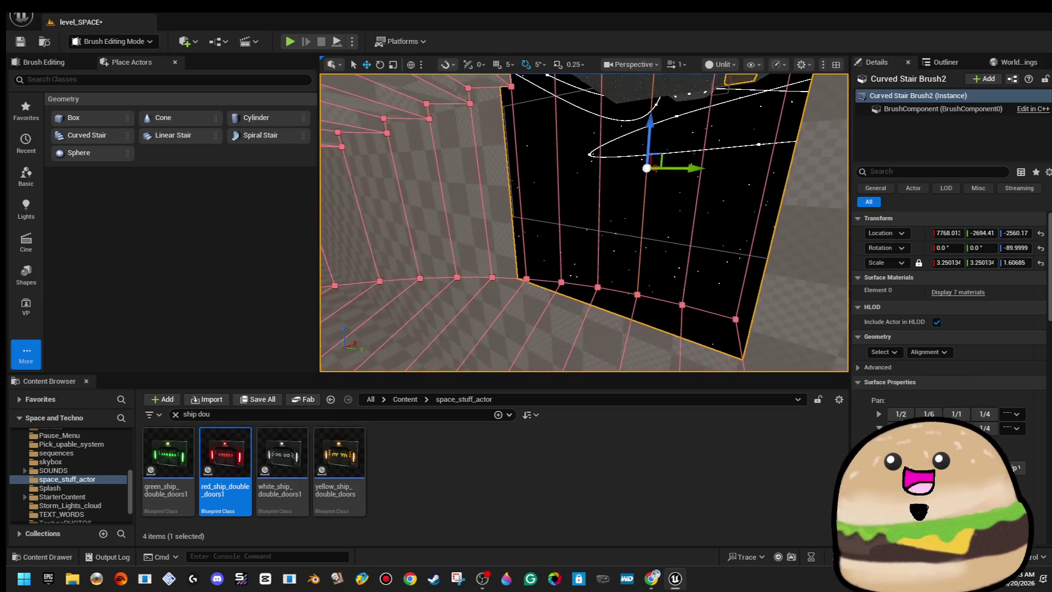
key(ctrl+z)
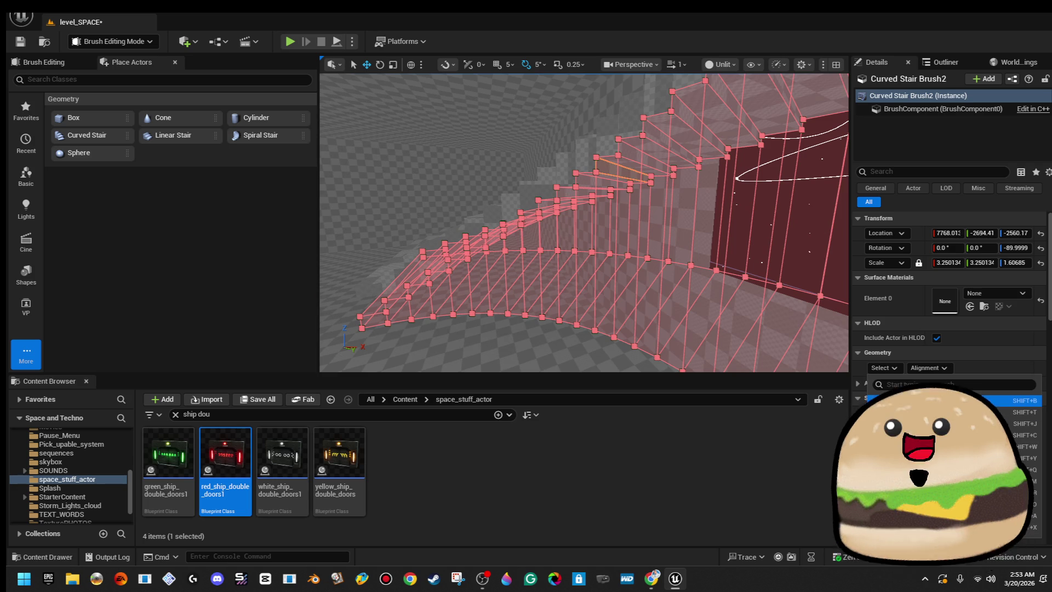
click(929, 368)
key(Escape)
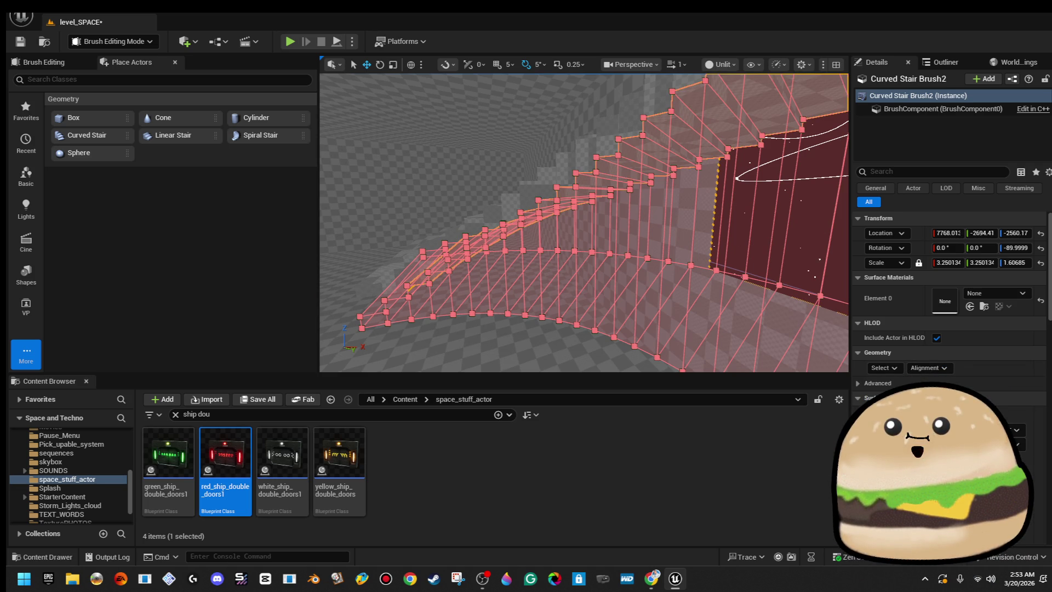
key(f)
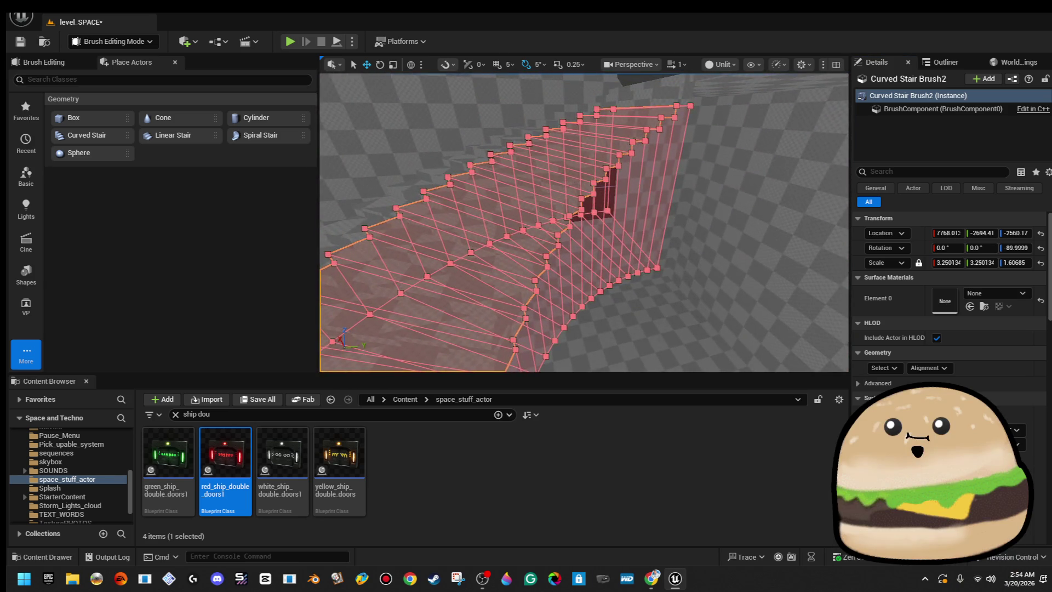
- Select the original curved stair plus Curved Stair Brush2 so Details shows 2 objects
click(538, 133)
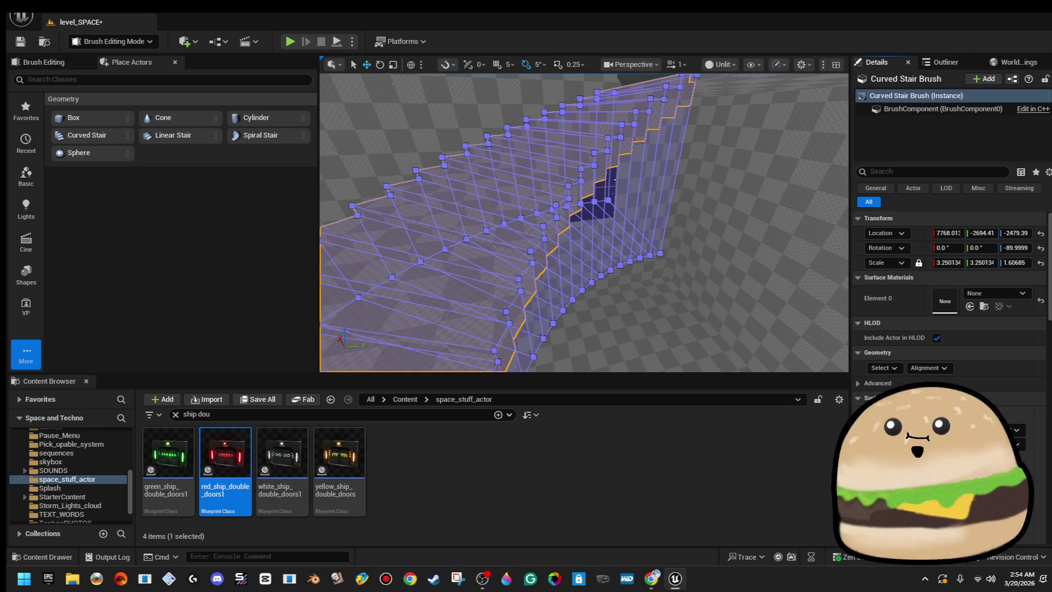
click(392, 83)
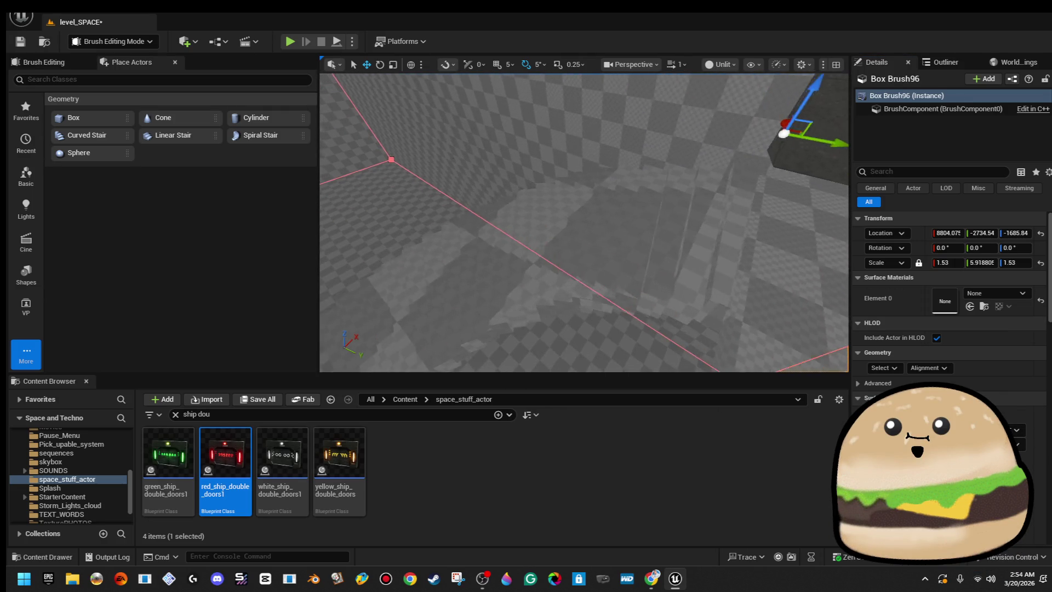
key(ctrl+z)
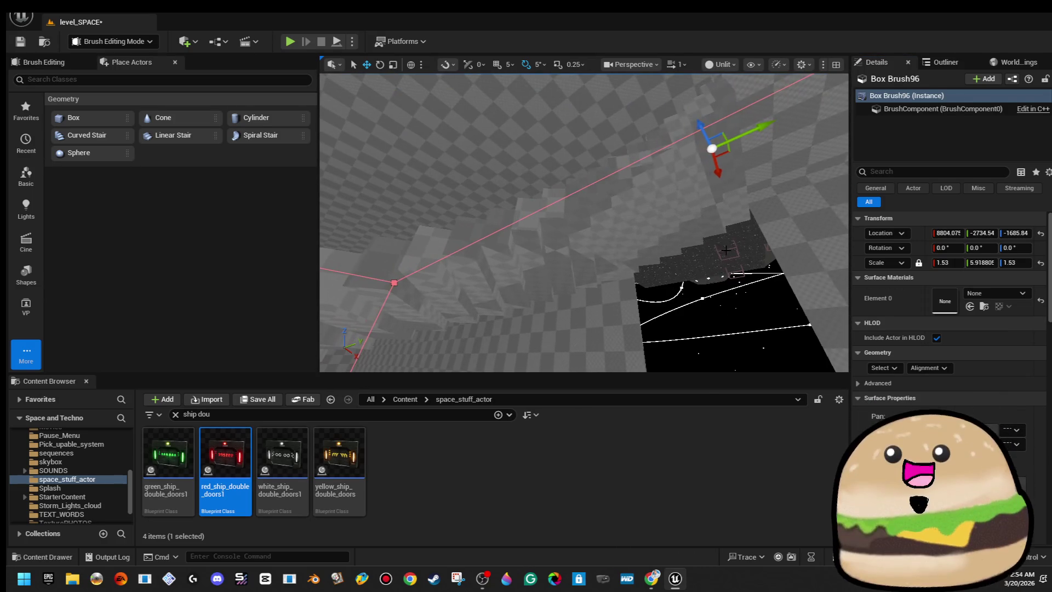
key(f)
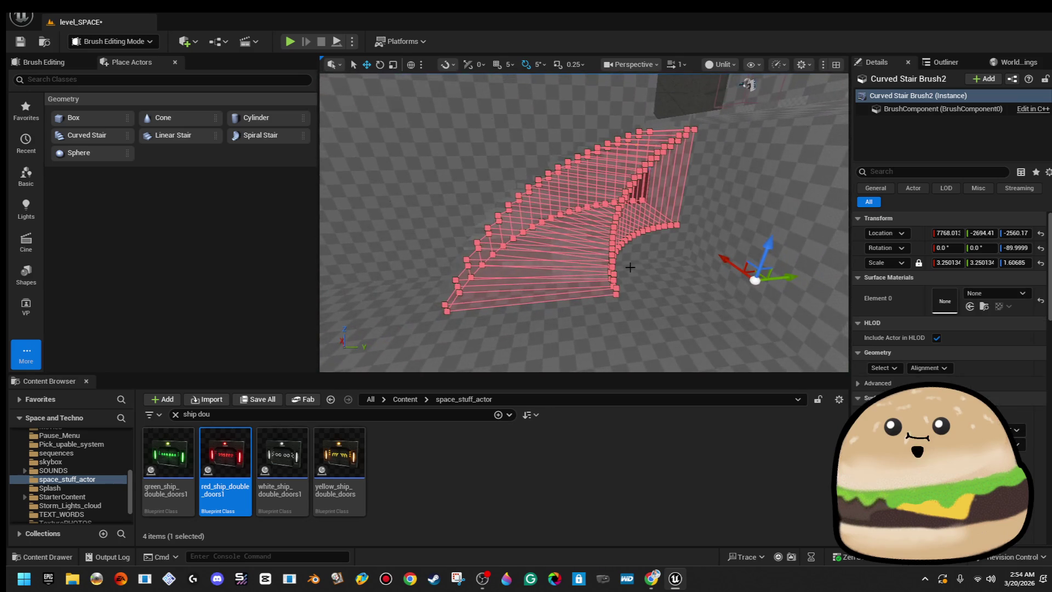
scroll(615, 149, up, 5)
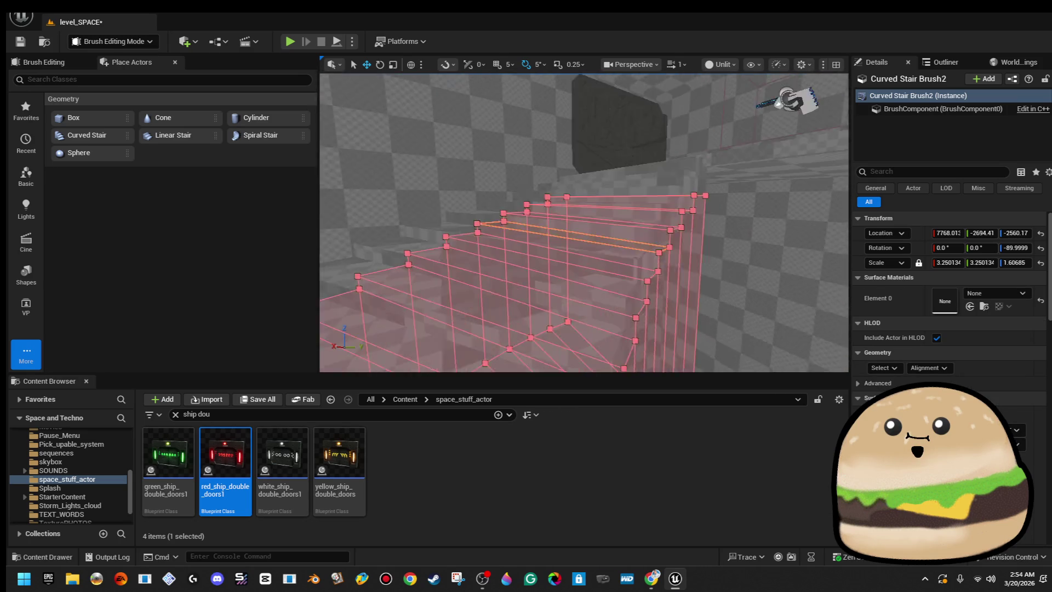
scroll(633, 163, up, 5)
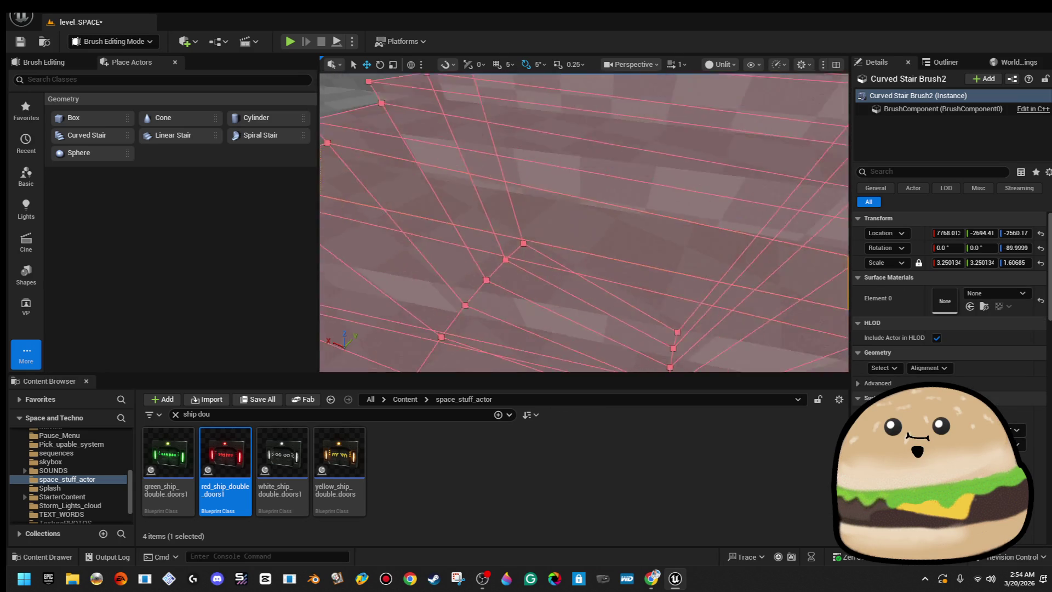
ctrl+click(633, 96)
key(f)
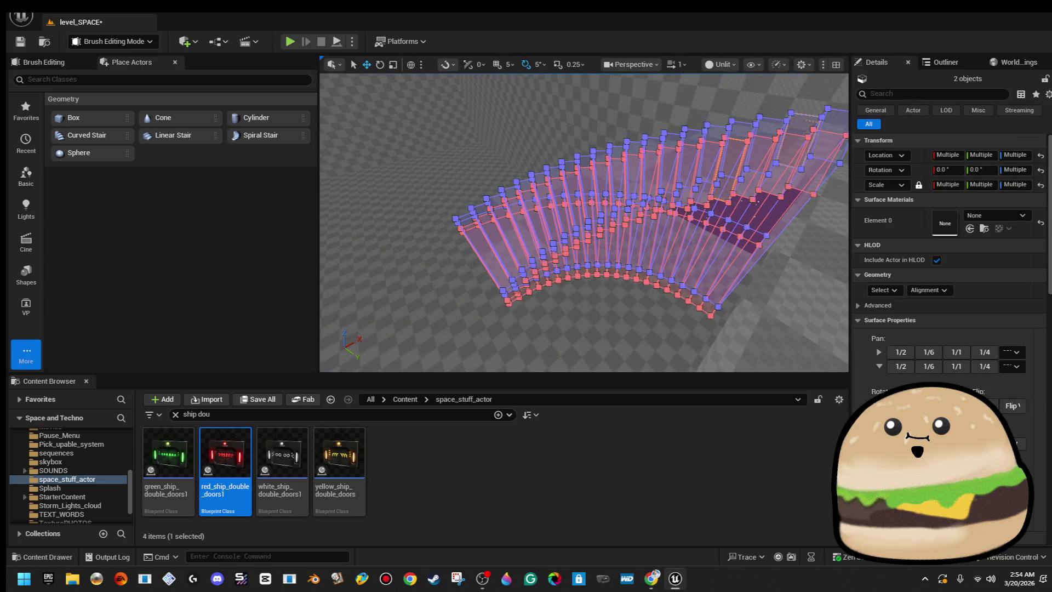
scroll(992, 378, down, 8)
click(991, 465)
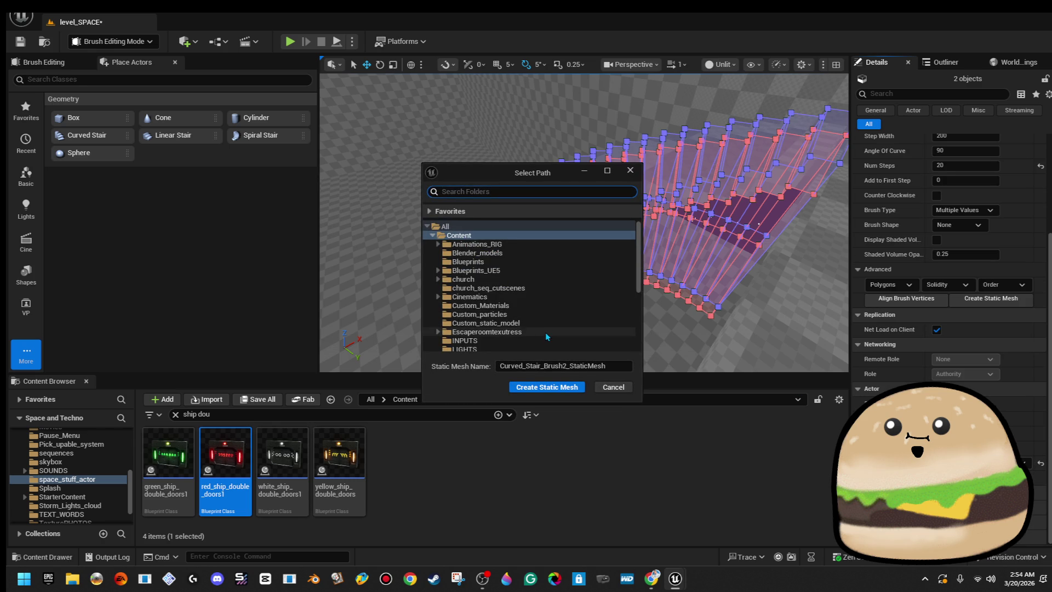
scroll(546, 336, down, 5)
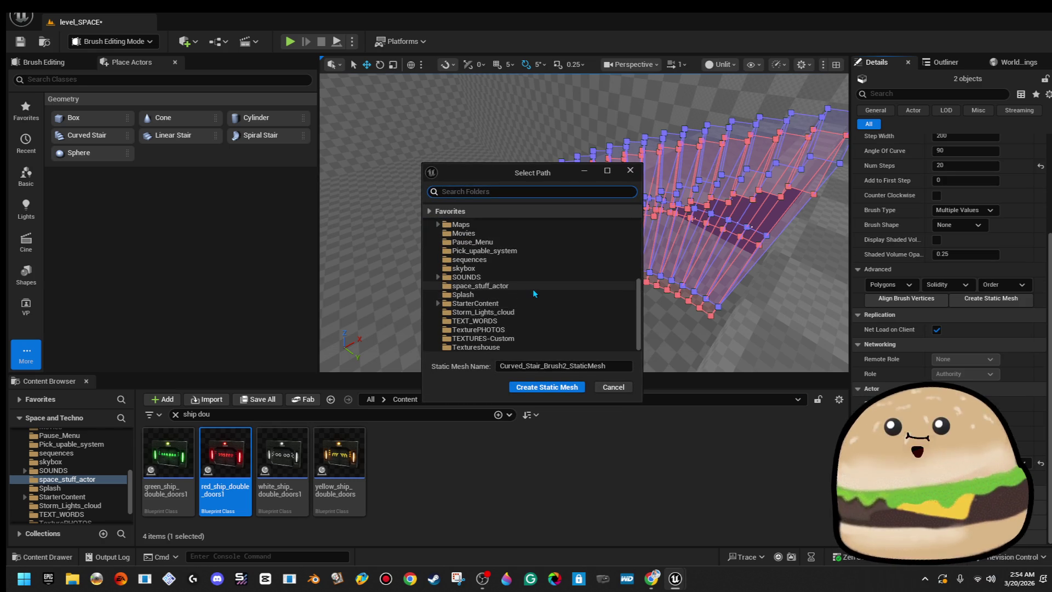
click(620, 366)
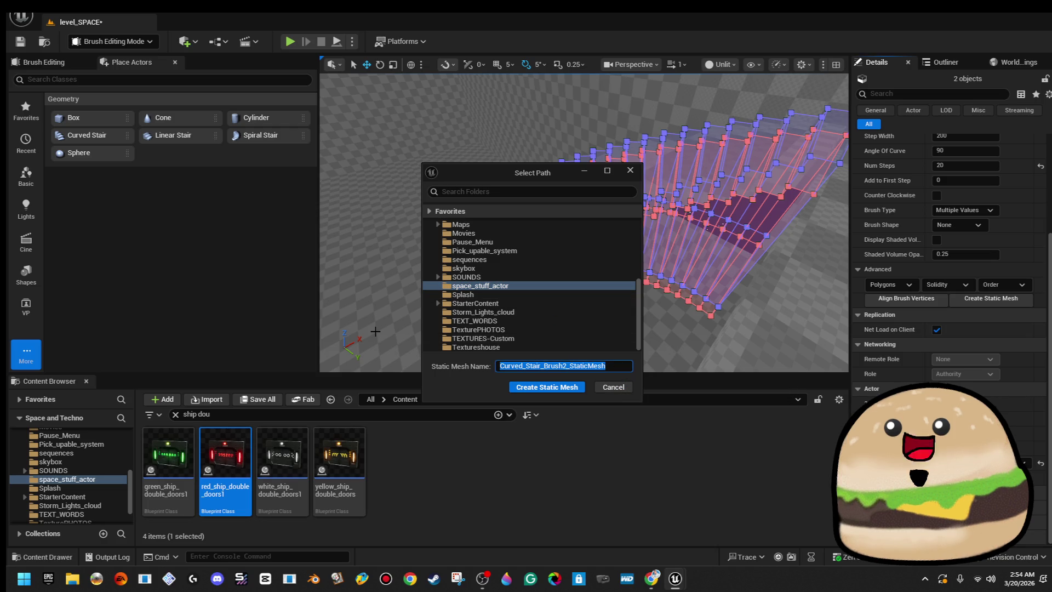
text(S)
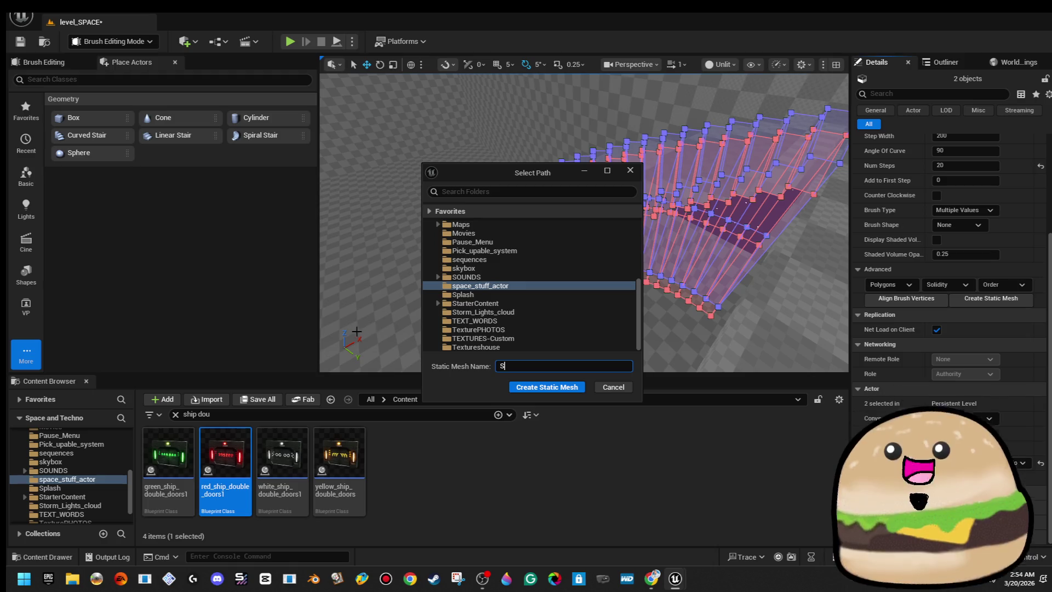
click(720, 244)
drag(720, 244, 696, 225)
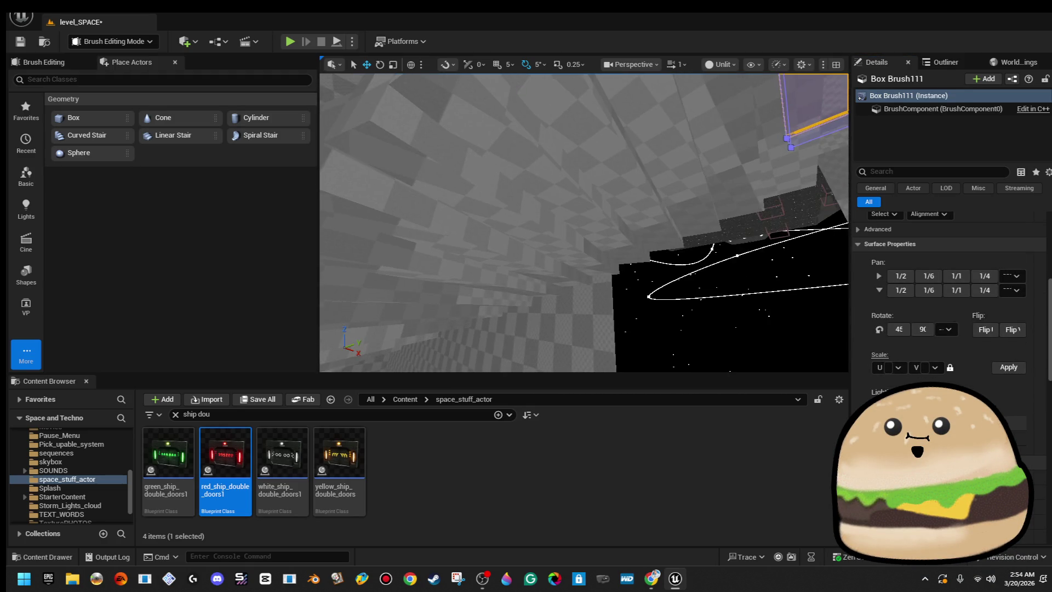
- Box-align Curved Stair Brush2's matching-brush surfaces and assign outside_ship_texture_Mat to Element 0
click(584, 230)
drag(583, 230, 580, 224)
drag(559, 276, 650, 311)
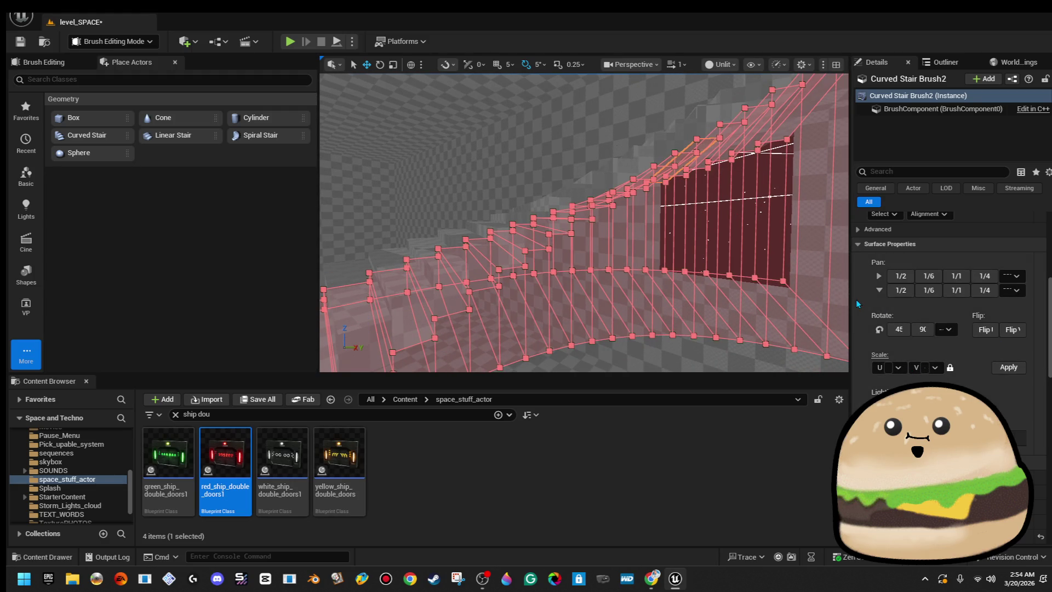
drag(851, 298, 710, 298)
scroll(745, 290, up, 3)
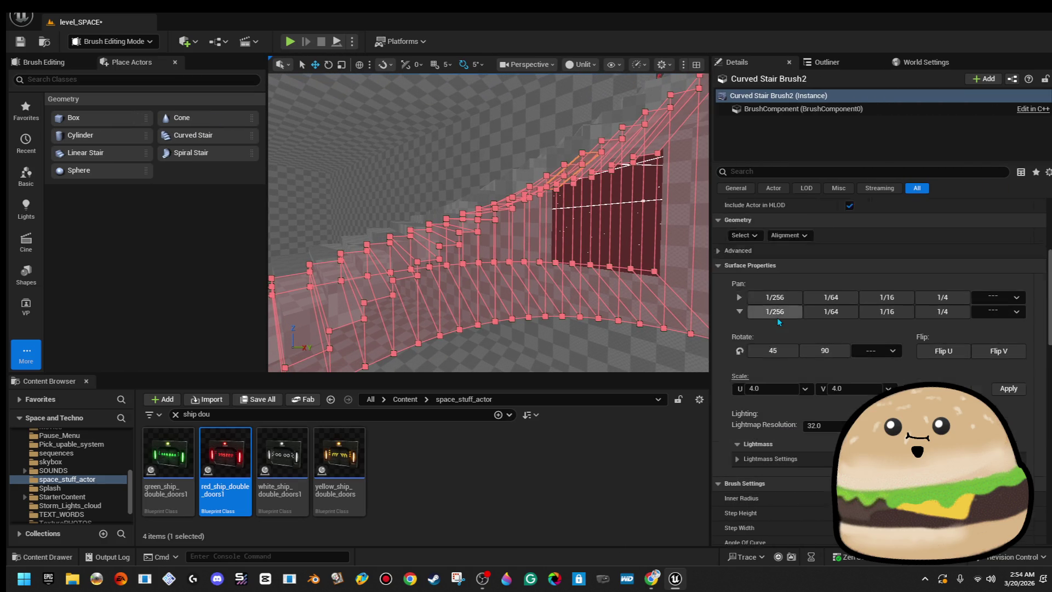
click(743, 288)
click(793, 322)
click(789, 287)
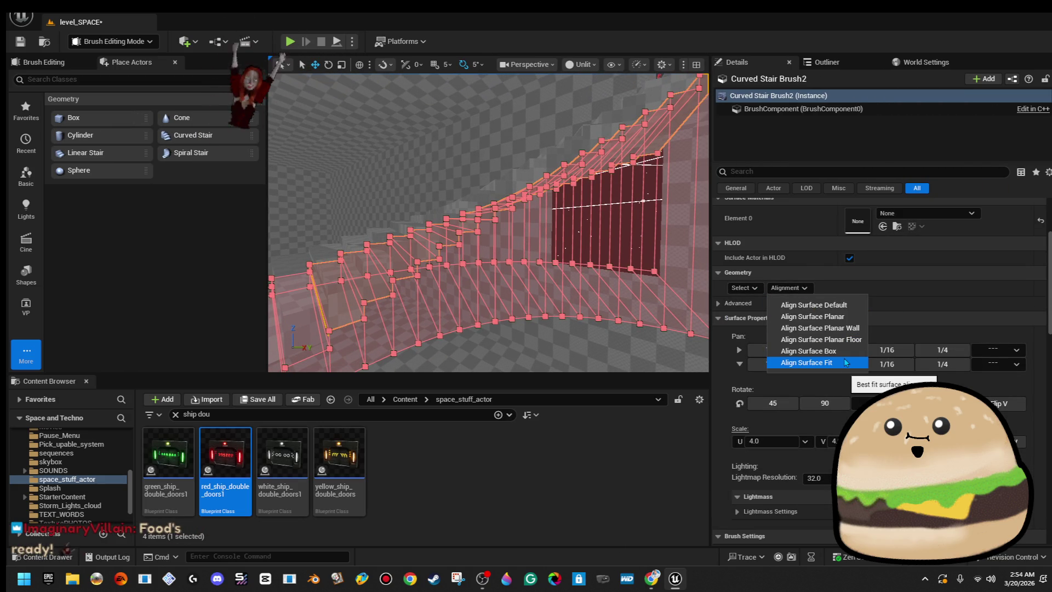
click(845, 357)
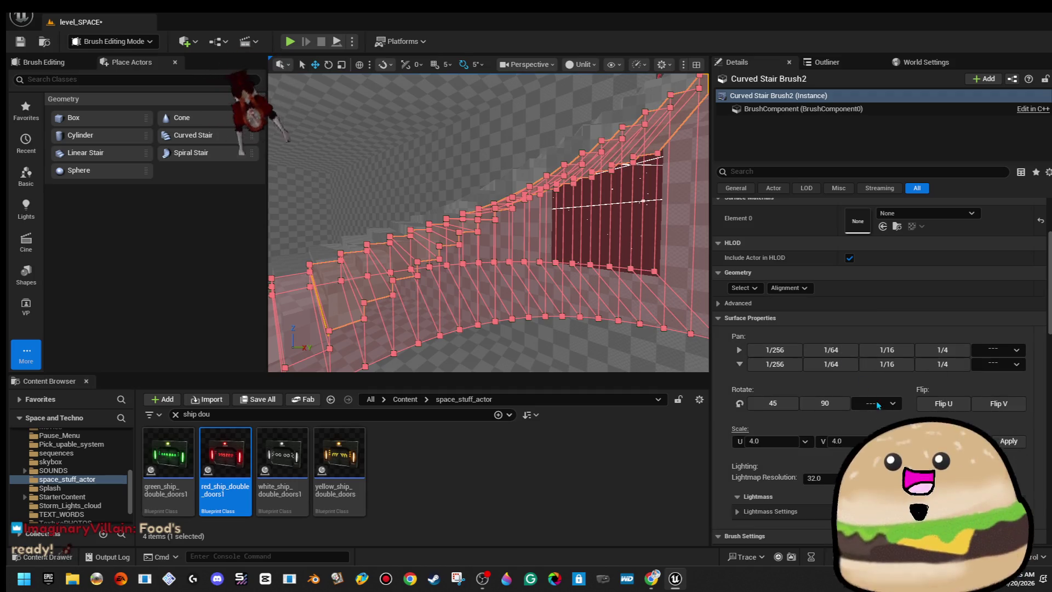
click(923, 214)
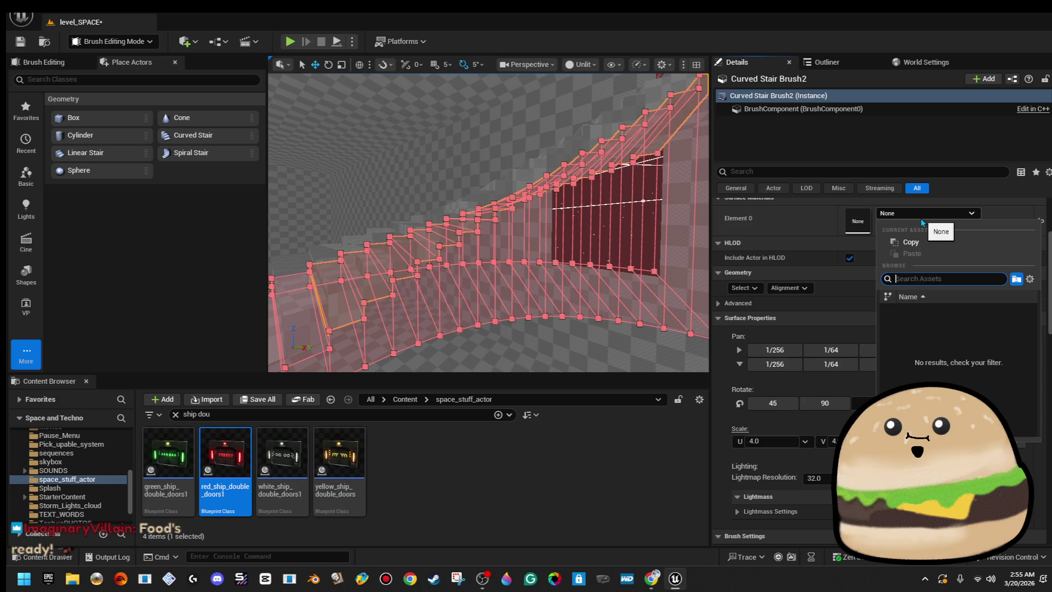
key(Down)
key(Down)
key(Down)
key(Return)
- Box-align all faces of Curved Stair Brush2 and set their texture scale to 8.0
click(620, 214)
mouse_move(620, 214)
mouse_down()
mouse_move(540, 241)
mouse_move(474, 143)
mouse_up()
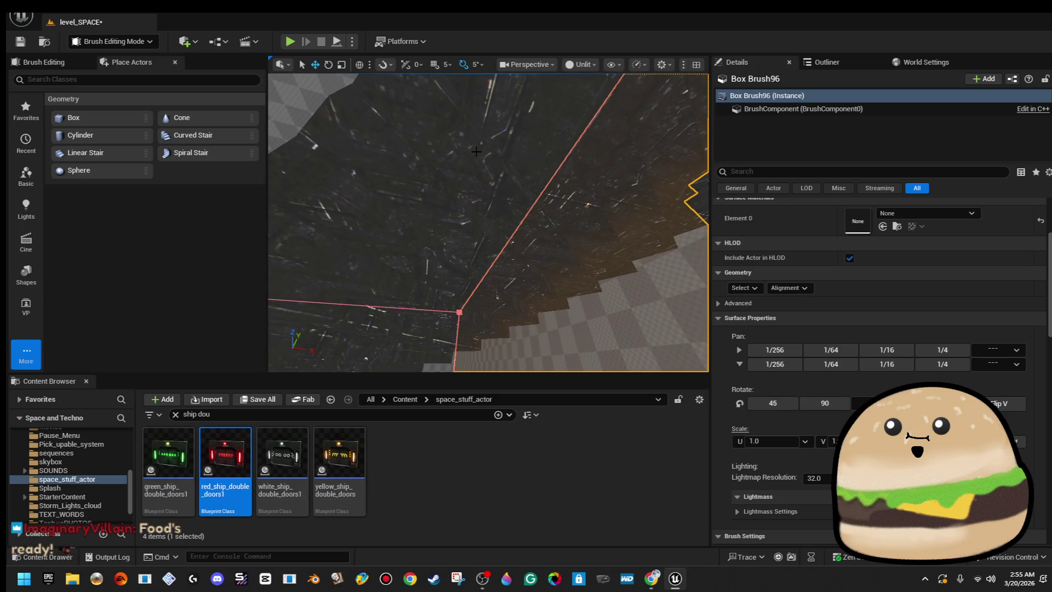
scroll(476, 152, down, 3)
click(476, 152)
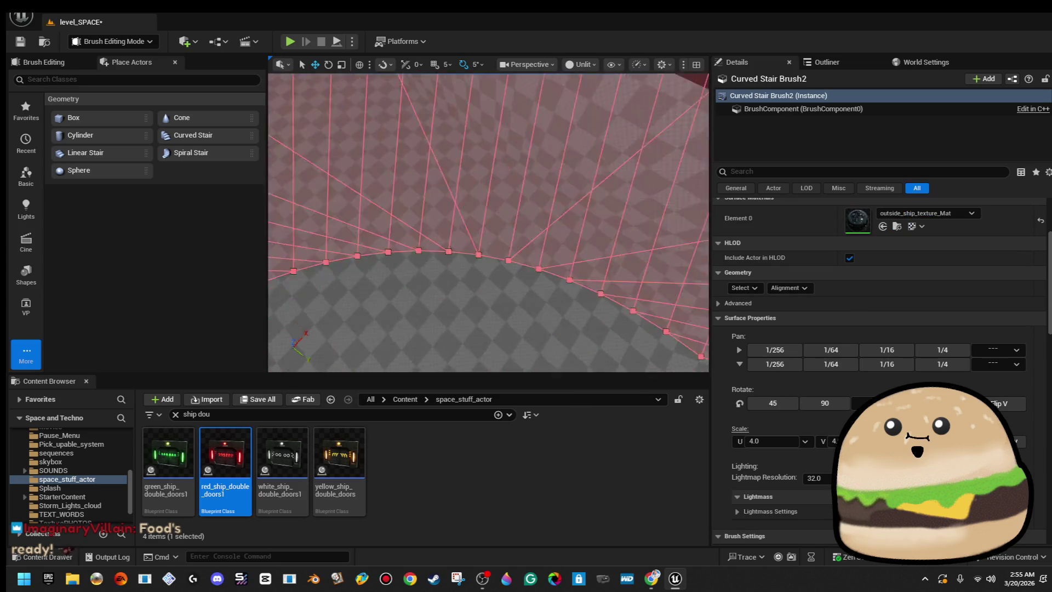
click(755, 291)
click(767, 319)
click(789, 288)
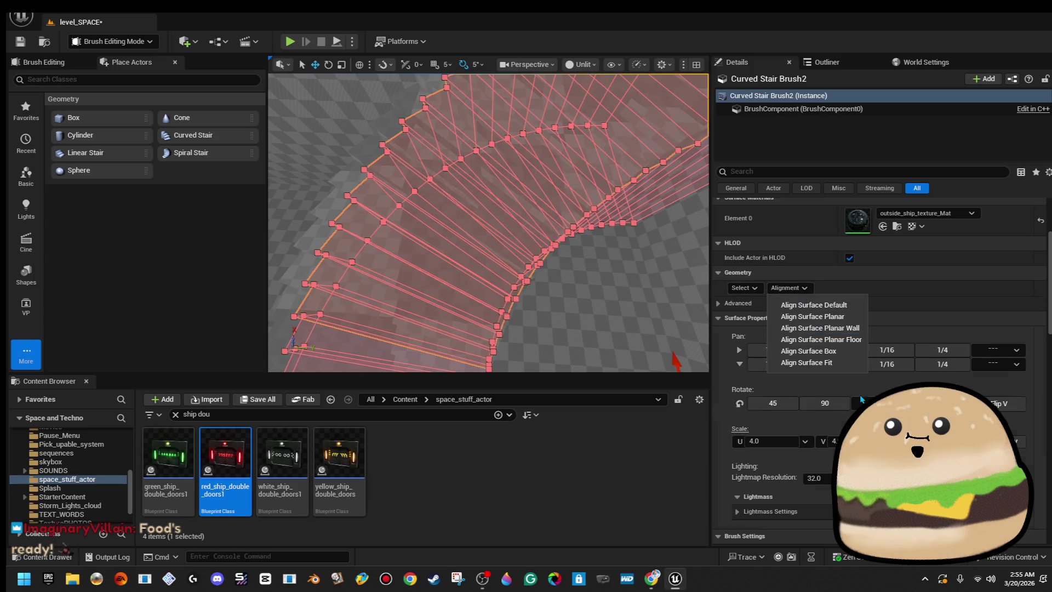
click(860, 353)
click(1015, 441)
click(844, 509)
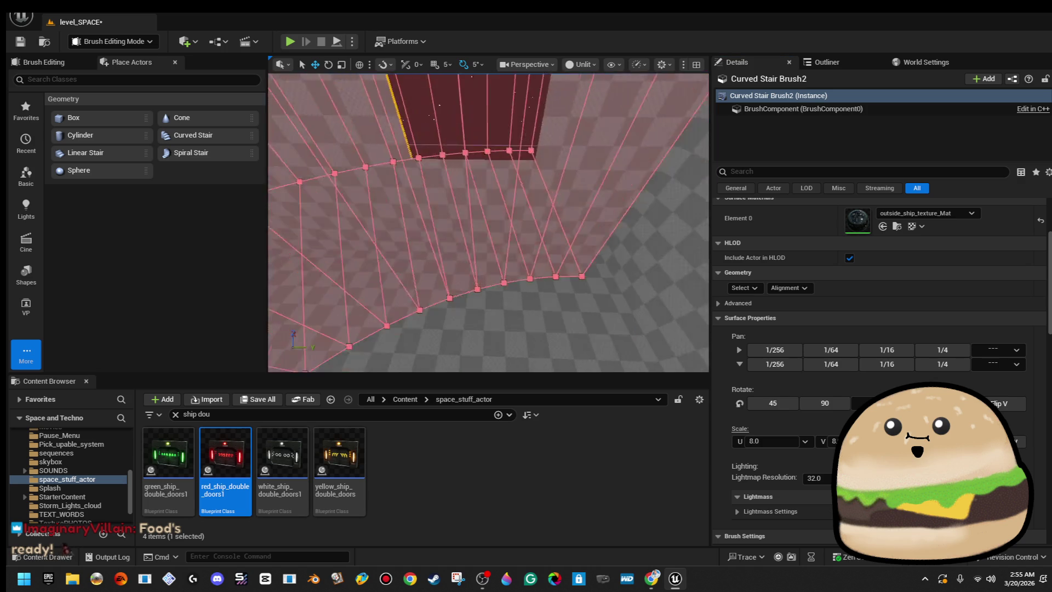
- Select all faces of the original Curved Stair Brush and set texture scale 8.0
click(578, 199)
drag(548, 209, 548, 209)
click(548, 209)
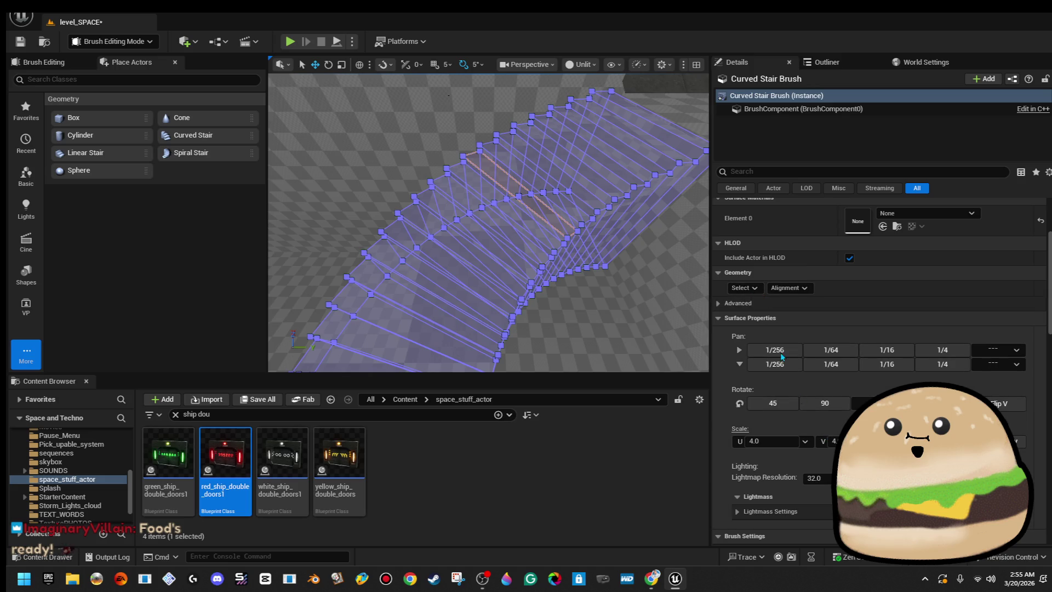
click(744, 288)
click(768, 321)
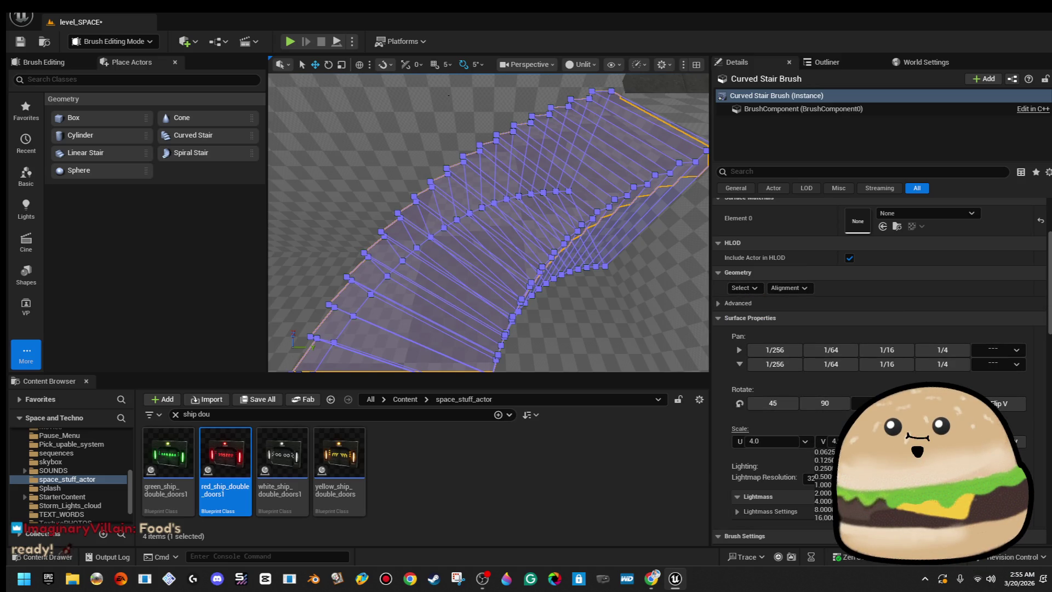
click(824, 509)
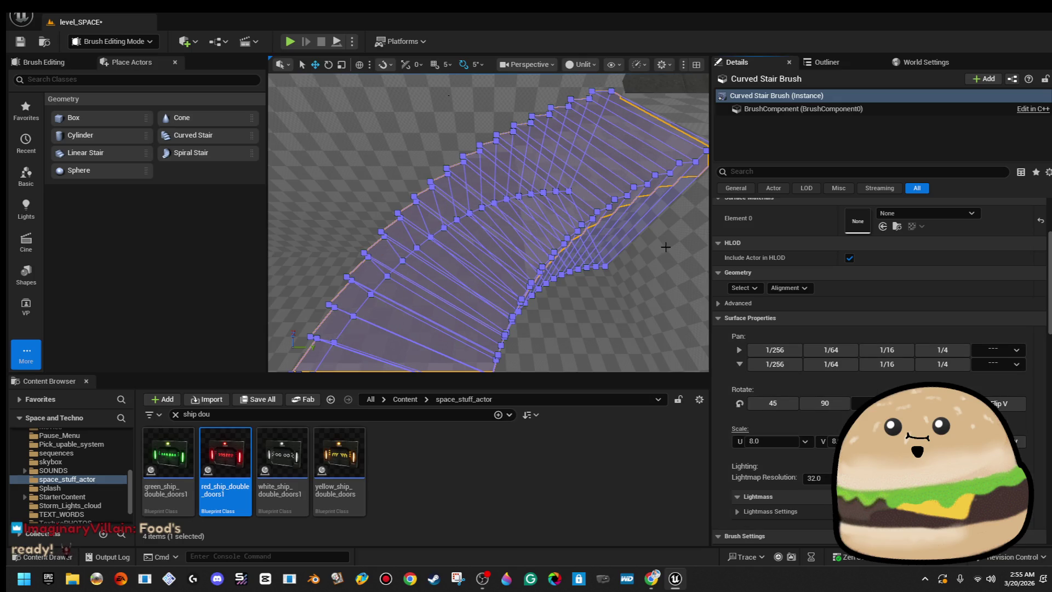
- Select Curved Stair Brush and Curved Stair Brush2 together
drag(448, 95, 439, 124)
click(548, 137)
mouse_move(548, 137)
mouse_down()
mouse_move(445, 211)
mouse_move(453, 253)
mouse_move(650, 263)
mouse_up()
click(431, 254)
drag(557, 308, 556, 308)
click(557, 308)
ctrl+click(425, 255)
drag(424, 255, 424, 255)
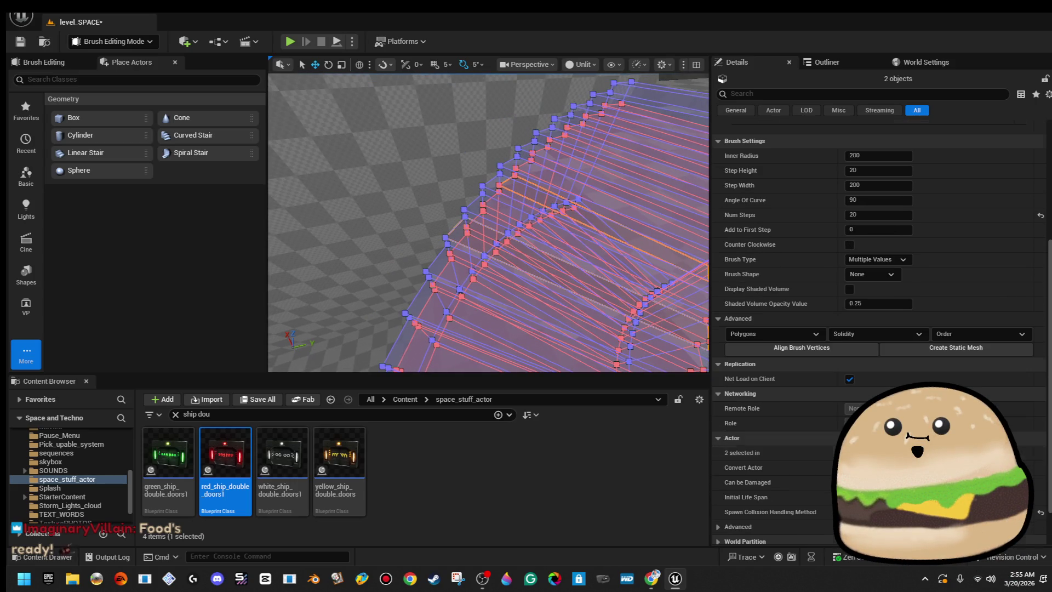
- Convert both curved stair brushes into static mesh stairs_spiral_90 in the space_stuff_actor folder
click(981, 355)
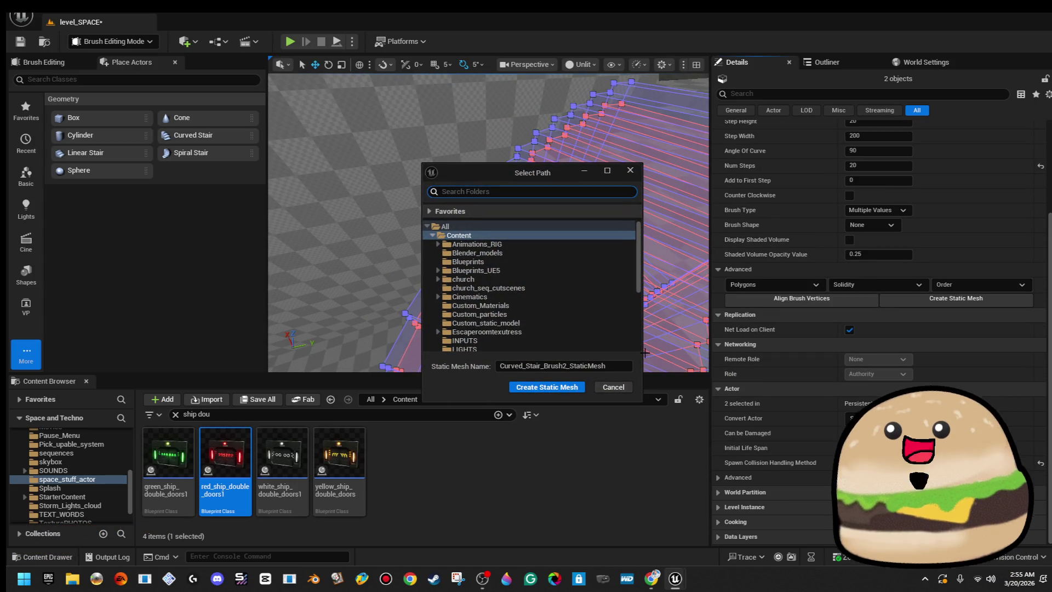
scroll(509, 310, down, 5)
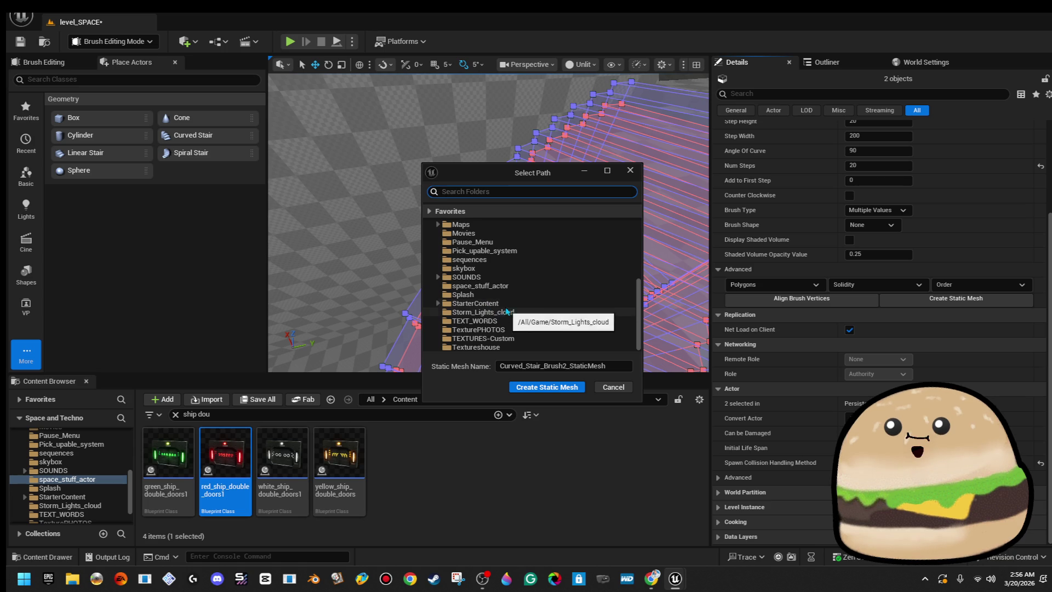
click(608, 367)
text(stairs_spiral_90)
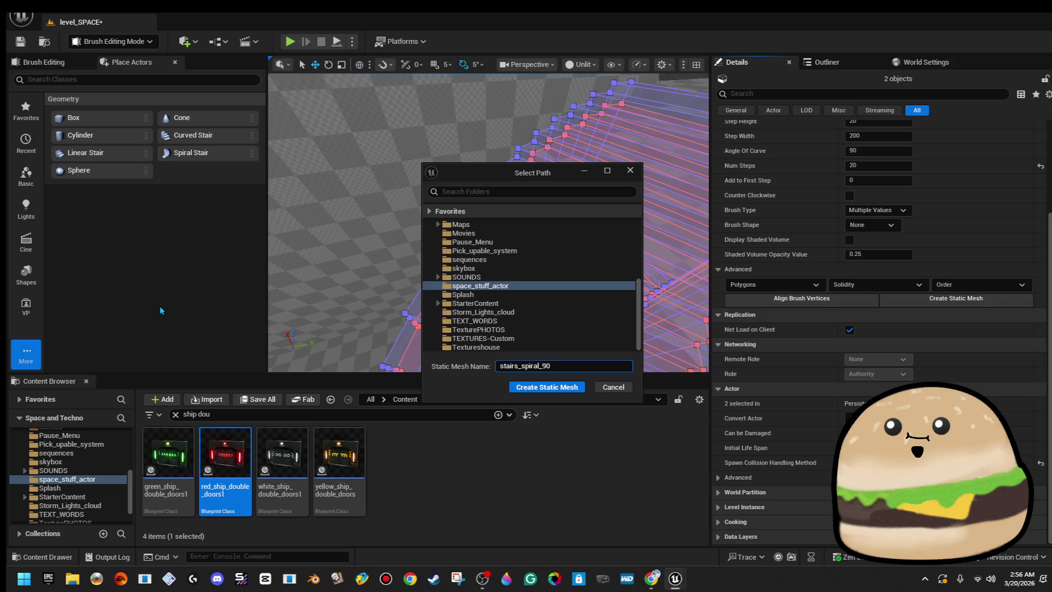
click(556, 388)
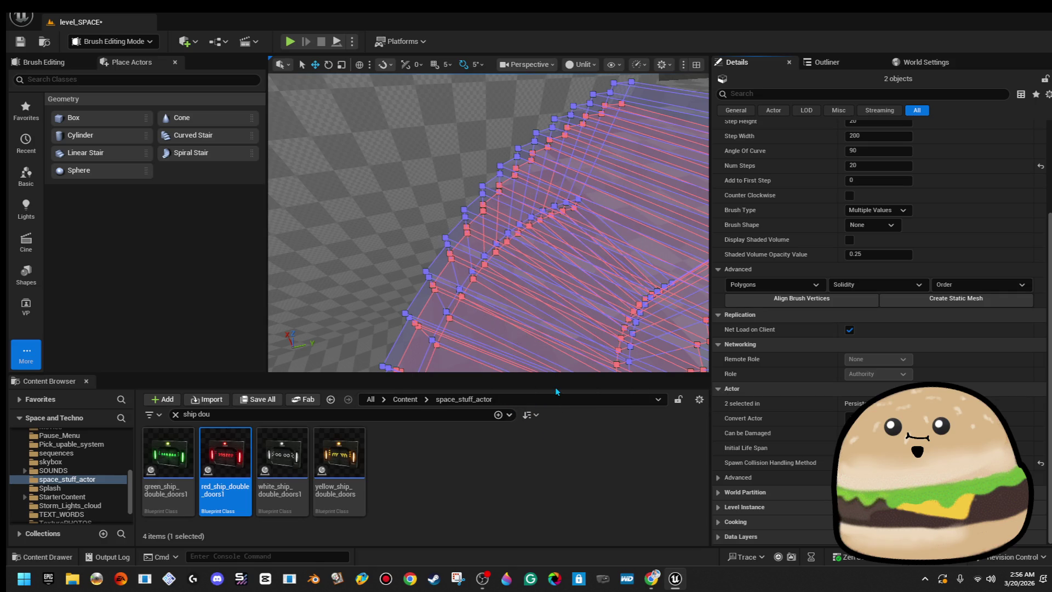
mouse_move(548, 274)
mouse_down()
mouse_move(523, 334)
mouse_move(512, 306)
mouse_up()
mouse_move(548, 246)
mouse_down()
mouse_move(534, 203)
mouse_move(507, 214)
mouse_move(472, 170)
mouse_move(416, 134)
mouse_up()
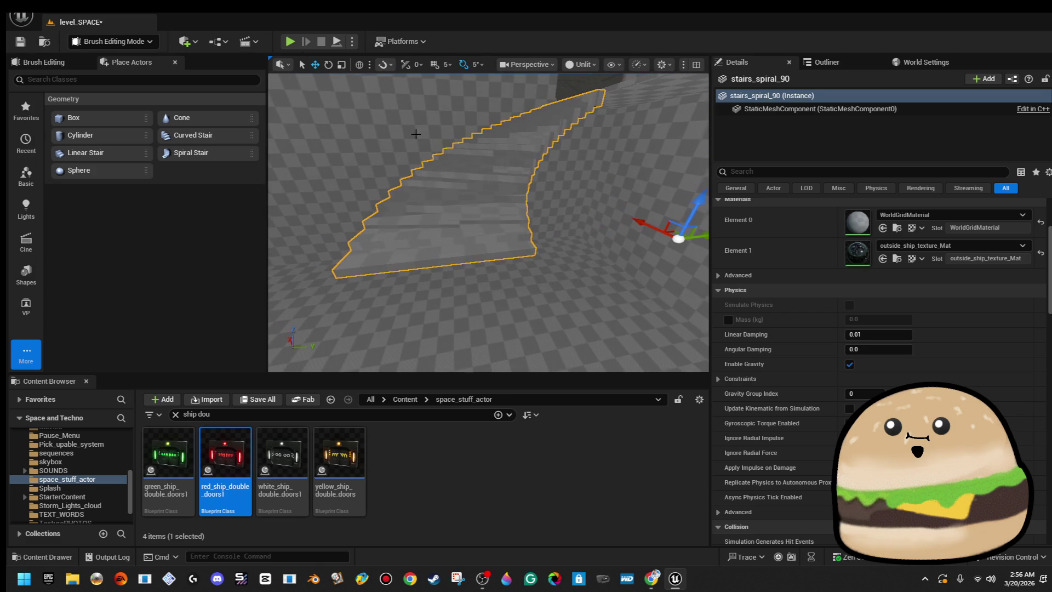
- Save level_SPACE from the toolbar Save icon
click(20, 44)
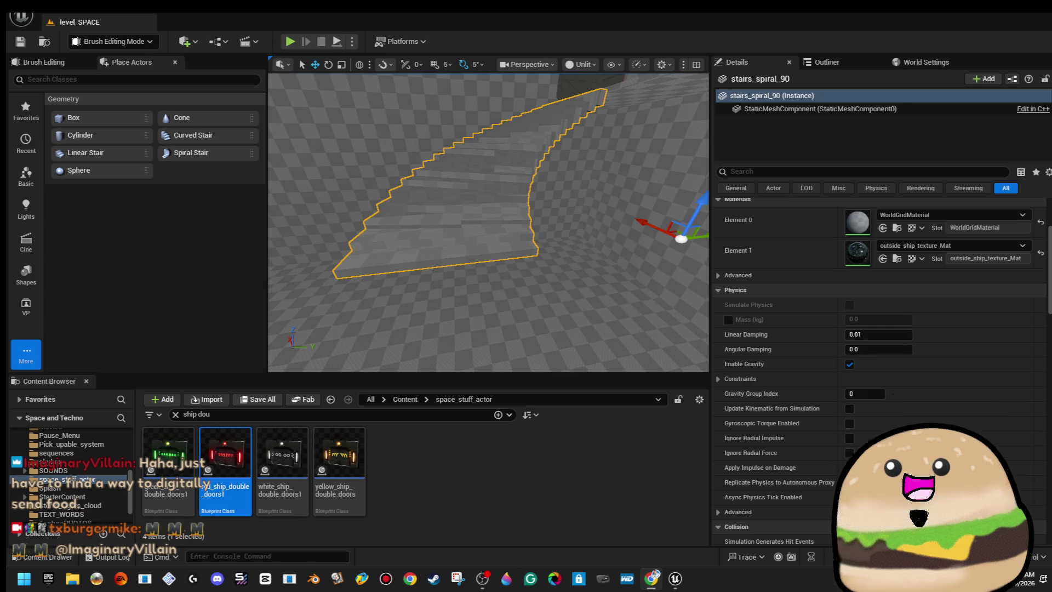
scroll(488, 222, down, 3)
scroll(488, 222, down, 2)
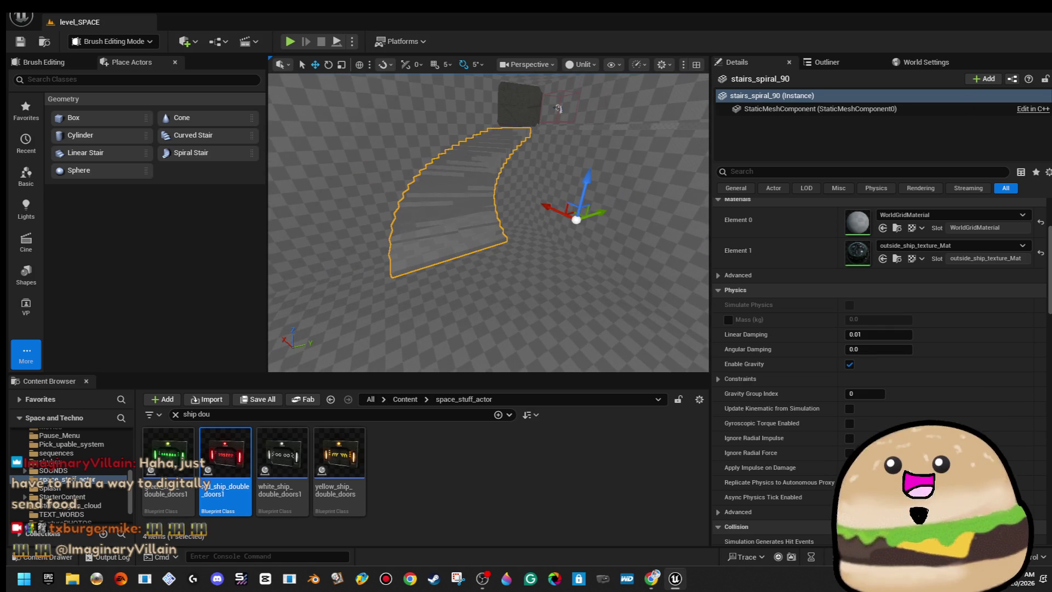
- Set stairs_spiral_90's Element 0 material to diamond_texture_metal_Mat
click(964, 217)
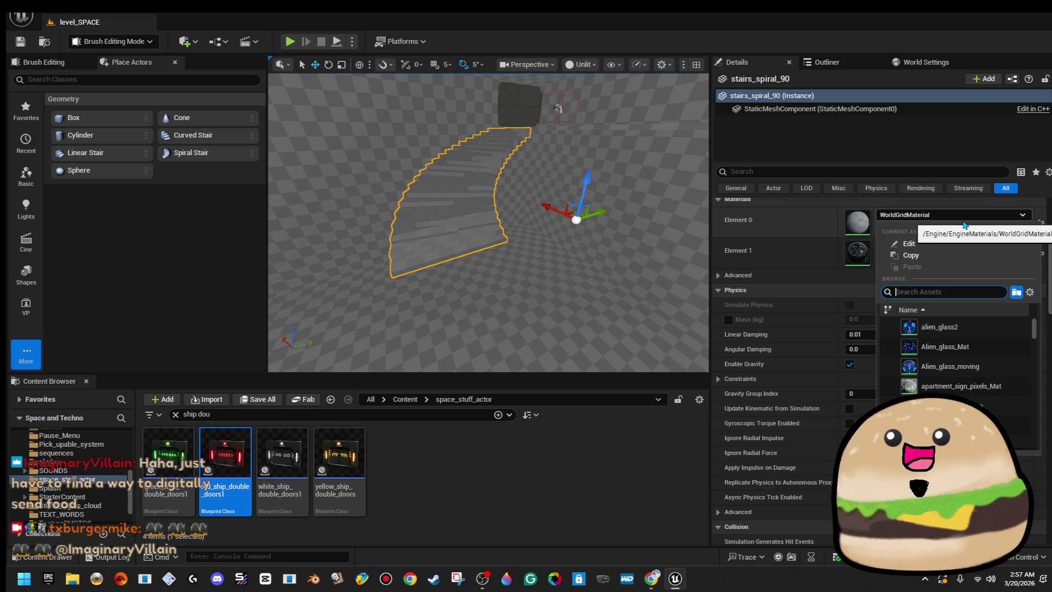
text(metal)
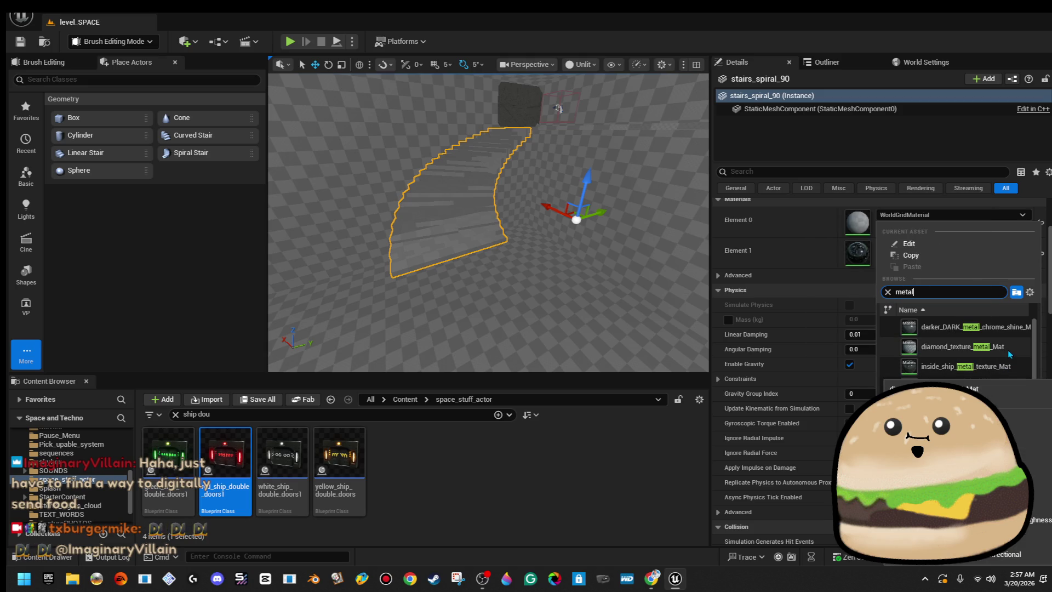
click(1008, 350)
scroll(537, 211, up, 10)
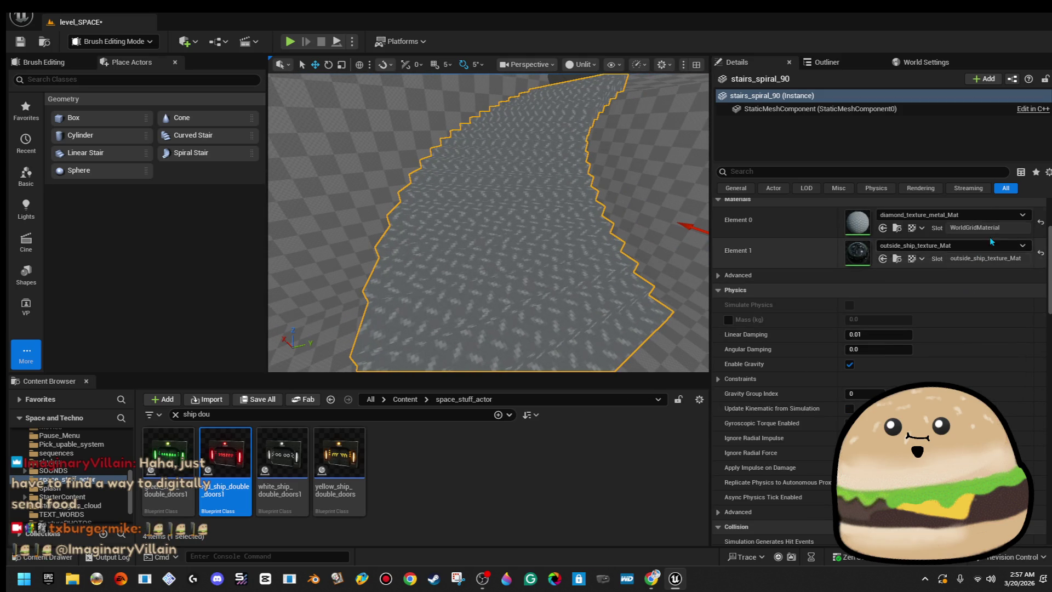
scroll(629, 188, down, 8)
- Alt-drag the stair to create the copy stairs_spiral_91 beside it
mouse_move(607, 105)
mouse_down()
mouse_move(575, 116)
mouse_move(614, 112)
mouse_up()
scroll(619, 192, down, 3)
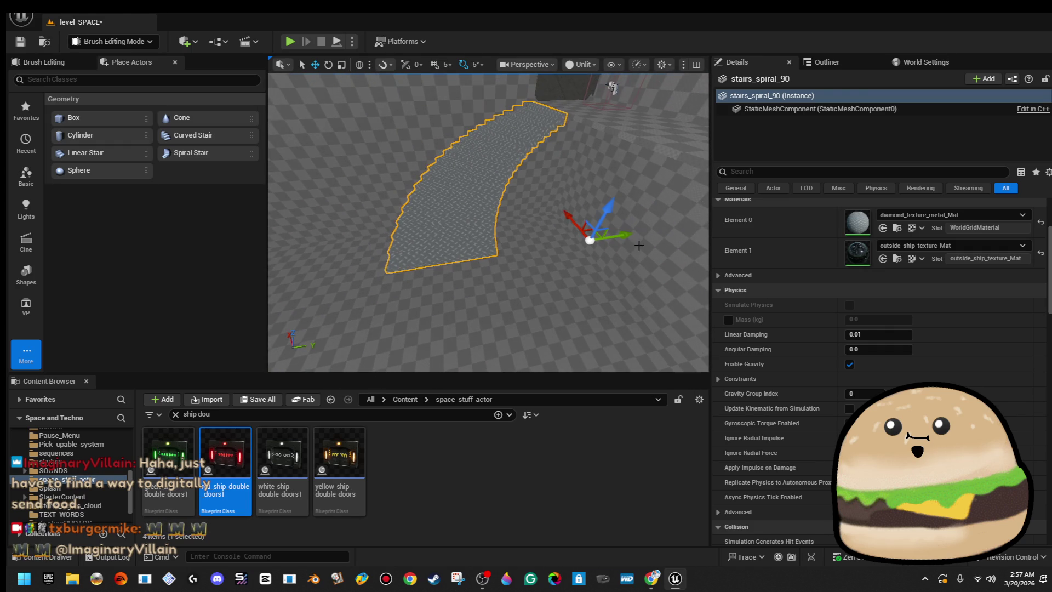
mouse_move(627, 235)
mouse_down()
mouse_move(418, 263)
mouse_move(528, 258)
mouse_move(587, 281)
mouse_move(629, 258)
mouse_move(576, 258)
mouse_move(536, 242)
mouse_up()
- Rotate and move stairs_spiral_91 to 6031.61, -2694.42, -2479.39, further along the path
key(e)
drag(594, 282, 579, 271)
key(w)
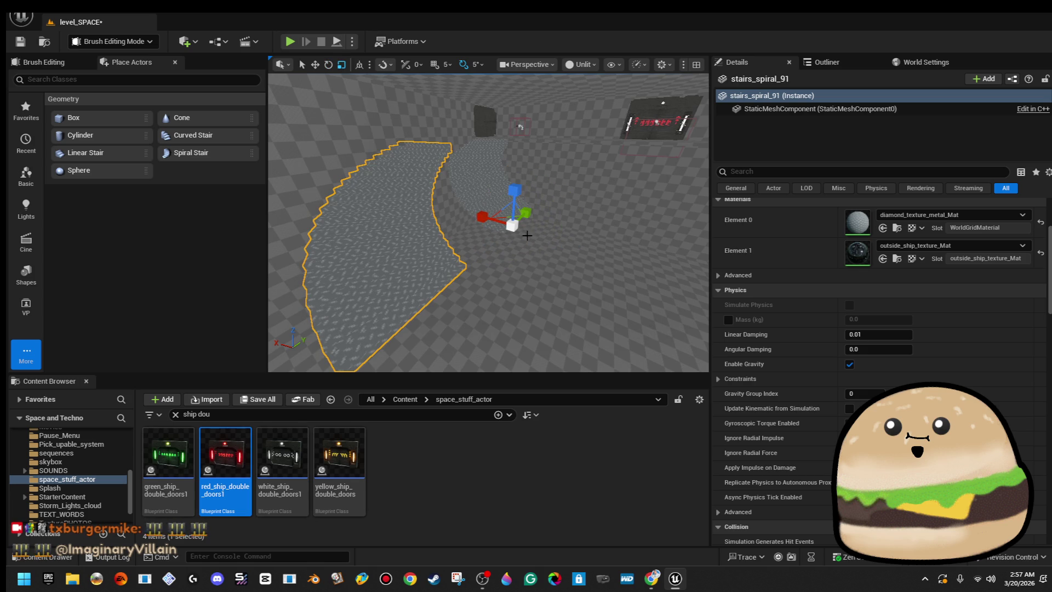
drag(482, 217, 512, 257)
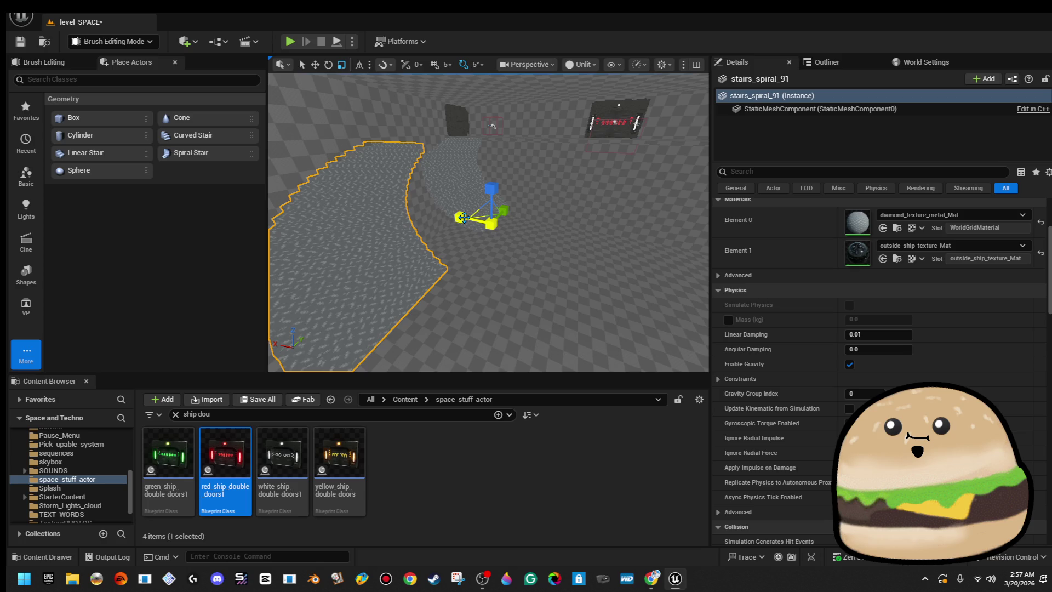
mouse_move(463, 217)
mouse_down()
mouse_move(512, 217)
mouse_move(444, 253)
mouse_up()
key(w)
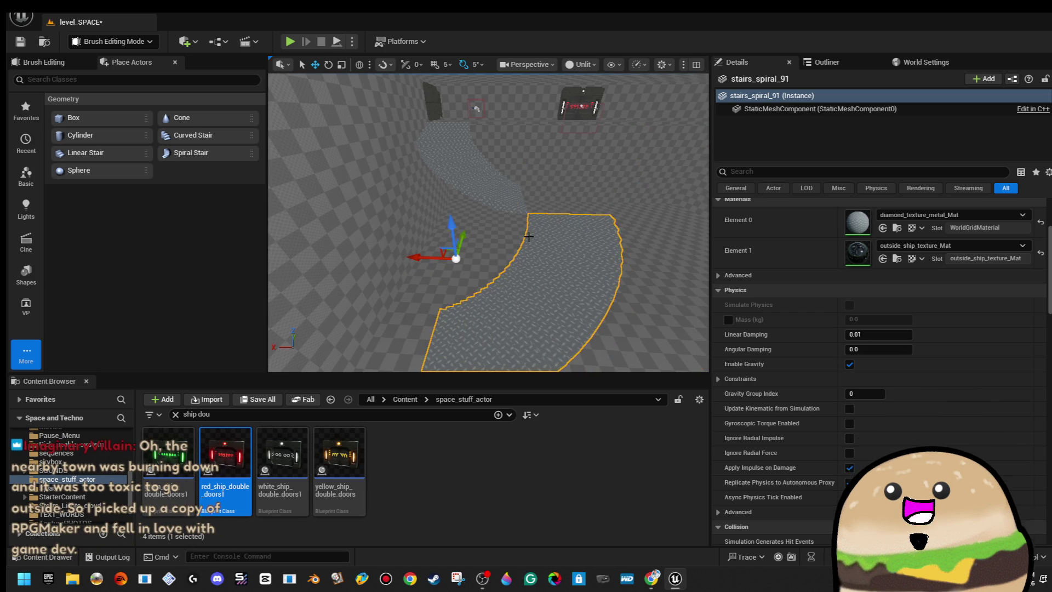
mouse_move(529, 237)
mouse_down()
mouse_move(479, 267)
mouse_move(541, 240)
mouse_up()
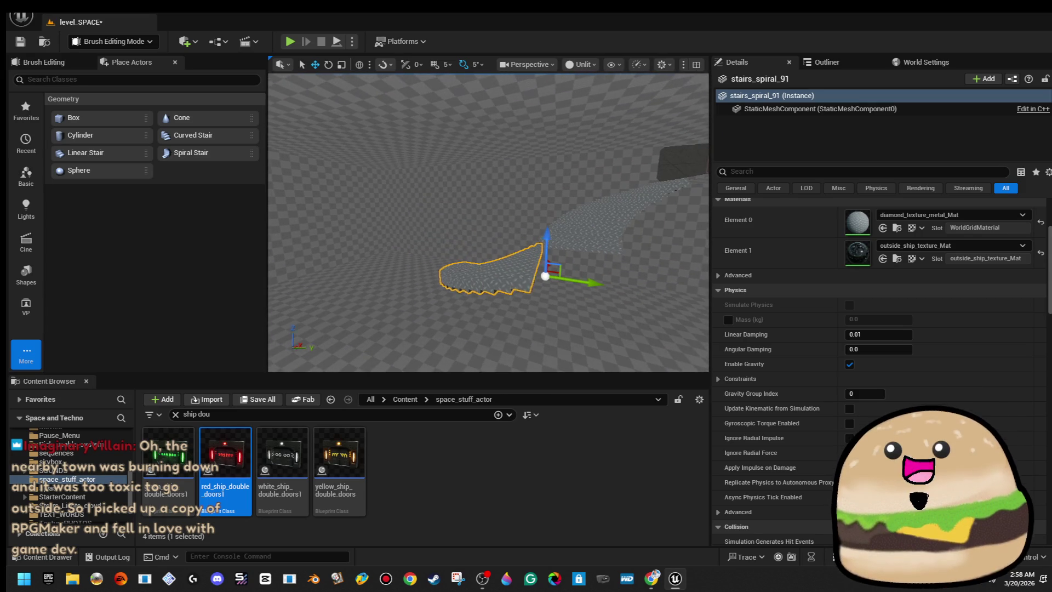
click(628, 256)
click(628, 256)
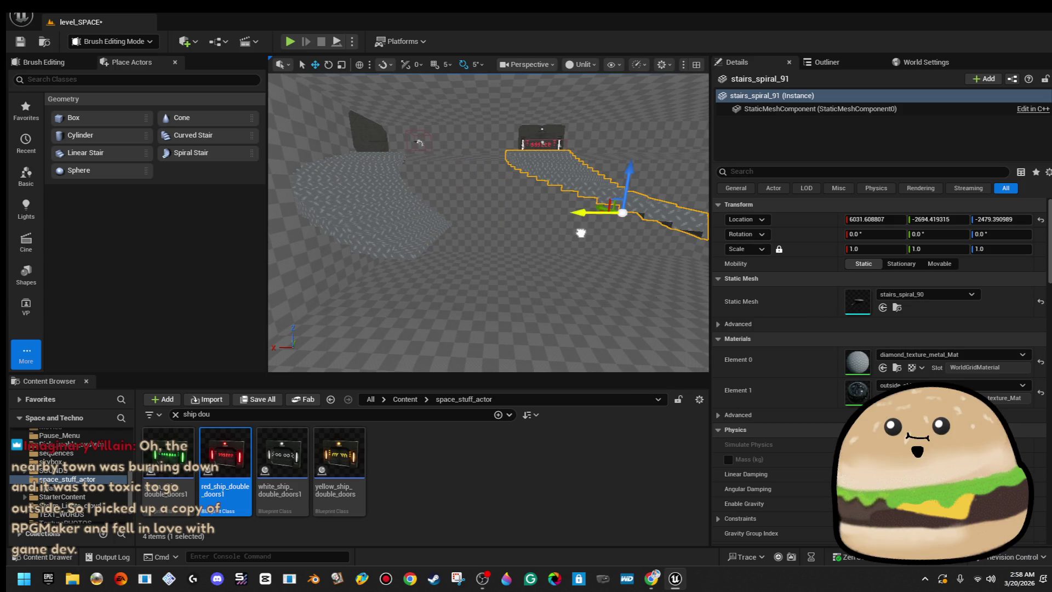
- Rotate the spiral stair copy to -180 degrees around its vertical axis
key(e)
mouse_move(581, 233)
mouse_down()
mouse_move(540, 213)
mouse_move(682, 239)
mouse_up()
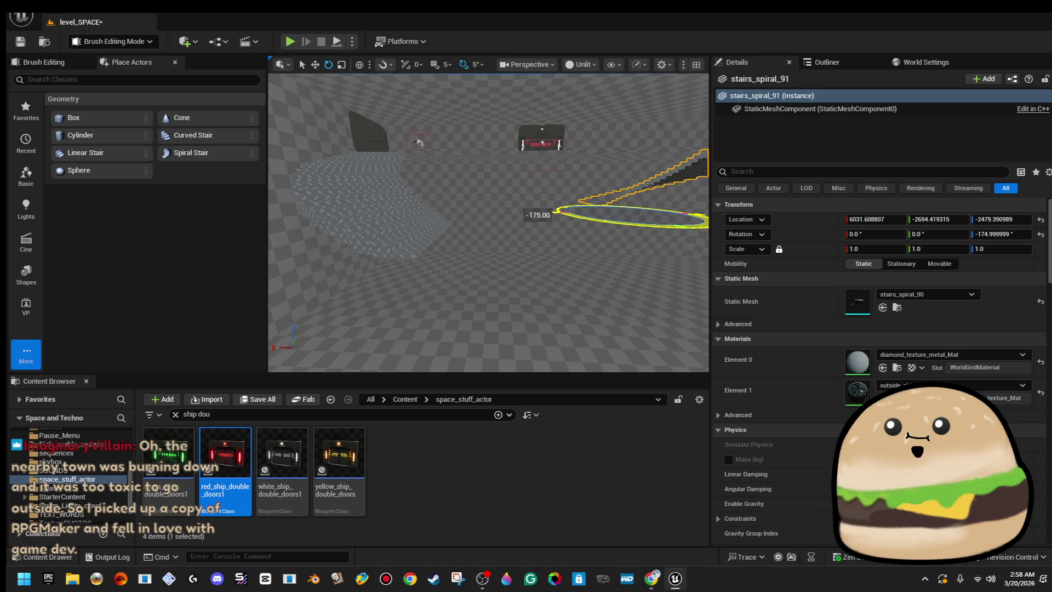
drag(683, 239, 683, 239)
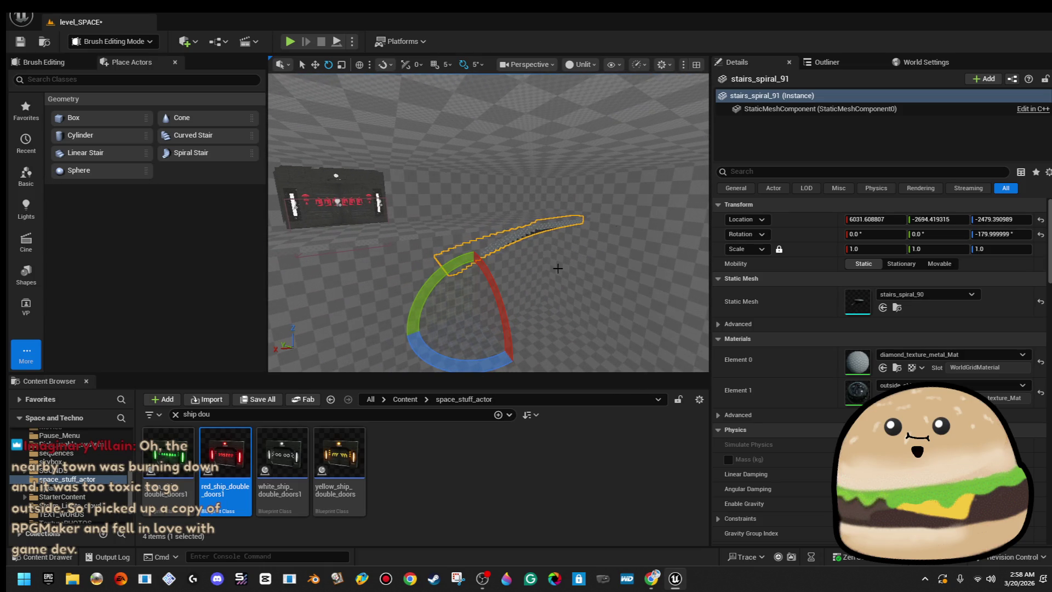
click(564, 244)
click(438, 236)
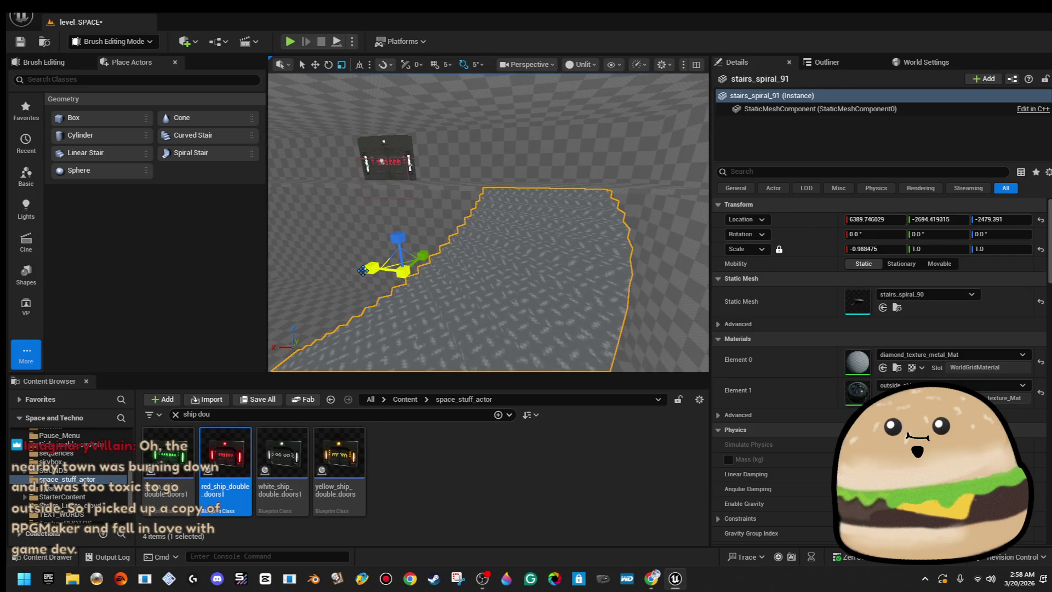
- Shift the stair copy along X into place, undoing a stray platform selection
key(w)
drag(394, 256, 431, 247)
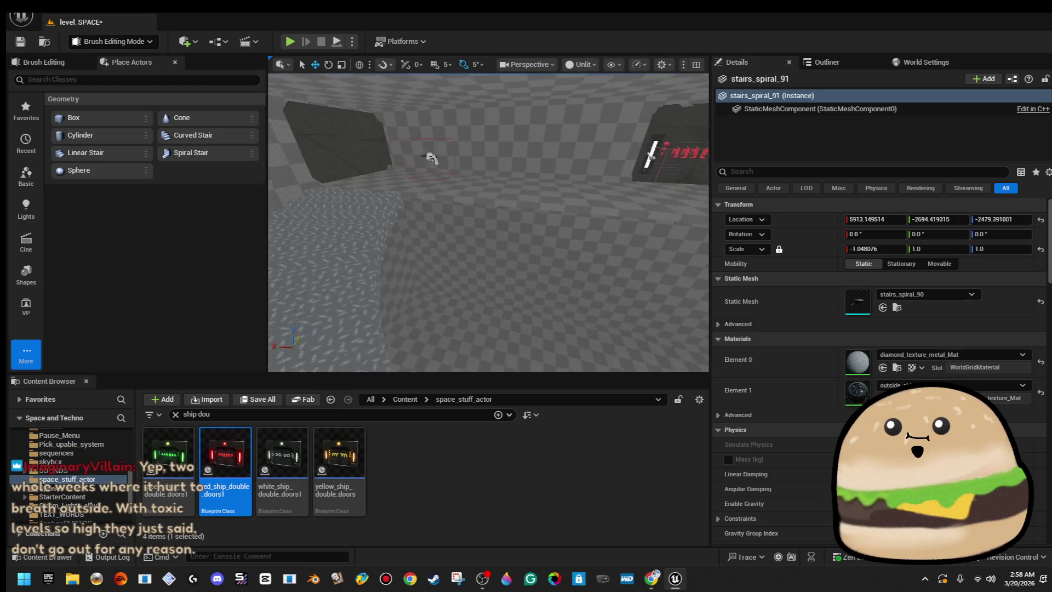
scroll(431, 158, down, 5)
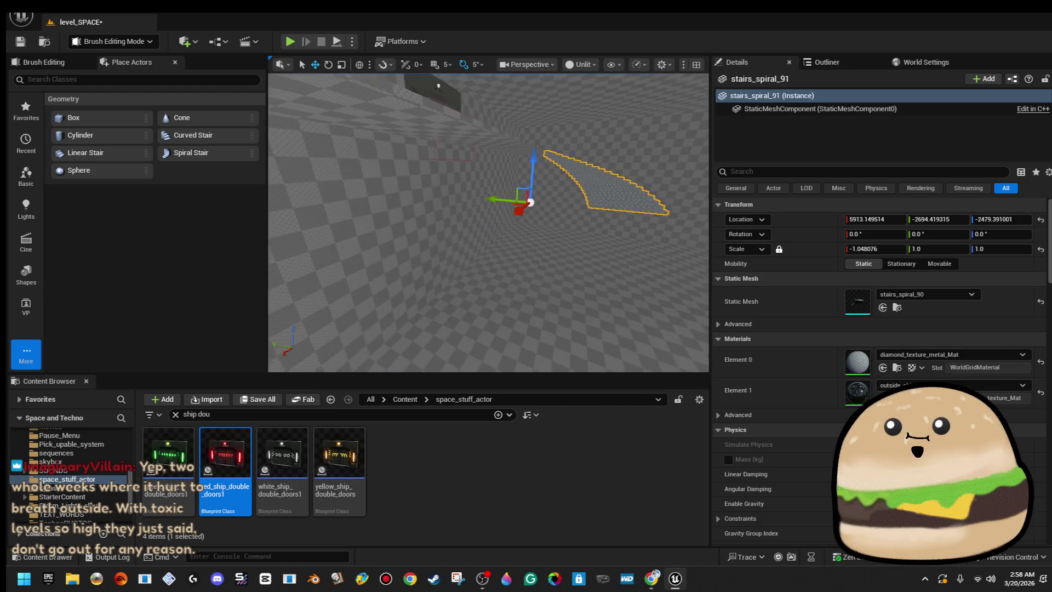
click(602, 181)
key(ctrl+z)
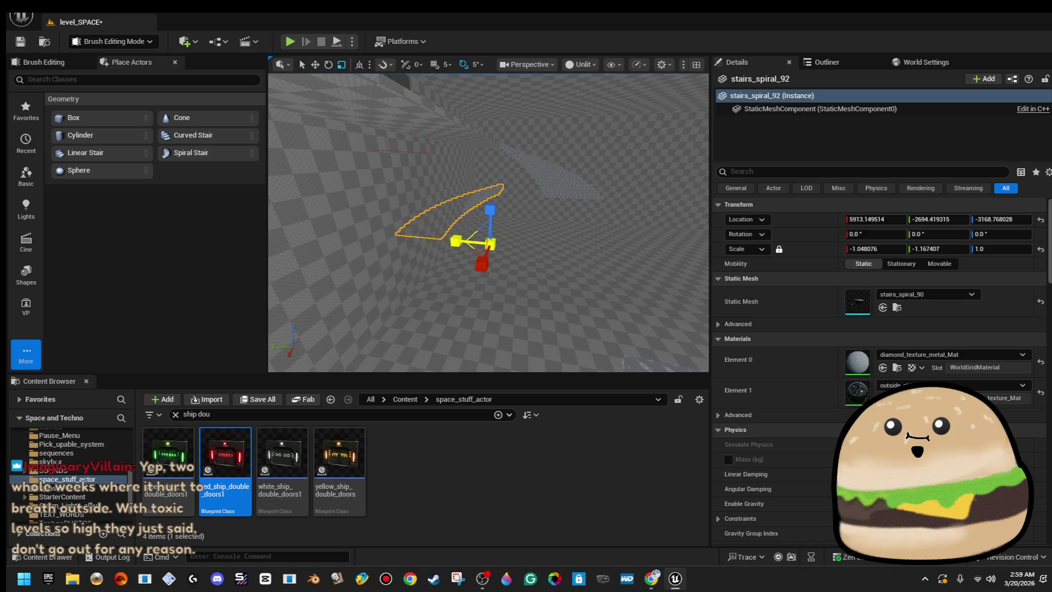
- Slide stairs_spiral_92 along Y into line and narrow its Y scale to -0.927562
key(w)
mouse_move(457, 240)
mouse_down()
mouse_move(497, 242)
mouse_move(528, 263)
mouse_move(473, 289)
mouse_move(258, 296)
mouse_up()
mouse_move(548, 246)
mouse_down()
mouse_move(510, 244)
mouse_move(589, 241)
mouse_move(581, 248)
mouse_move(591, 251)
mouse_up()
key(r)
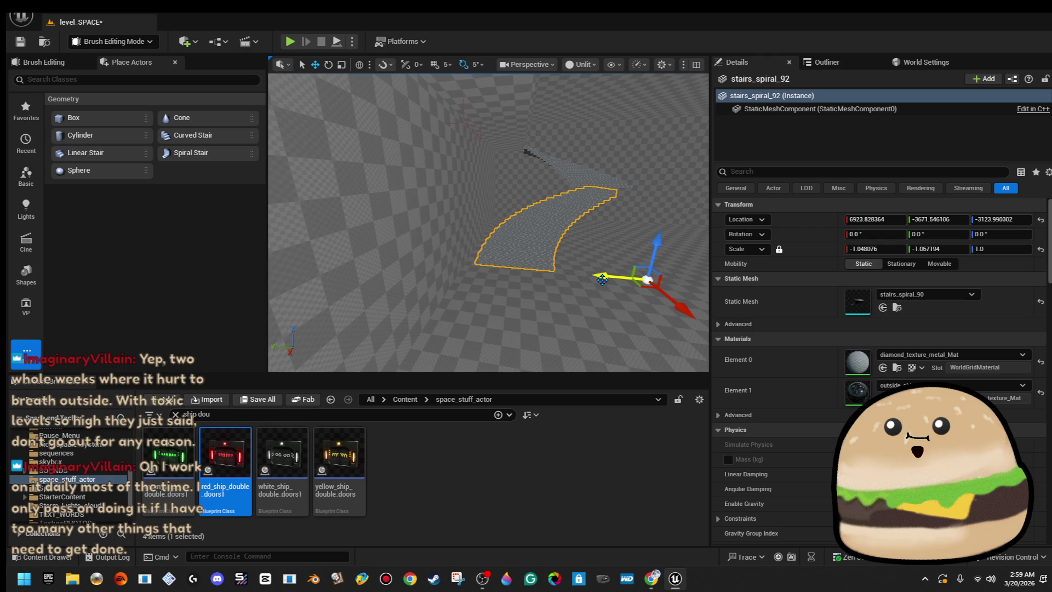
mouse_move(544, 320)
mouse_down()
mouse_move(561, 318)
mouse_move(544, 321)
mouse_up()
mouse_move(474, 333)
mouse_down()
mouse_move(418, 343)
mouse_move(429, 345)
mouse_up()
key(r)
drag(561, 334, 594, 317)
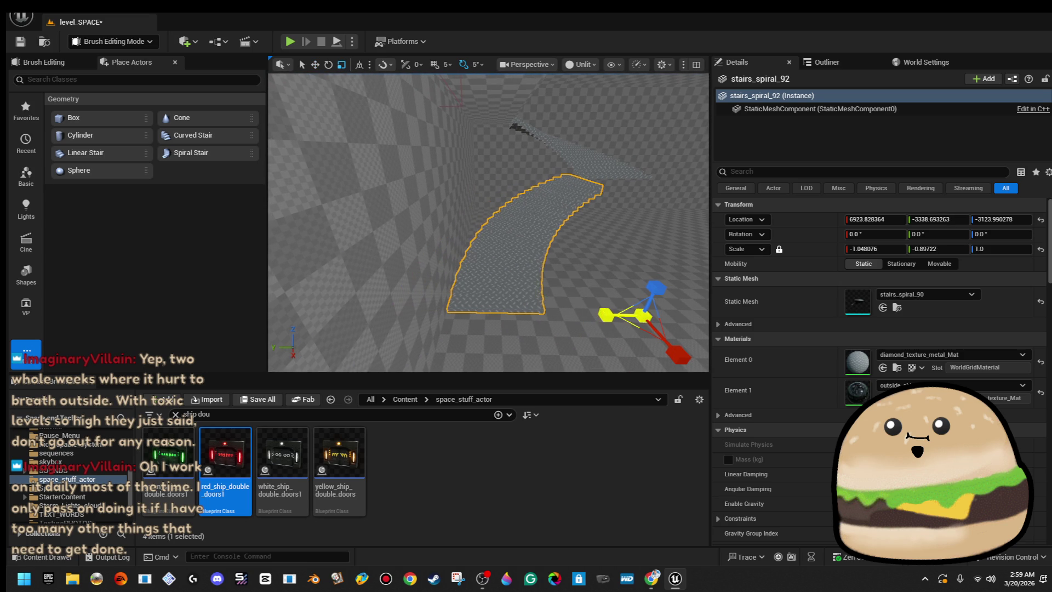
- Place stairs_spiral_93 further along X and turn it about -180° on Z
drag(546, 252, 545, 245)
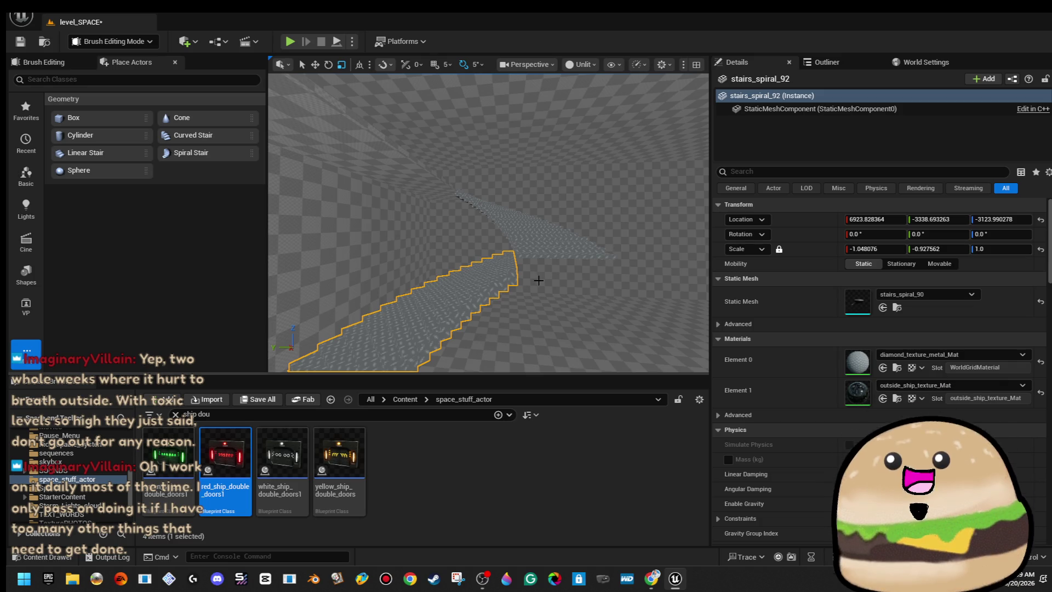
scroll(536, 277, up, 5)
scroll(457, 329, down, 5)
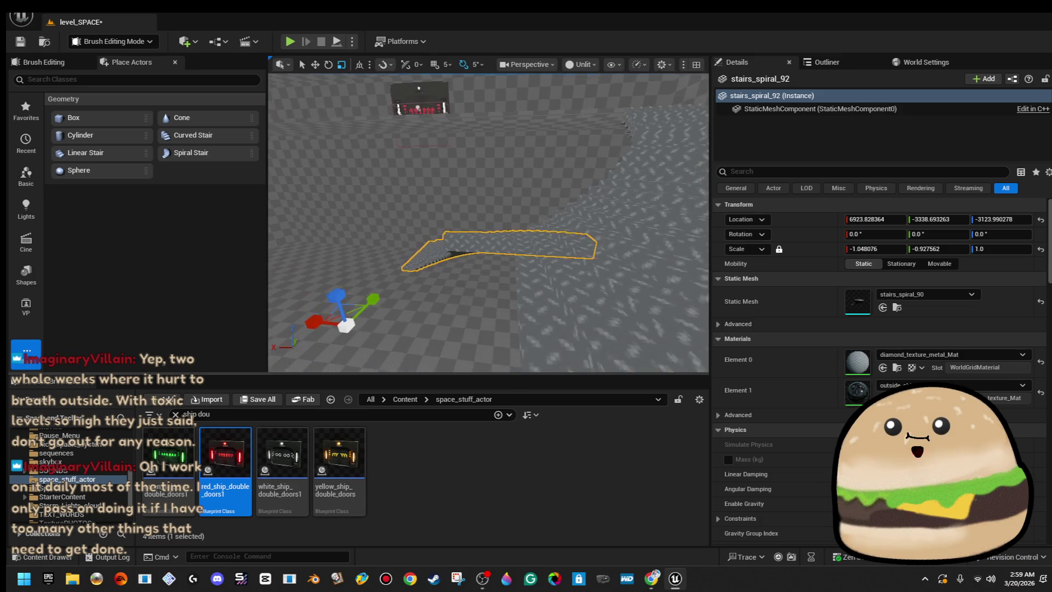
drag(321, 311, 274, 307)
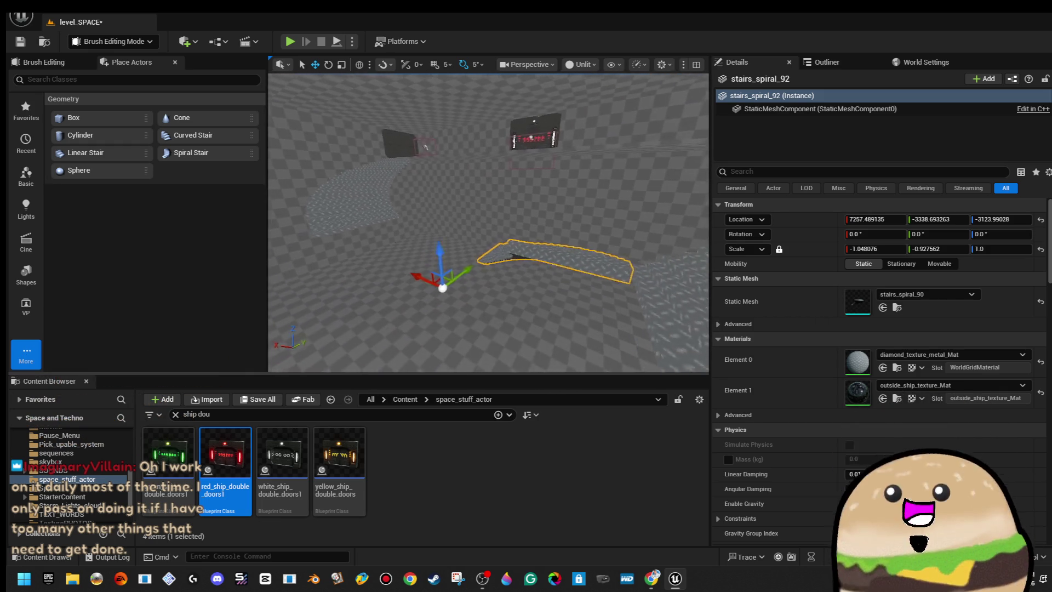
drag(516, 328, 516, 328)
key(e)
mouse_move(433, 328)
mouse_down()
mouse_move(466, 359)
mouse_move(559, 299)
mouse_up()
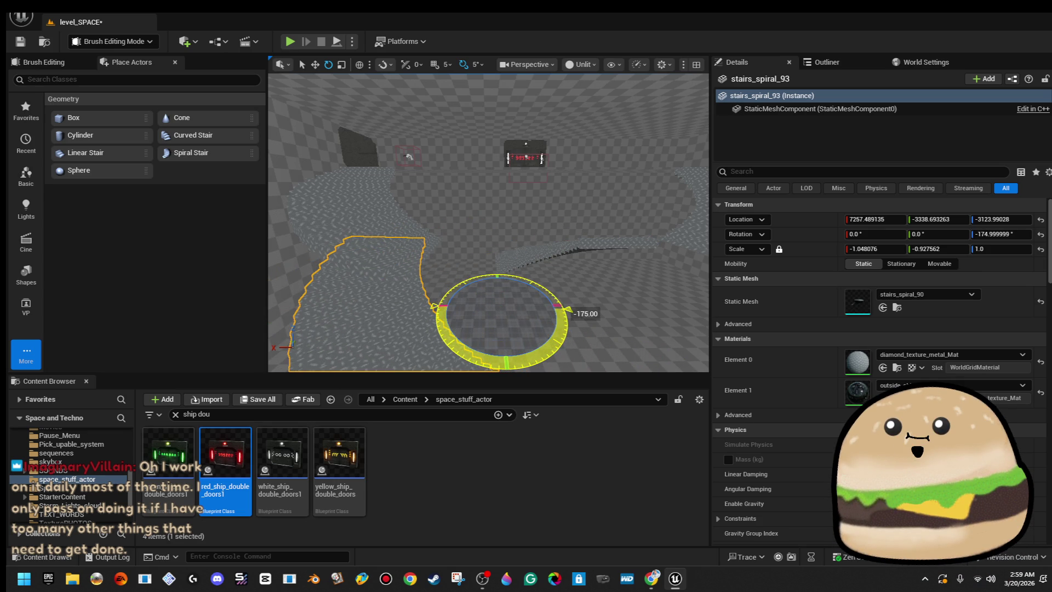
mouse_move(597, 341)
mouse_down()
mouse_move(570, 323)
mouse_move(596, 341)
mouse_move(505, 108)
mouse_up()
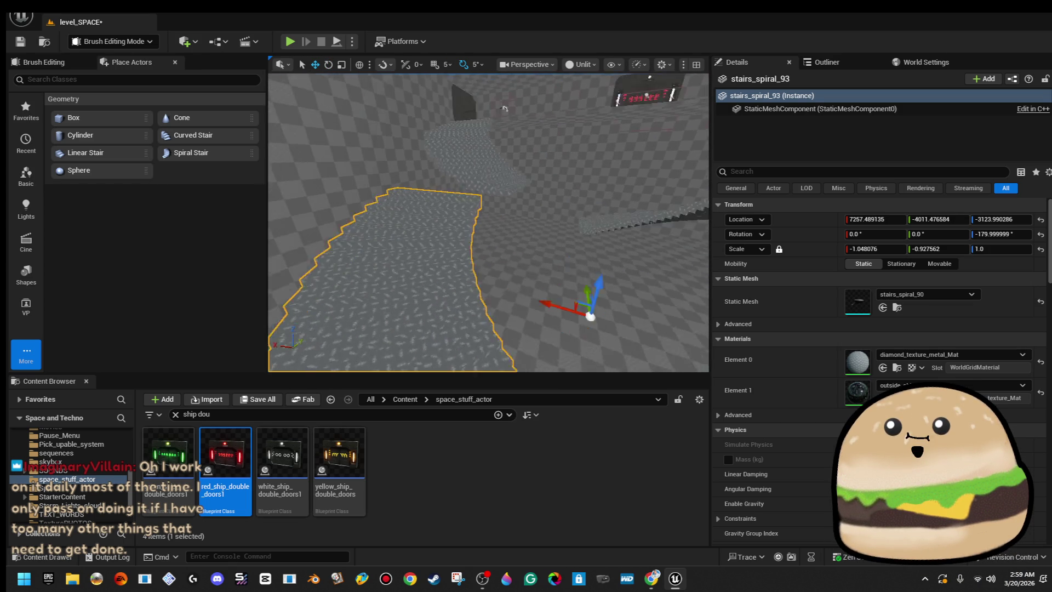
mouse_move(653, 280)
mouse_down()
mouse_move(663, 285)
mouse_move(589, 264)
mouse_move(570, 277)
mouse_up()
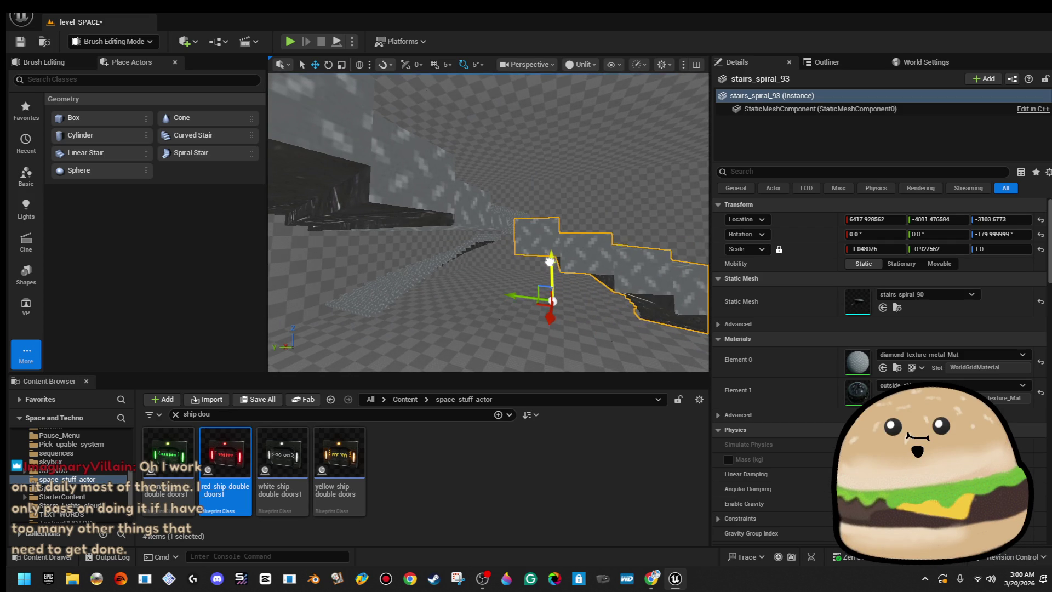
click(513, 292)
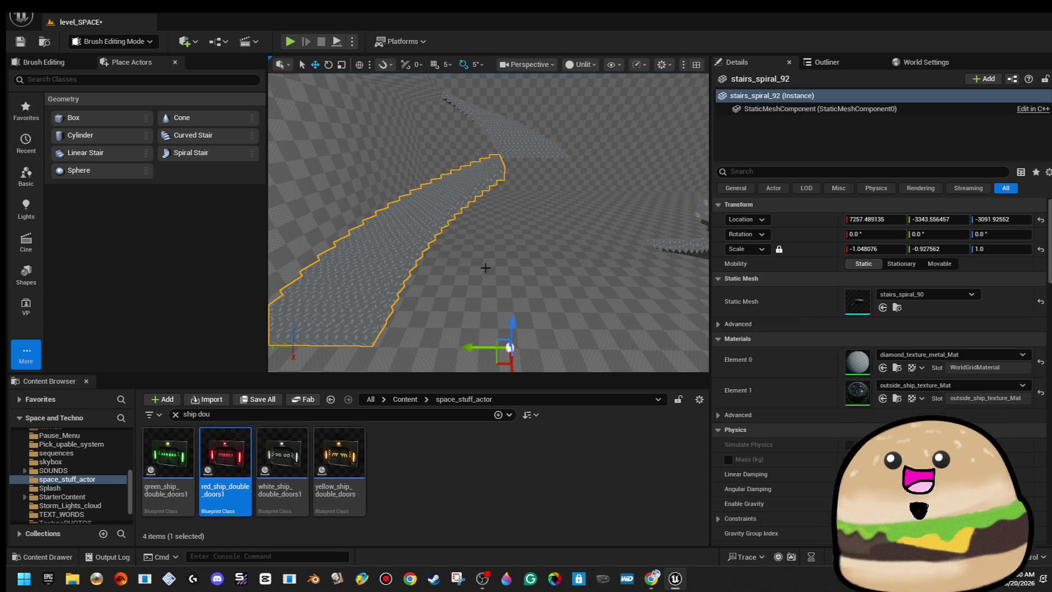
click(505, 265)
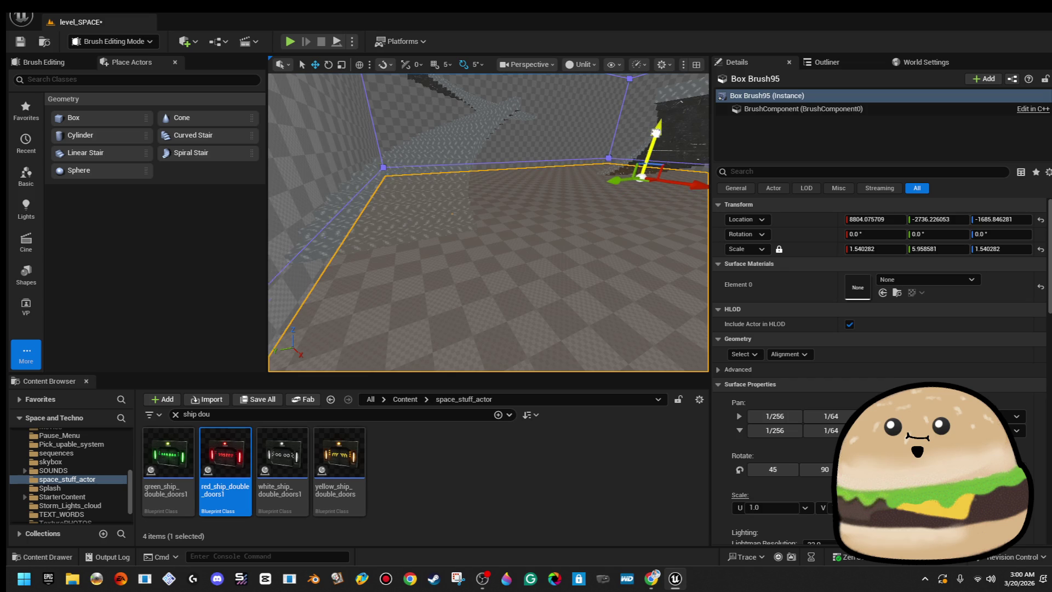
- Delete the Box Brush95 floor, then inspect Box Brush96's inner surfaces
key(Delete)
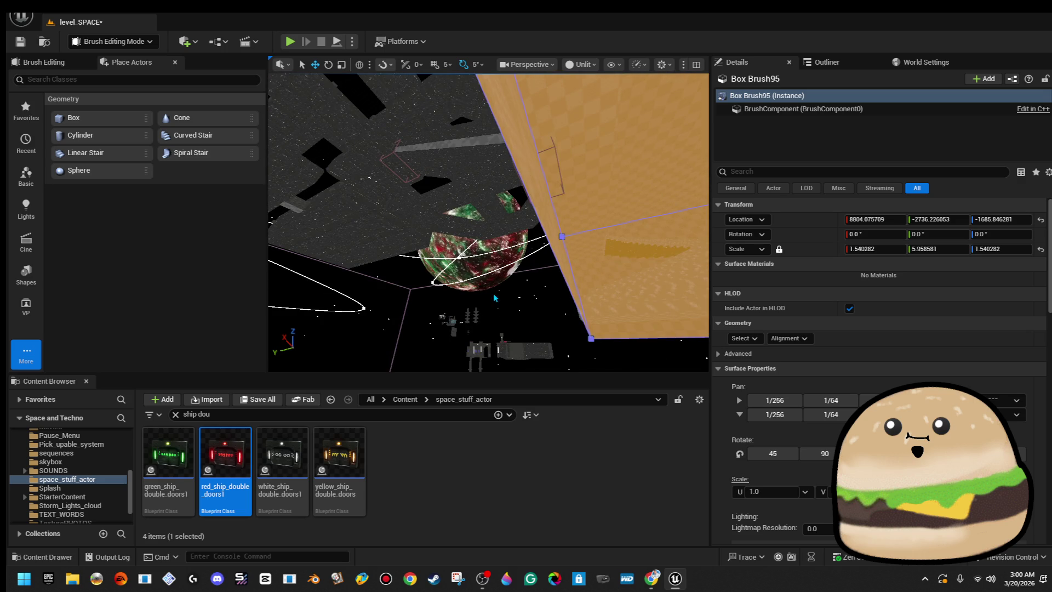
click(493, 296)
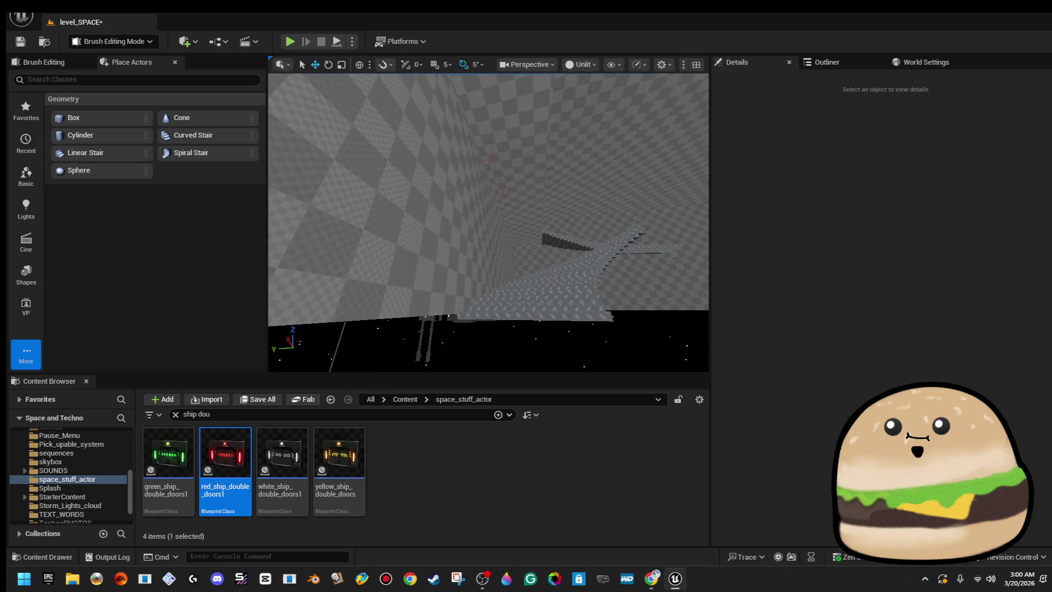
click(445, 278)
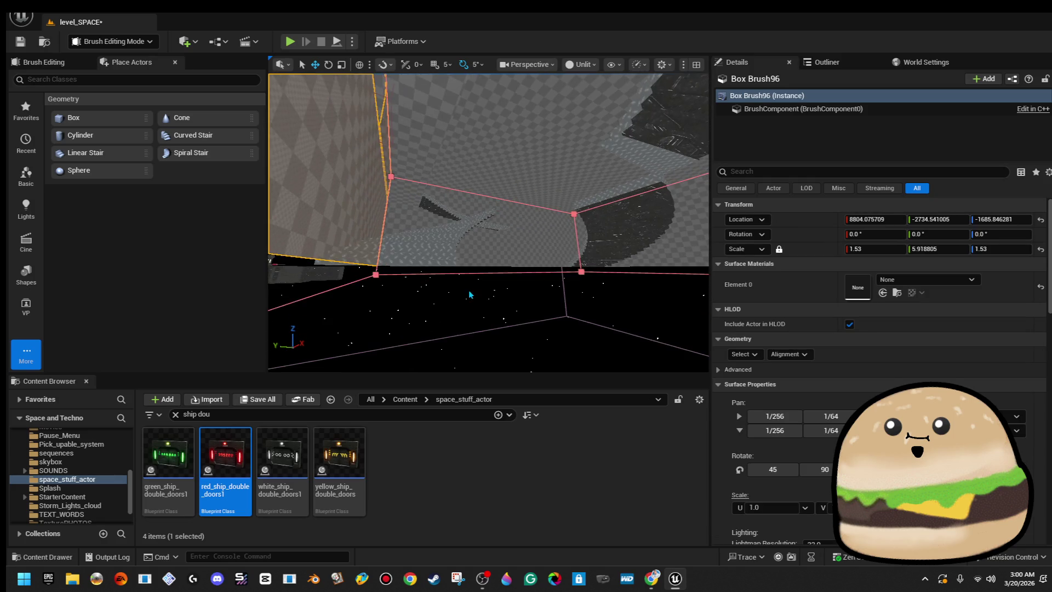
click(469, 294)
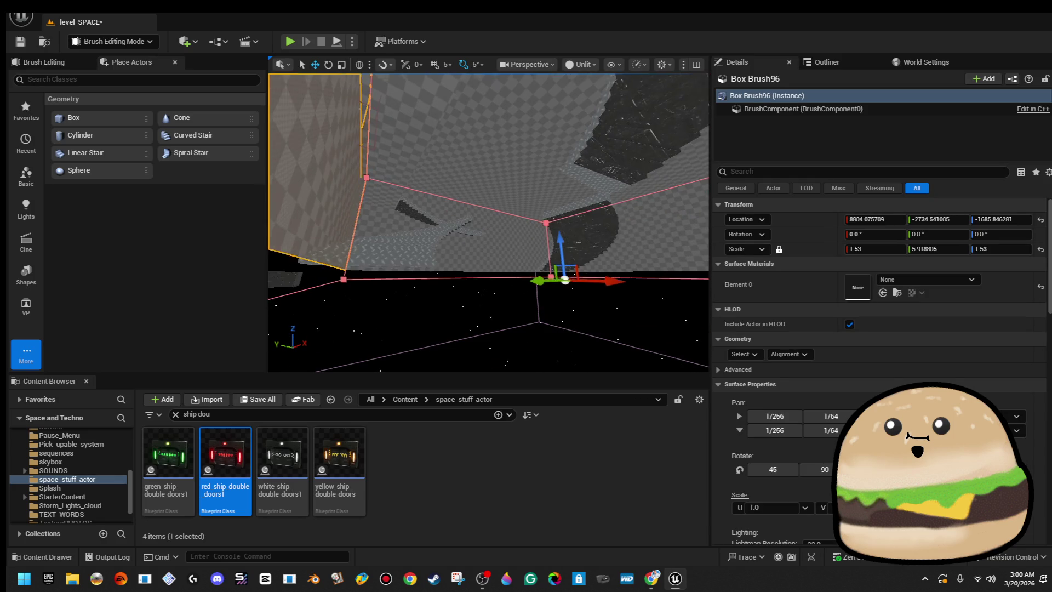
click(569, 231)
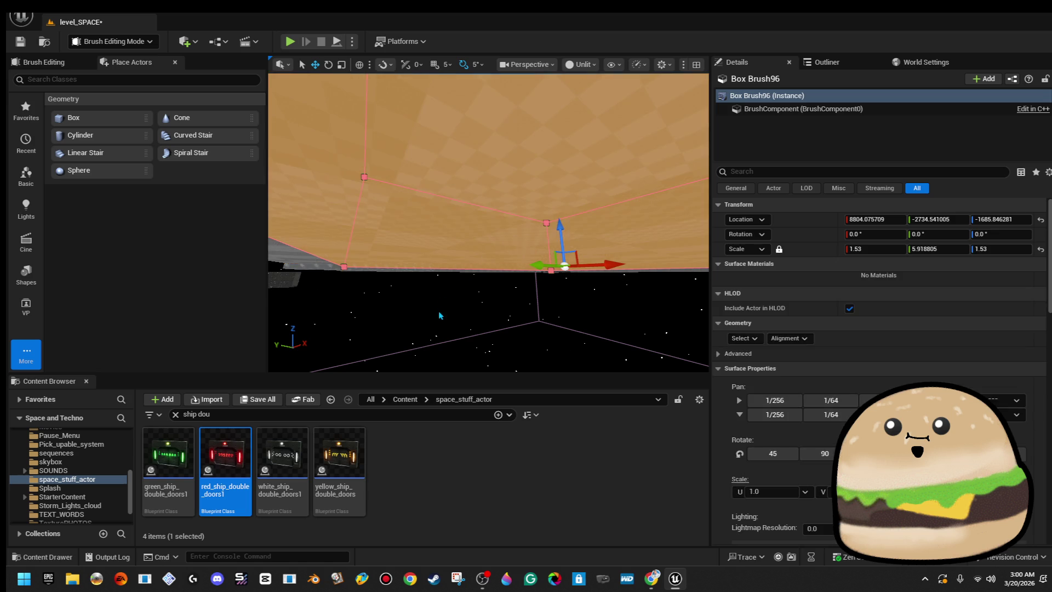
mouse_move(569, 230)
mouse_down()
mouse_move(569, 249)
mouse_move(435, 311)
mouse_move(438, 253)
mouse_move(525, 192)
mouse_move(589, 167)
mouse_move(372, 286)
mouse_up()
click(435, 310)
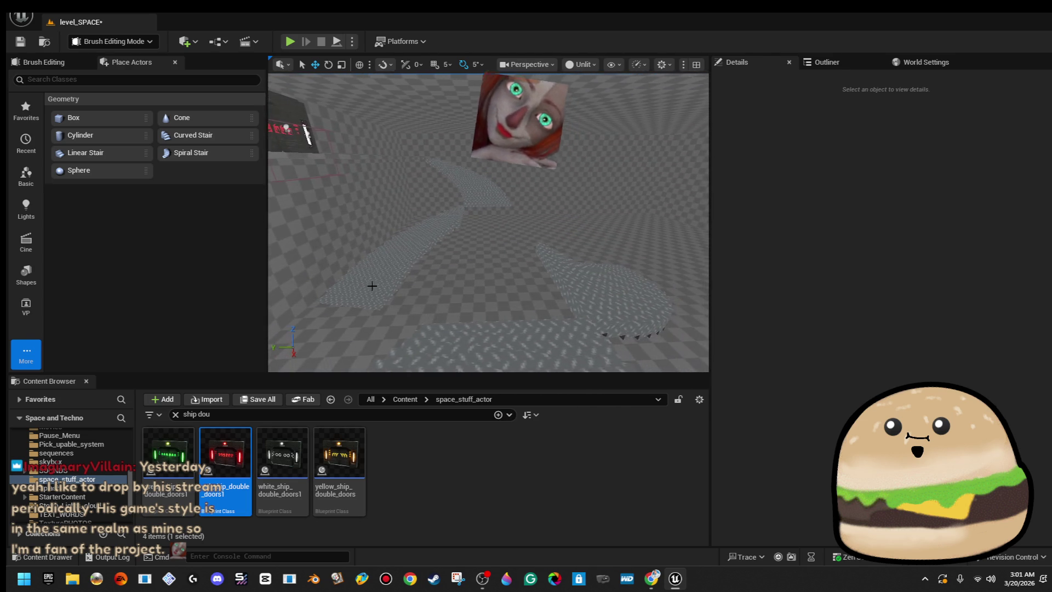
click(356, 155)
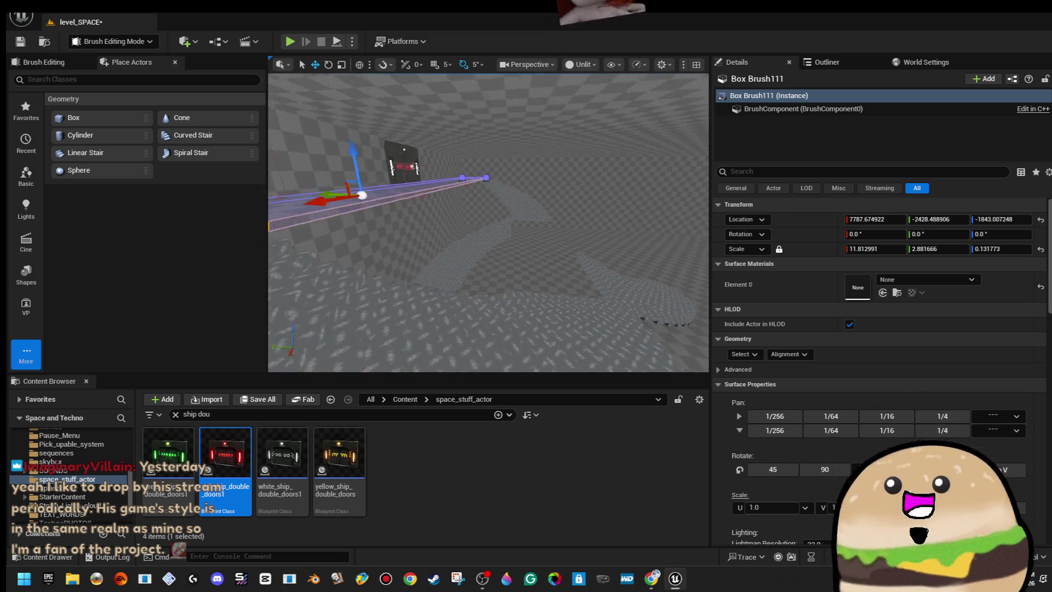
- Copy Box Brush111 as Box Brush112, lowering it to stair height and sliding it toward the stairs
mouse_move(351, 165)
mouse_down()
mouse_move(463, 207)
mouse_move(510, 284)
mouse_move(570, 266)
mouse_move(548, 265)
mouse_up()
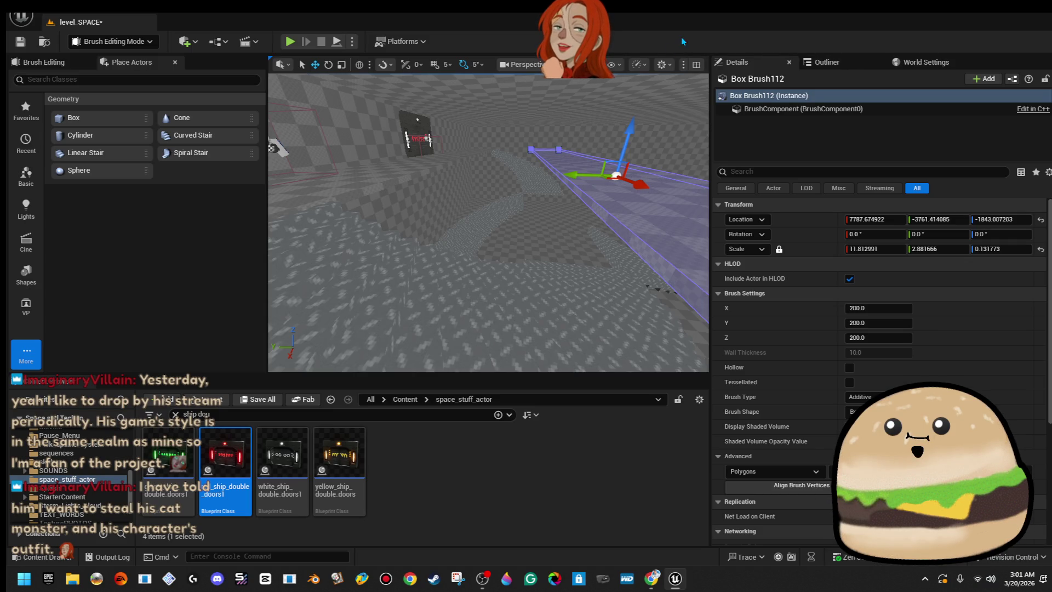
mouse_move(629, 167)
mouse_down()
mouse_move(612, 252)
mouse_move(532, 268)
mouse_move(496, 222)
mouse_move(490, 238)
mouse_move(520, 123)
mouse_up()
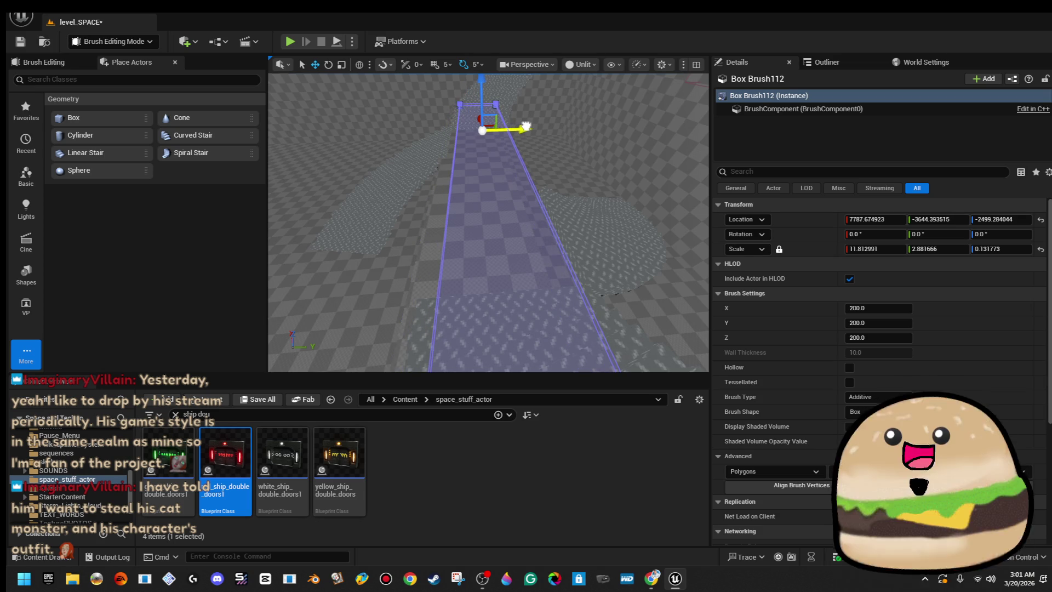
mouse_move(526, 127)
mouse_down()
mouse_move(510, 143)
mouse_move(488, 134)
mouse_move(462, 100)
mouse_move(507, 136)
mouse_up()
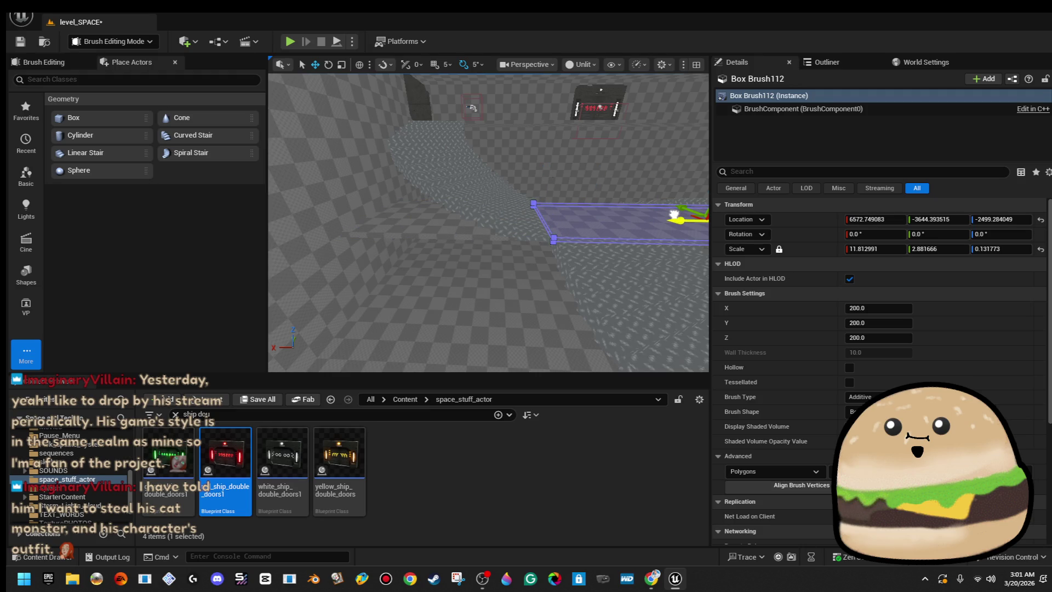
mouse_move(669, 212)
mouse_down()
mouse_move(704, 229)
mouse_move(655, 209)
mouse_up()
- Stretch Box Brush112's end edge along X to widen the platform
click(455, 230)
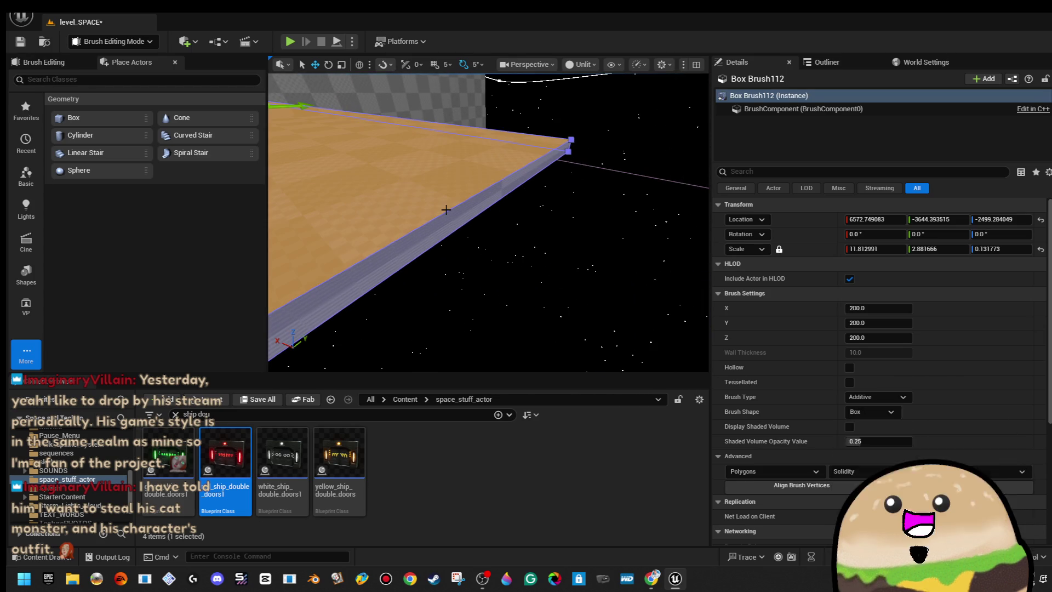
click(456, 225)
click(442, 212)
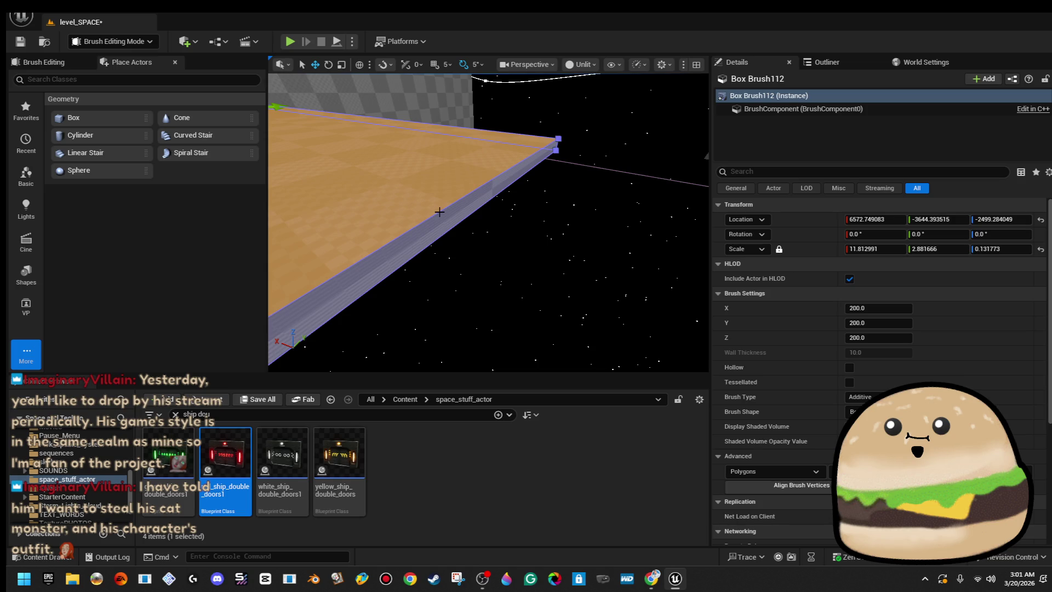
click(446, 231)
mouse_move(445, 230)
mouse_down()
mouse_move(391, 208)
mouse_move(352, 213)
mouse_up()
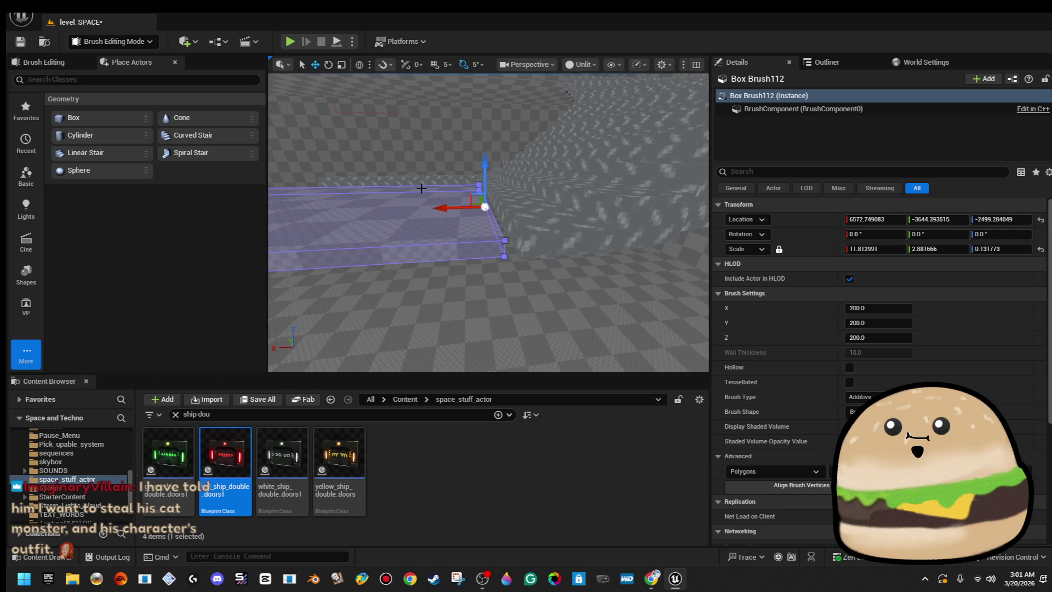
drag(450, 207, 456, 207)
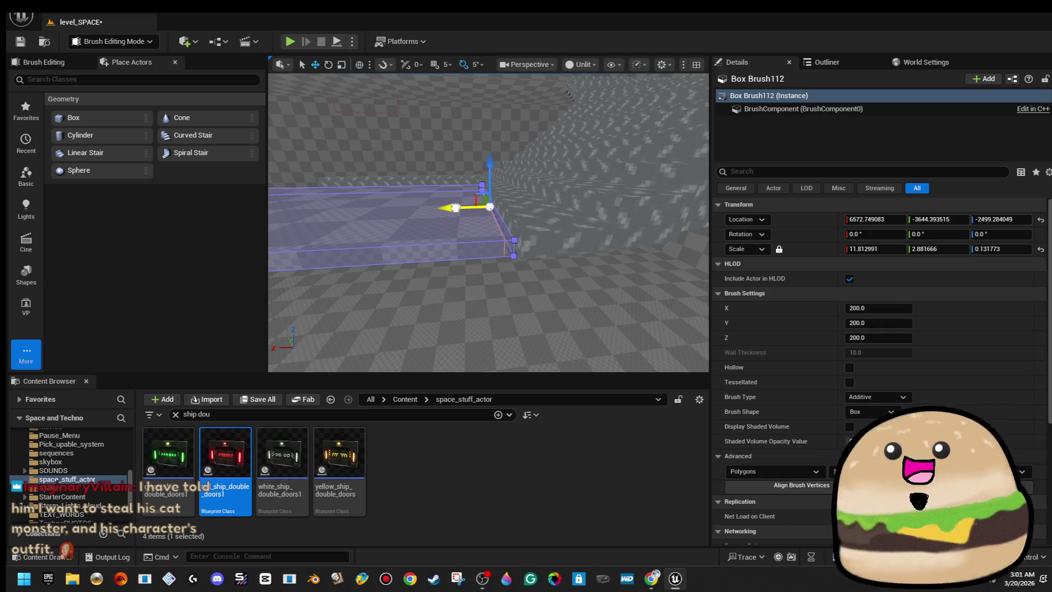
- Lower stairs_spiral_91 to Z -2489.88 and shift stairs_spiral_92 to Y -3359.77
click(564, 209)
scroll(512, 172, up, 3)
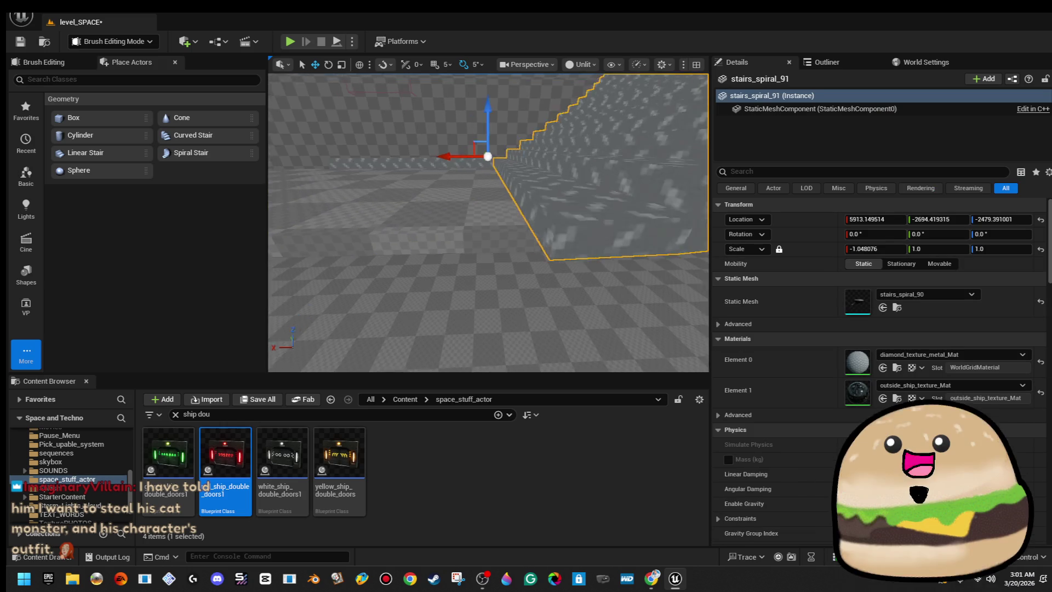
mouse_move(482, 136)
mouse_down()
mouse_move(481, 180)
mouse_move(471, 143)
mouse_up()
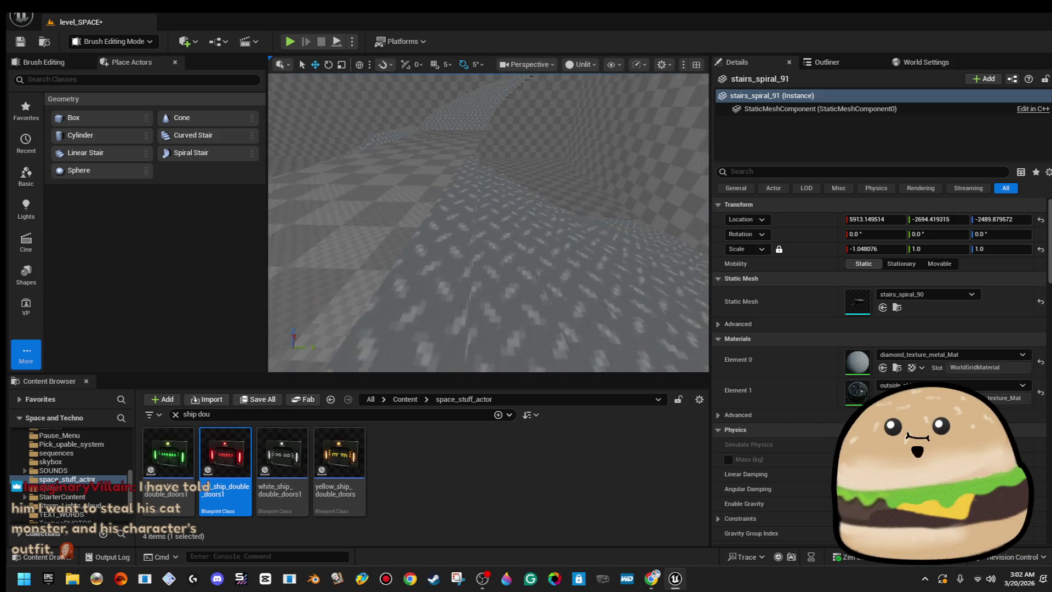
click(453, 207)
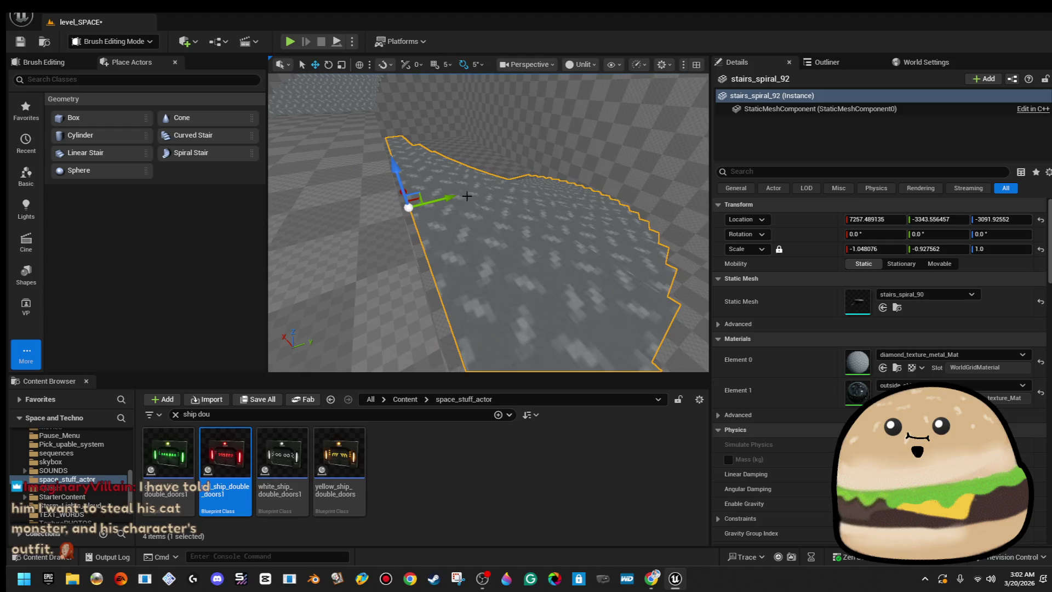
drag(445, 195, 444, 196)
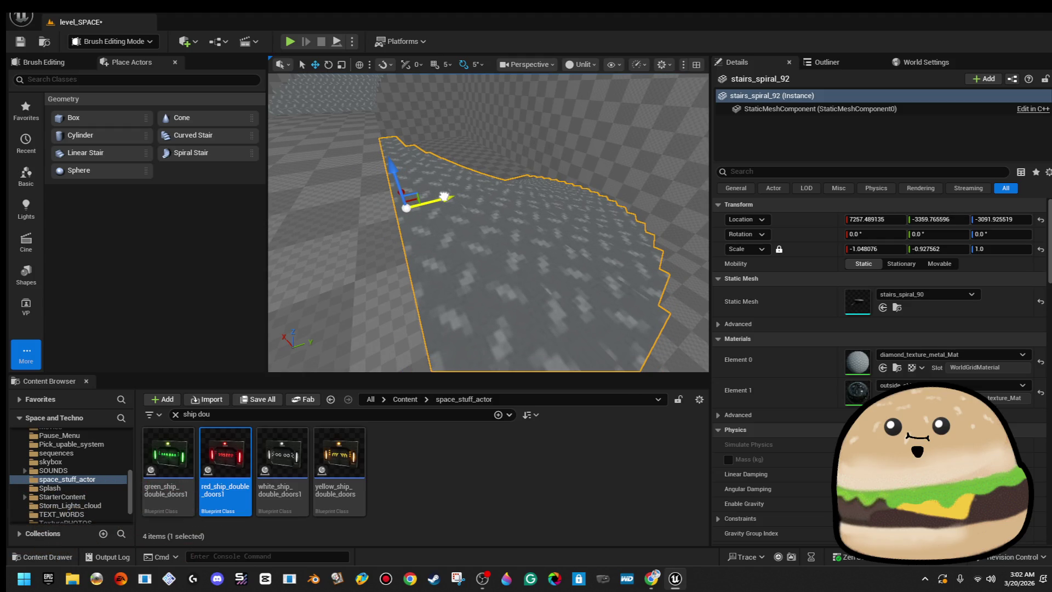